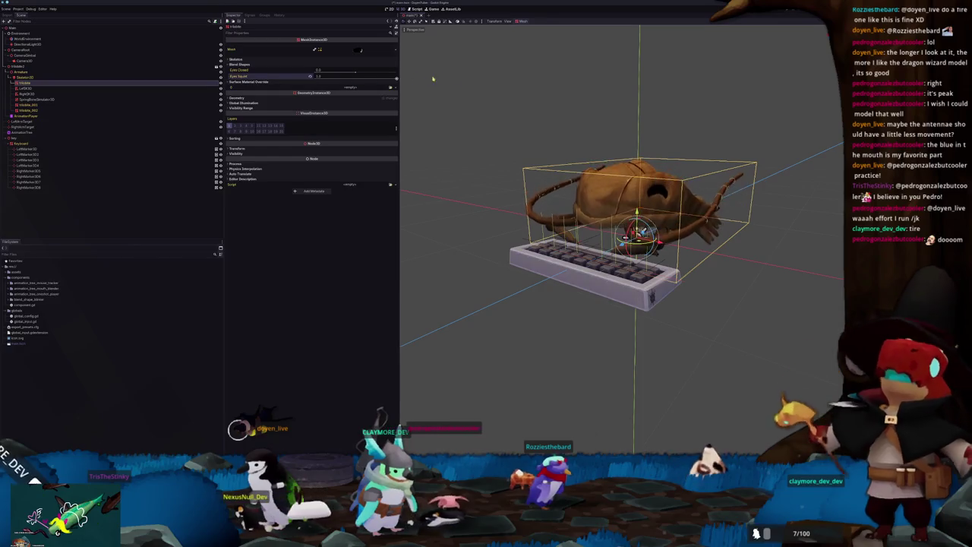
# Step: Drag the trilobite's Eyes Squint blend shape to its minimum, then deselect the model
pyautogui.scroll(2, 486, 125)
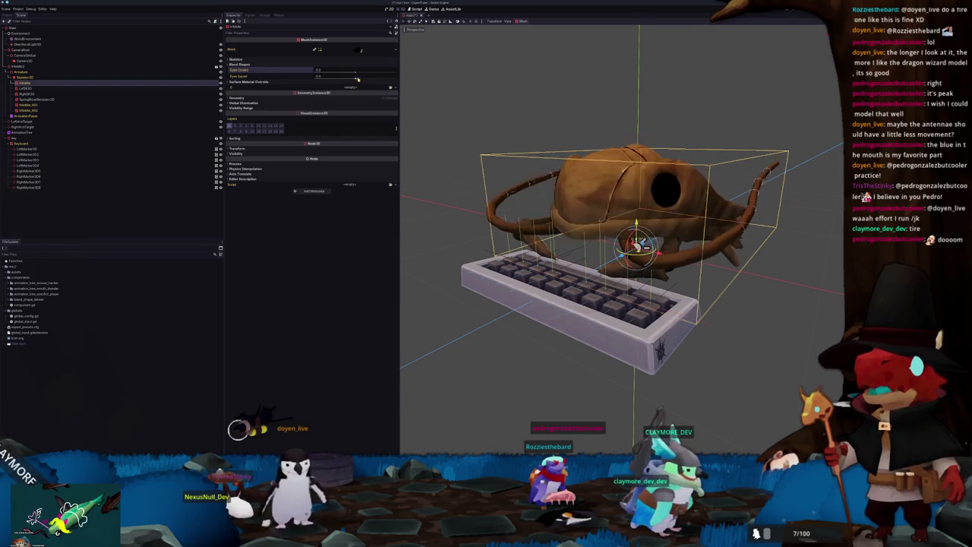
pyautogui.moveTo(390, 79); pyautogui.dragTo(313, 79)
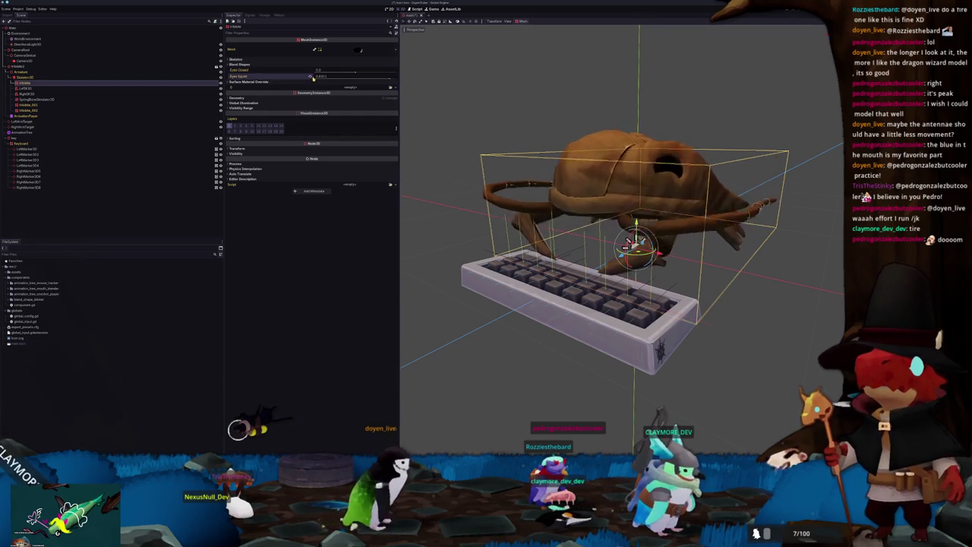
pyautogui.scroll(-5, 461, 164)
pyautogui.click(461, 164)
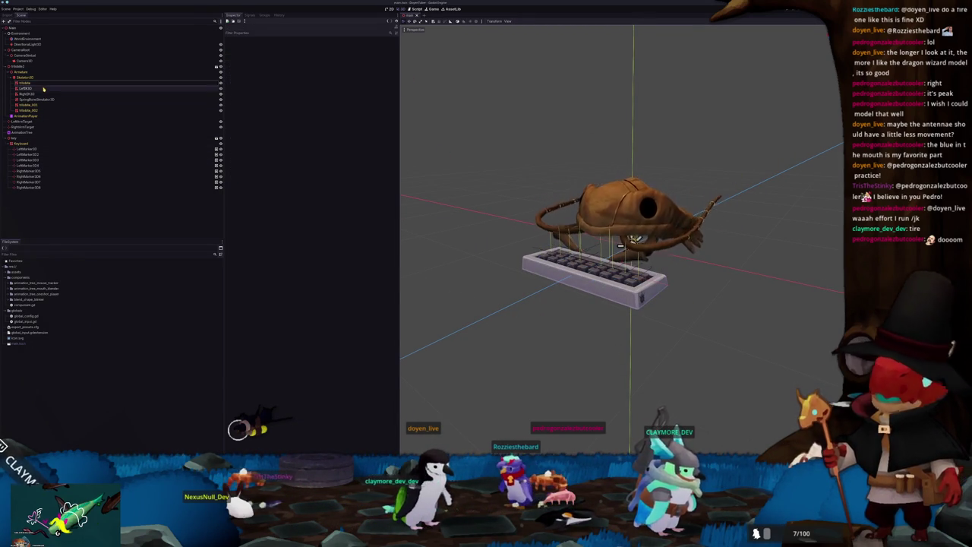
# Step: Search for a 'mouth' node type to add under Main, then cancel without adding it
pyautogui.click(23, 29)
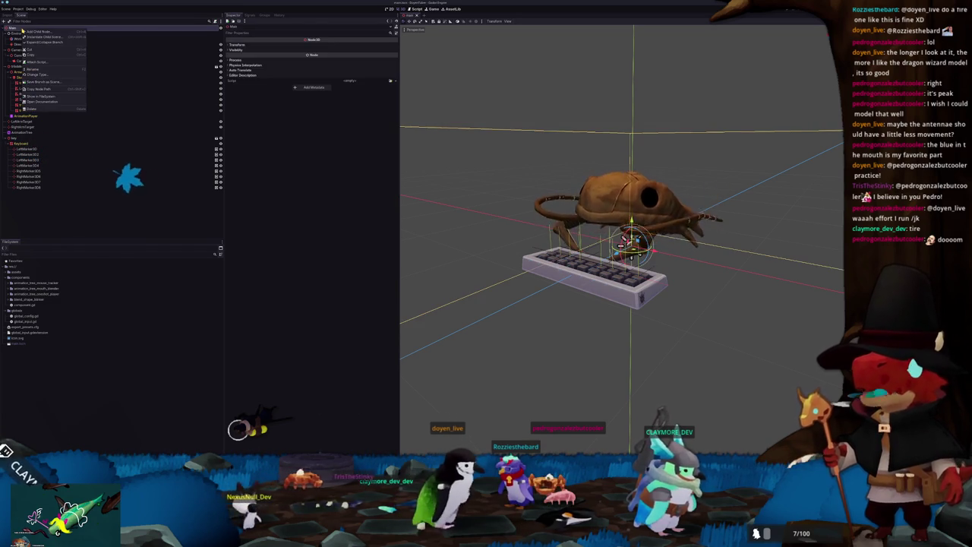
pyautogui.hotkey('ctrl', 'a')
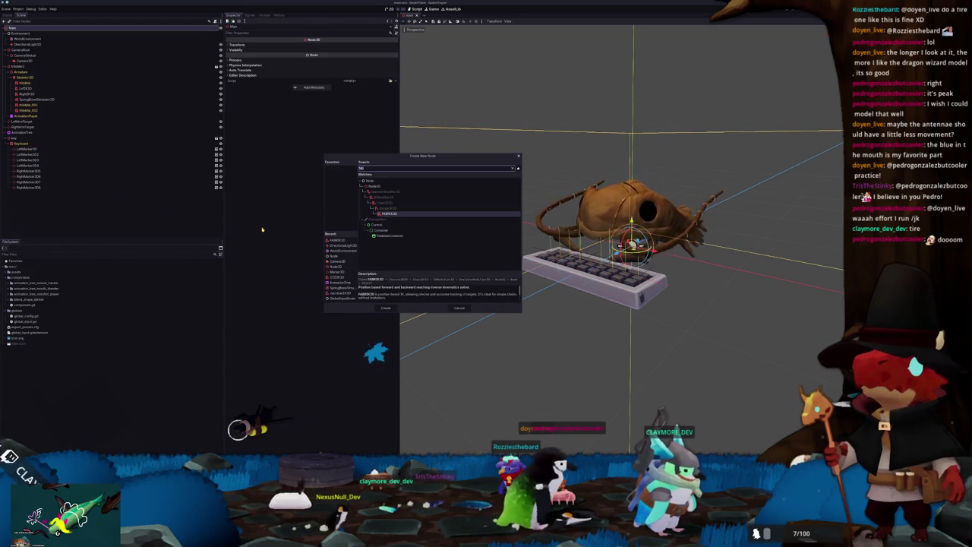
pyautogui.write('mouth')
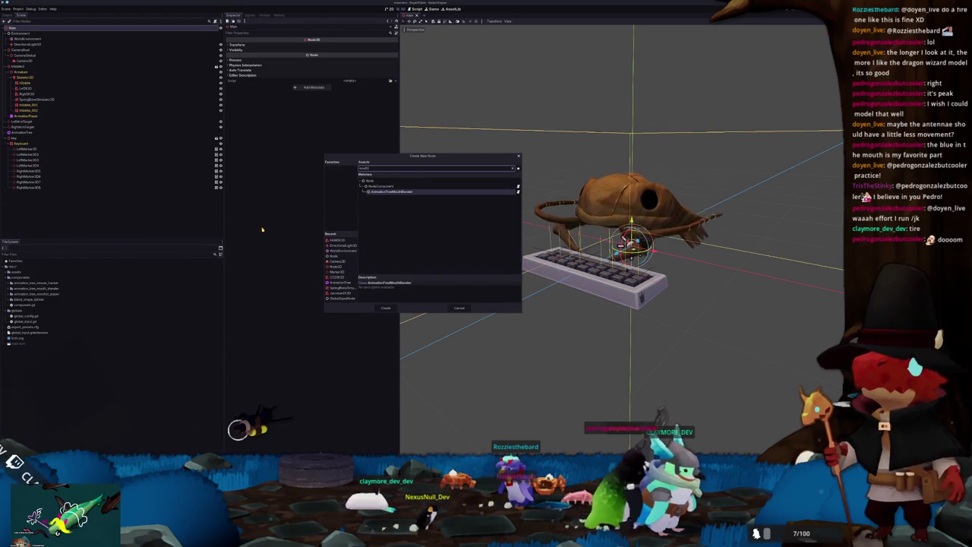
pyautogui.press('Escape')
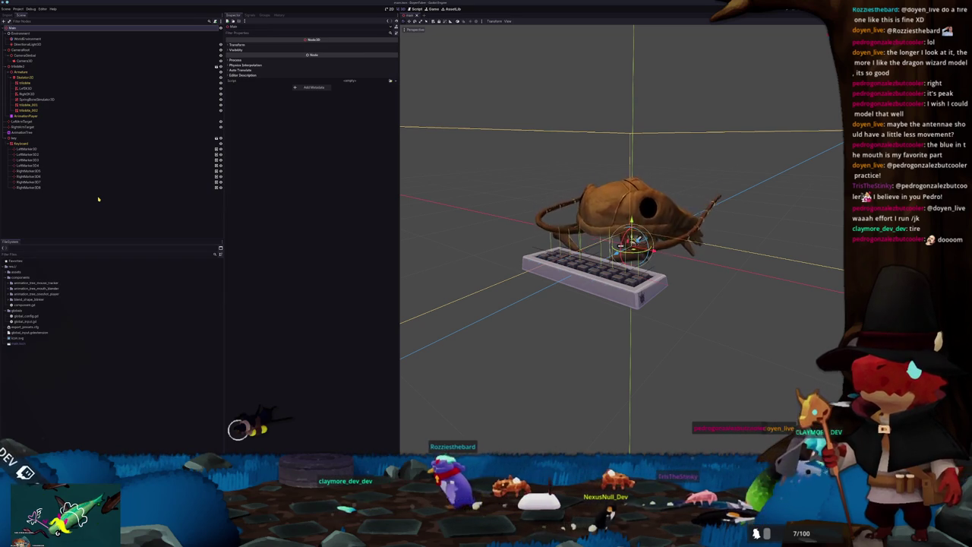
# Step: Retry Add Child Node from Main's context menu, cancel, and select the animation_tree_mouth_blender folder
pyautogui.click(98, 199)
pyautogui.rightClick(20, 29)
pyautogui.click(33, 34)
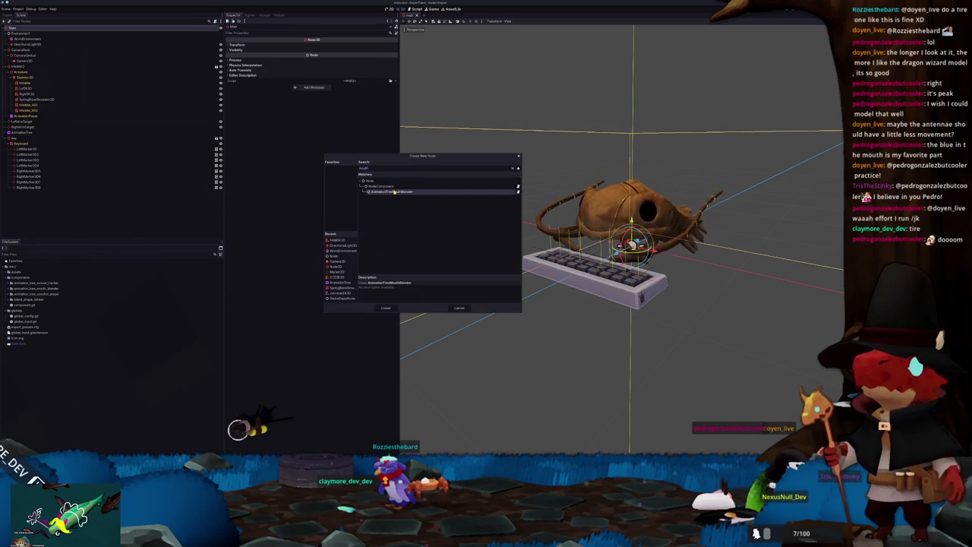
pyautogui.press('Escape')
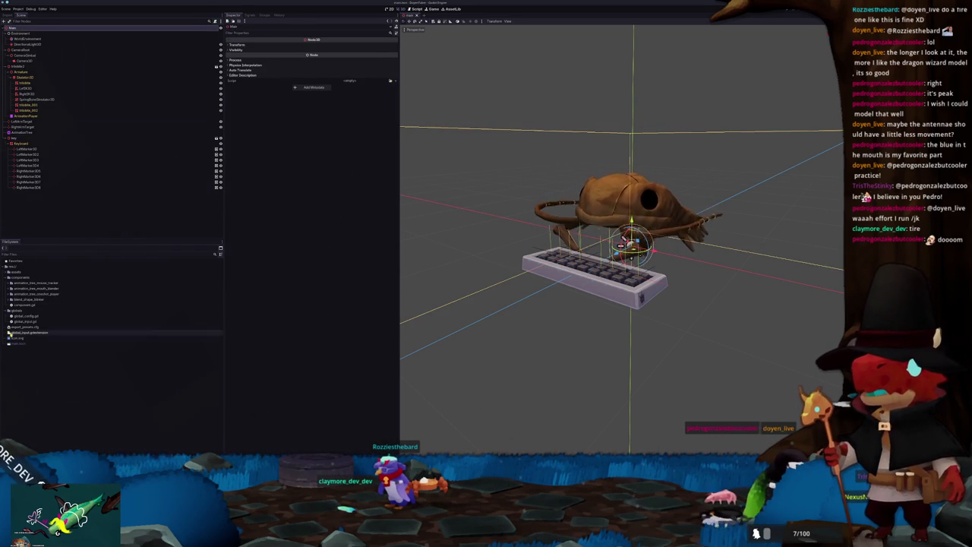
pyautogui.click(30, 289)
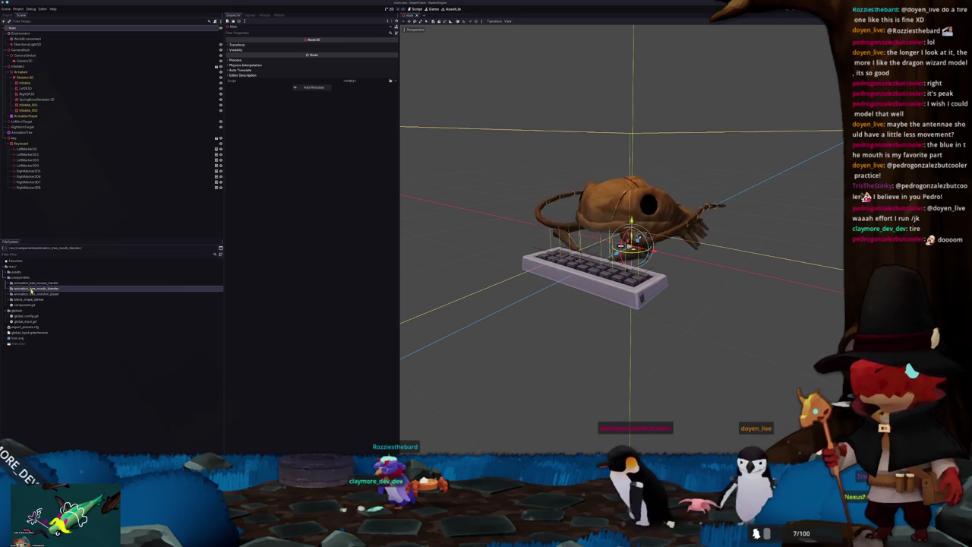
# Step: Open the mouth blender script and change line 13's first GameConfig to GlobalConfig
pyautogui.doubleClick(30, 288)
pyautogui.click(38, 294)
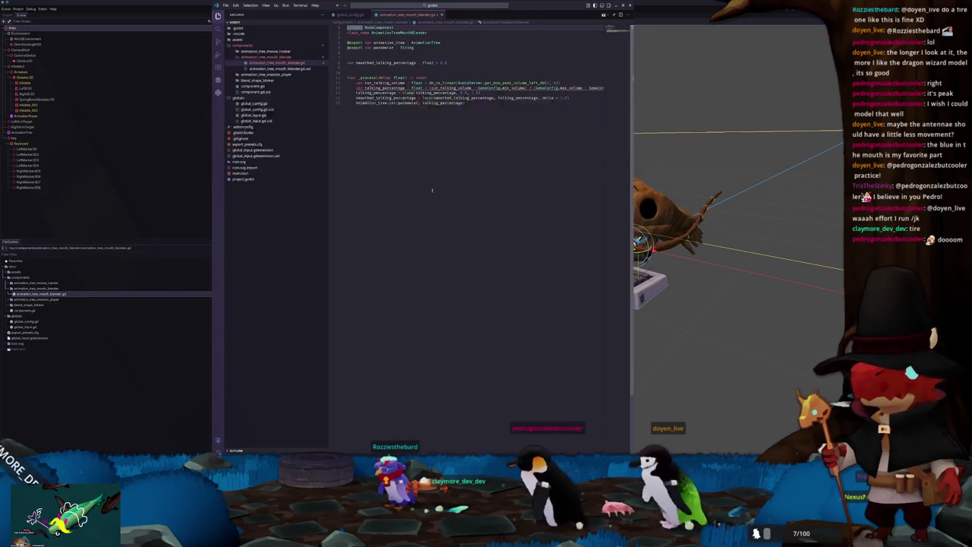
pyautogui.click(376, 87)
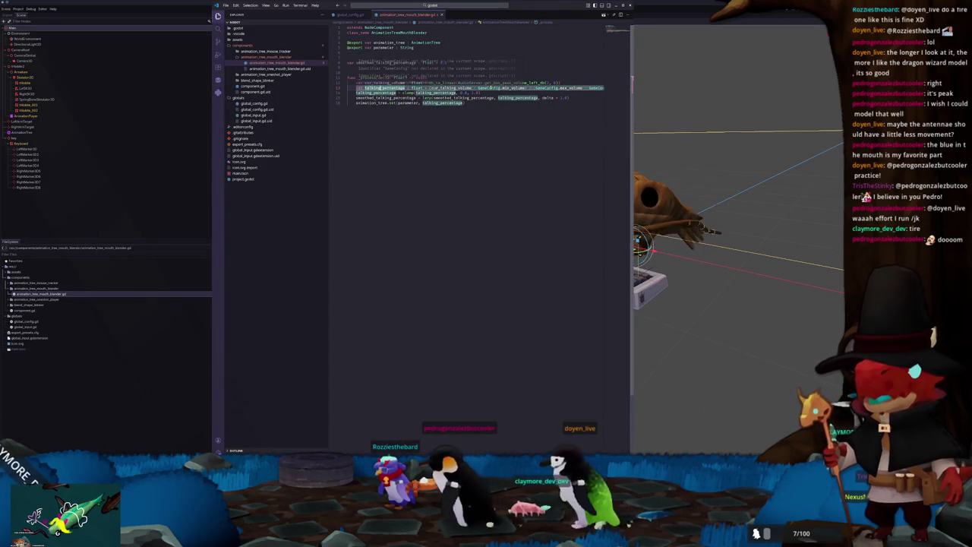
pyautogui.click(490, 87)
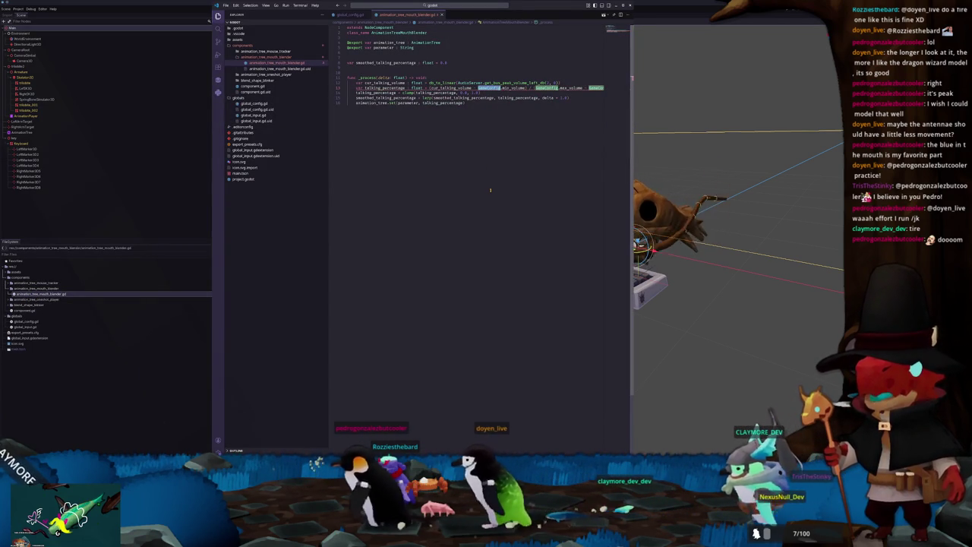
pyautogui.write('GlobalConfig')
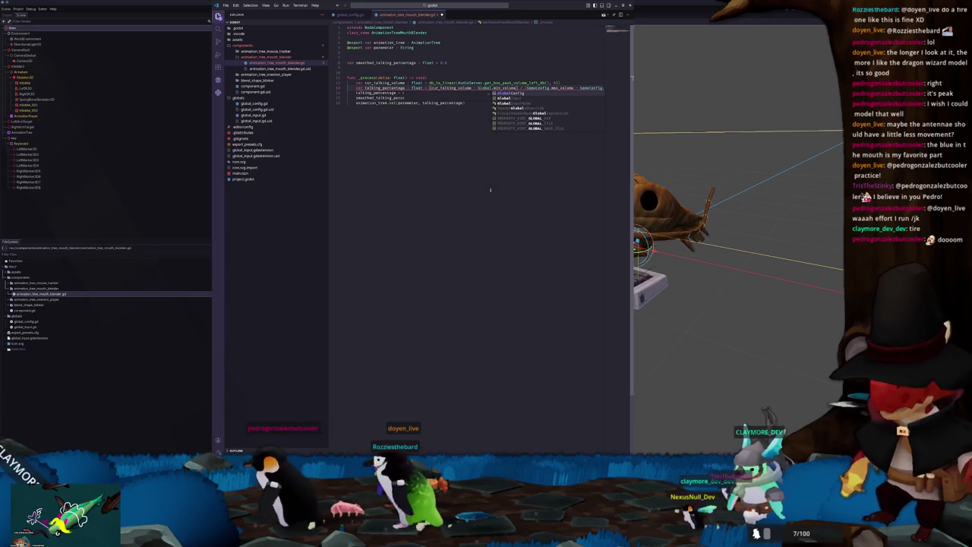
# Step: Change the second GameConfig on line 13 to GlobalConfig, save, and return to Godot
pyautogui.hotkey('ctrl', 'Right')
pyautogui.hotkey('ctrl', 'Right')
pyautogui.hotkey('ctrl', 'Right')
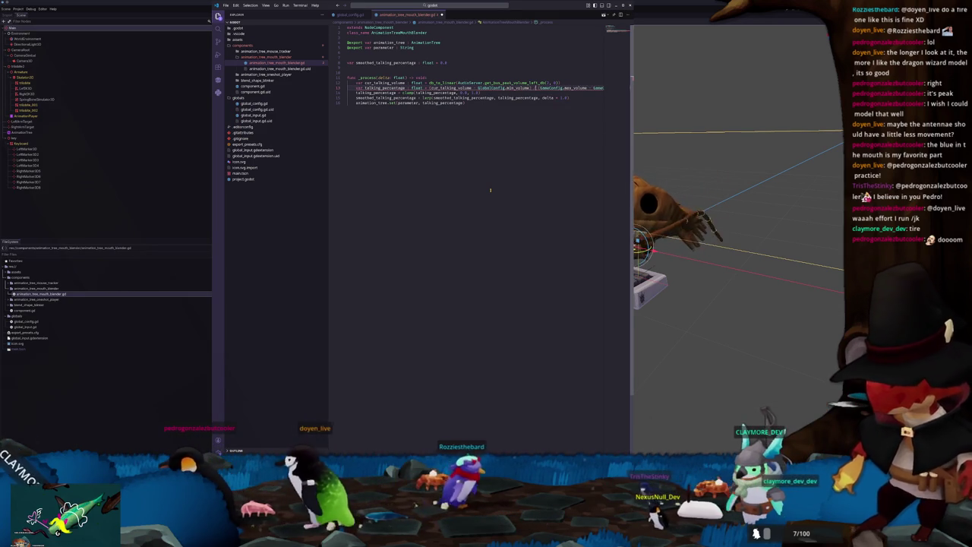
pyautogui.write('(')
pyautogui.hotkey('ctrl', 'shift', 'Right')
pyautogui.write('GlobalConfig')
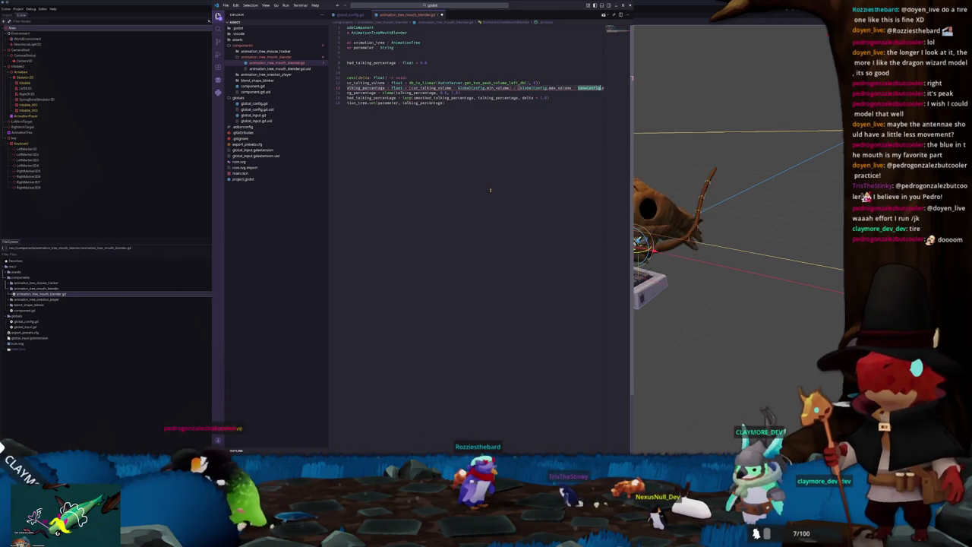
pyautogui.press('Home')
pyautogui.hotkey('ctrl', 's')
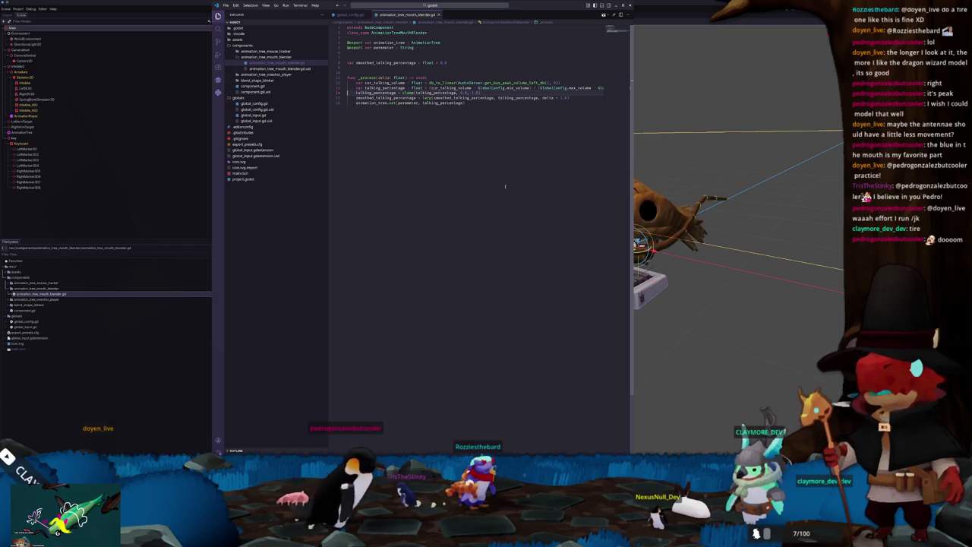
pyautogui.click(138, 227)
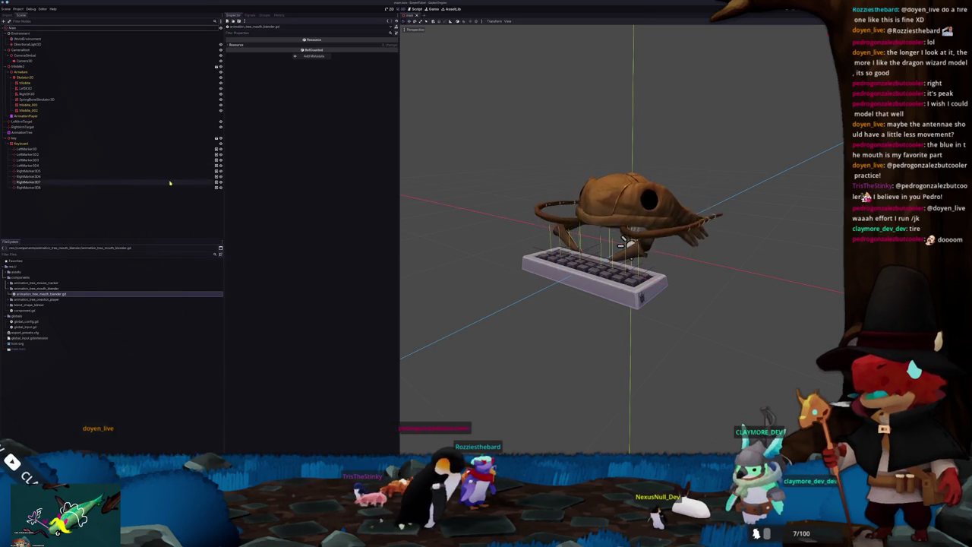
# Step: Add an AnimationTreeMouthBlender child under Main and assign AnimationTree to its Animation Tree property
pyautogui.rightClick(22, 29)
pyautogui.click(26, 30)
pyautogui.write('mouth')
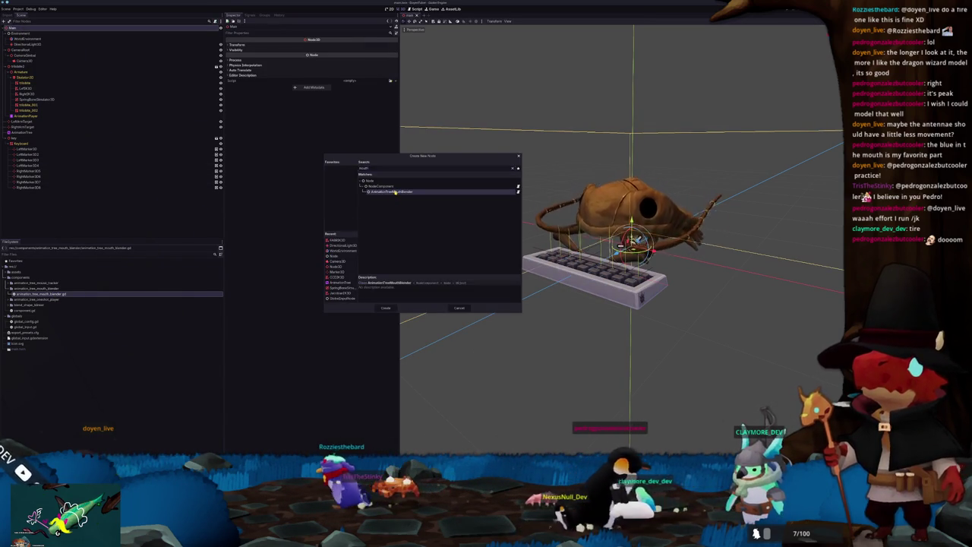
pyautogui.press('Return')
pyautogui.click(351, 44)
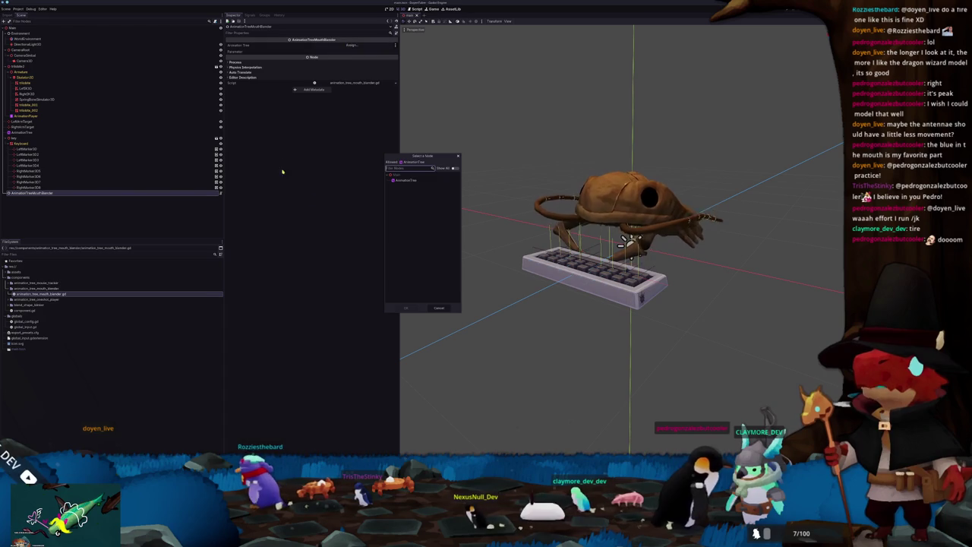
pyautogui.doubleClick(407, 180)
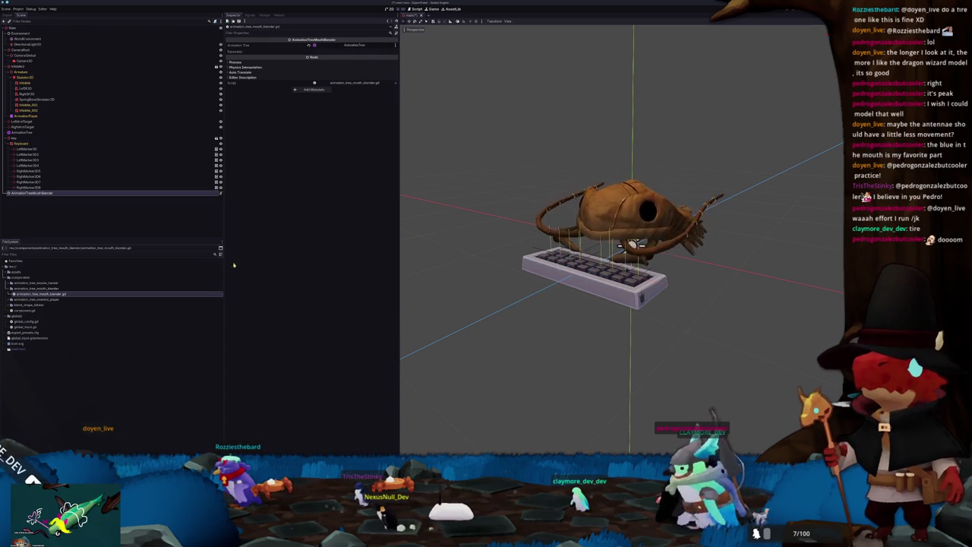
# Step: Look at the blender script in the external editor, then return to Godot's shader editor
pyautogui.hotkey('alt', 'Tab')
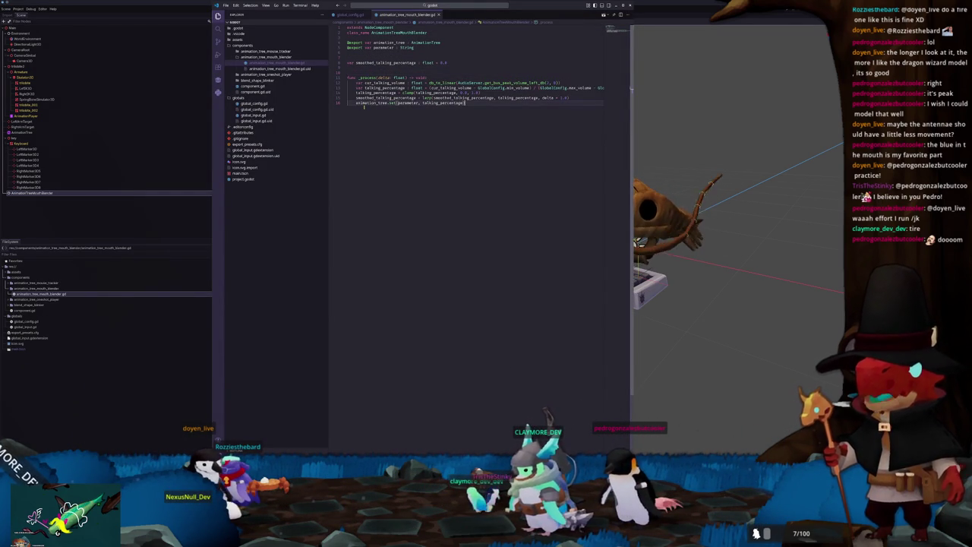
pyautogui.hotkey('alt', 'Tab')
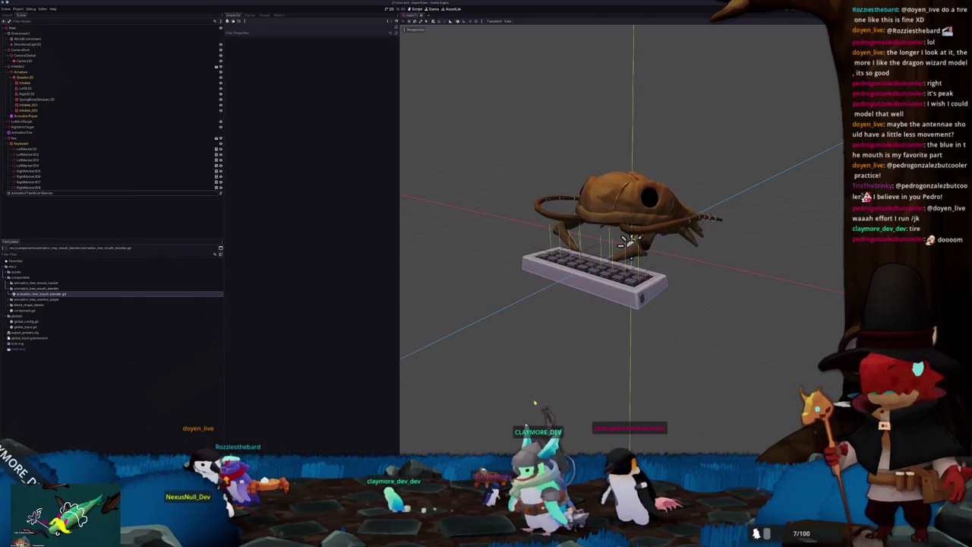
pyautogui.hotkey('alt', 's')
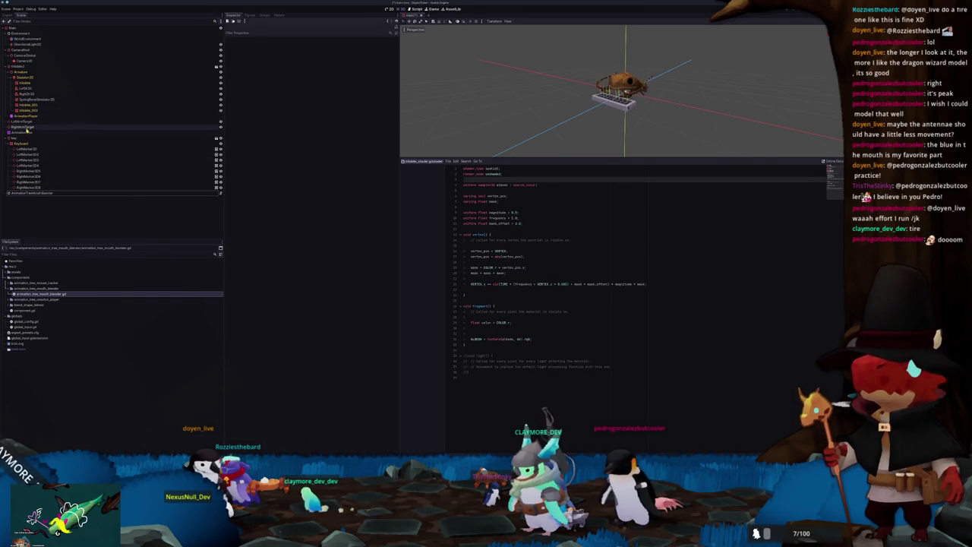
# Step: Fire the AnimationTree's OneShot node to test the mouth animation
pyautogui.click(25, 132)
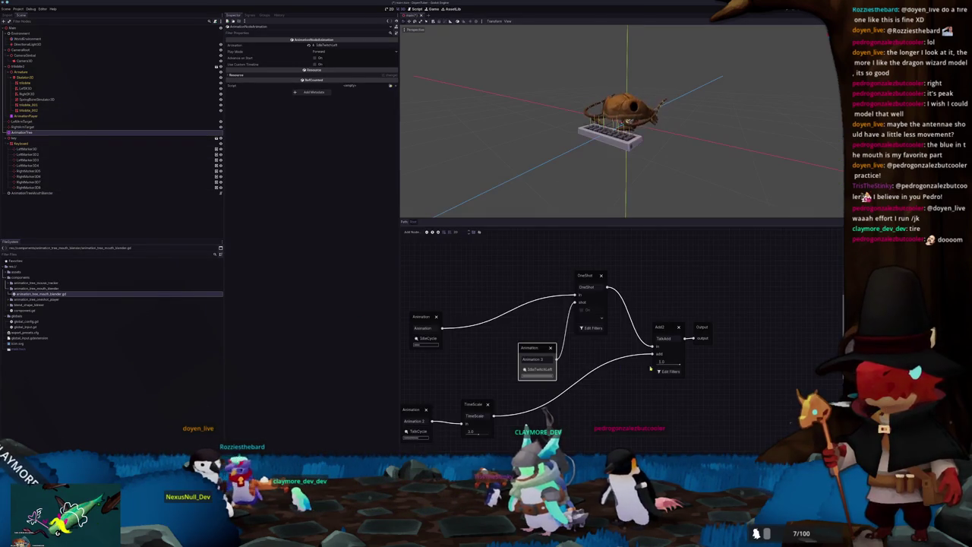
pyautogui.scroll(3, 508, 169)
pyautogui.scroll(-1, 503, 159)
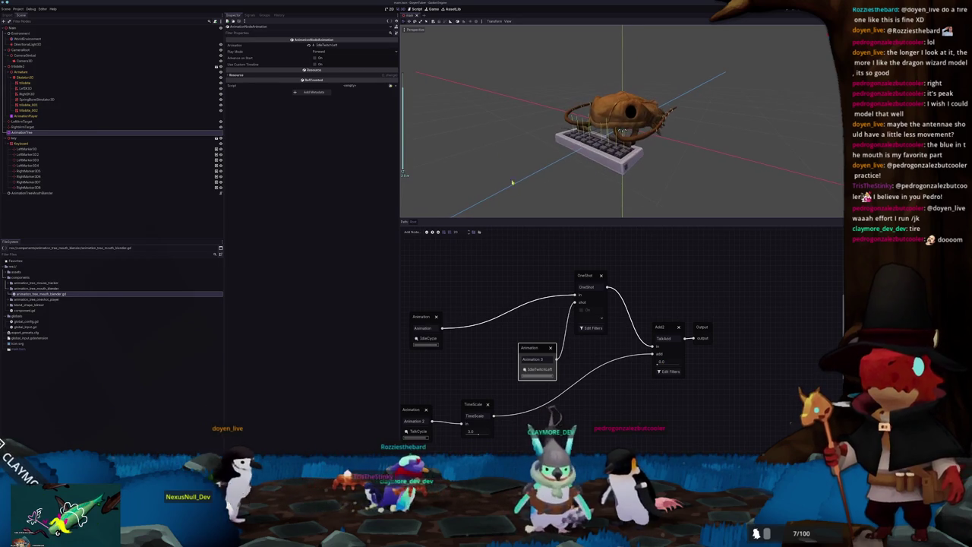
pyautogui.click(584, 311)
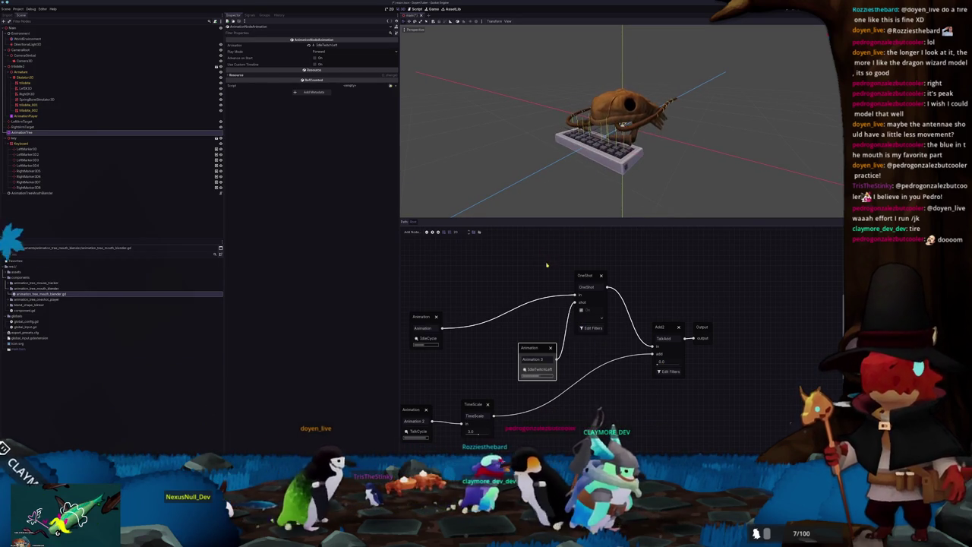
# Step: Select the LeftArmTarget marker and orbit the view to see the model's side
pyautogui.scroll(-1, 612, 155)
pyautogui.click(53, 122)
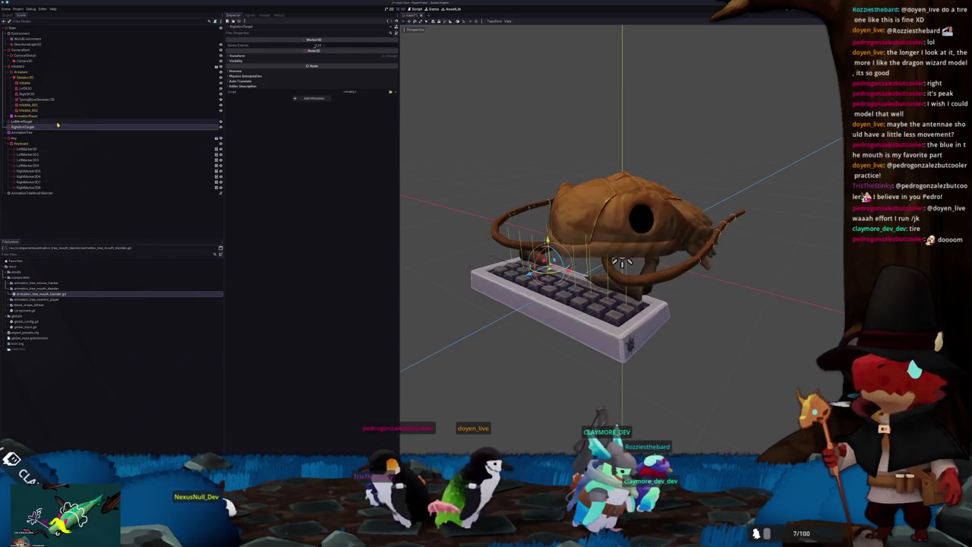
pyautogui.moveTo(471, 228)
pyautogui.mouseDown()
pyautogui.moveTo(460, 221)
pyautogui.moveTo(472, 237)
pyautogui.moveTo(501, 236)
pyautogui.mouseUp()
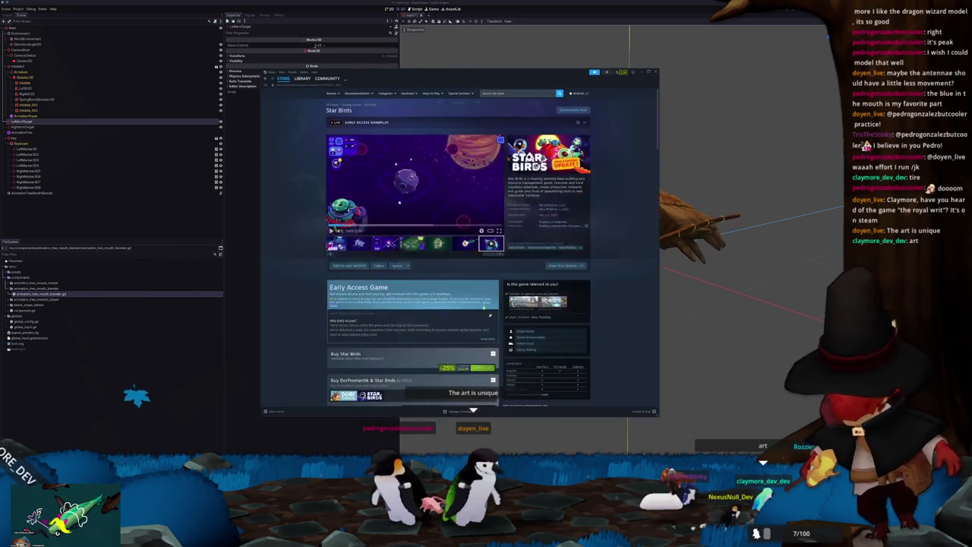
# Step: Search the Steam store for 'the royal writ' and open the game's store page
pyautogui.click(513, 93)
pyautogui.write('the r')
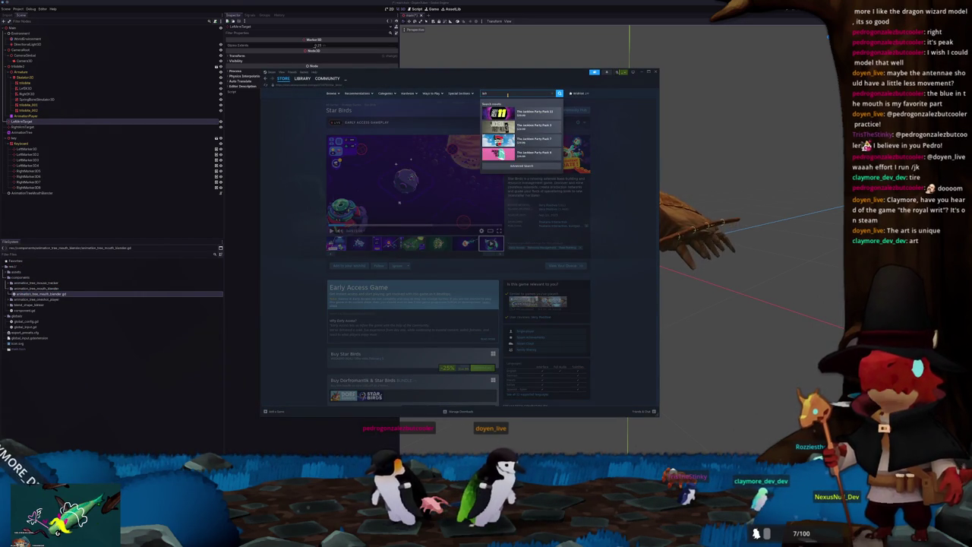
pyautogui.write('oyal writ')
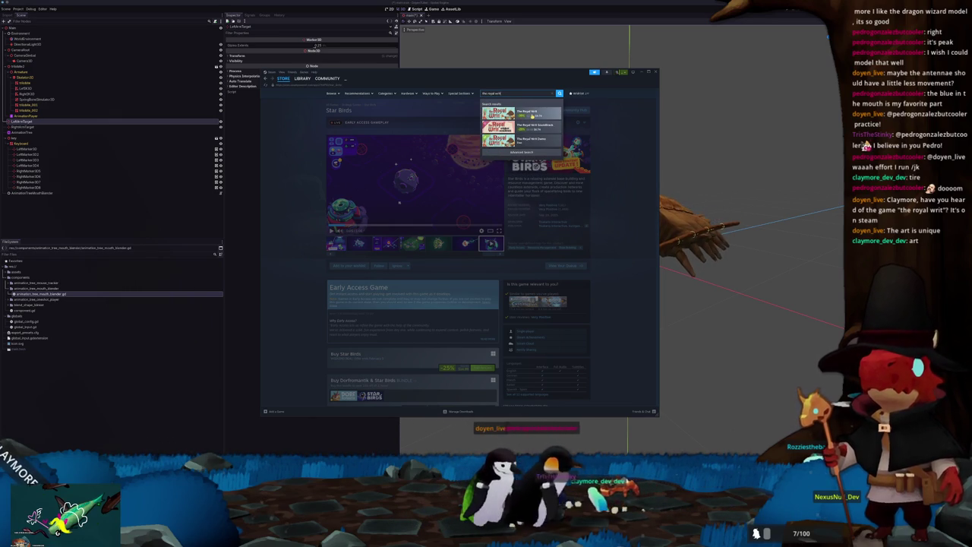
pyautogui.click(521, 114)
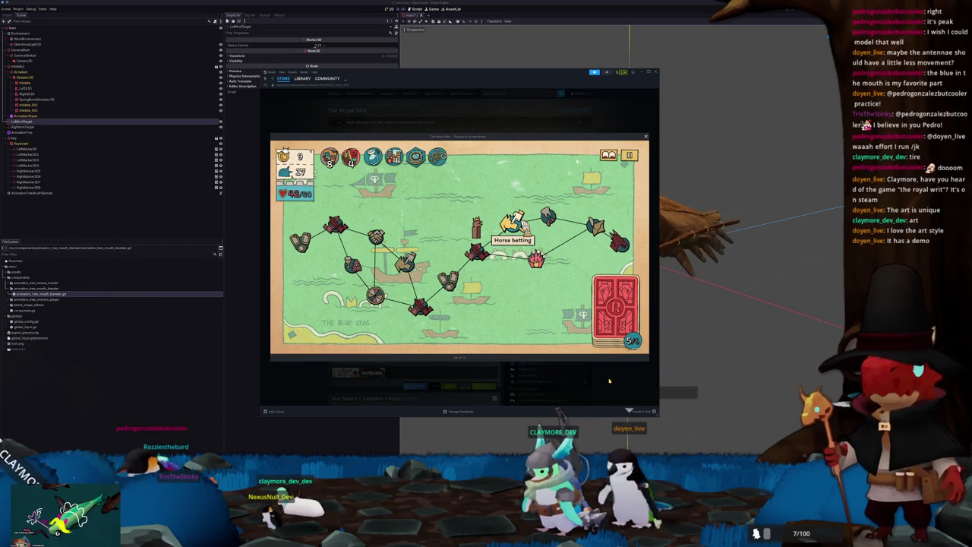
# Step: Close the screenshot viewer and scroll through The Royal Writ's store page
pyautogui.click(609, 380)
pyautogui.scroll(-1, 635, 364)
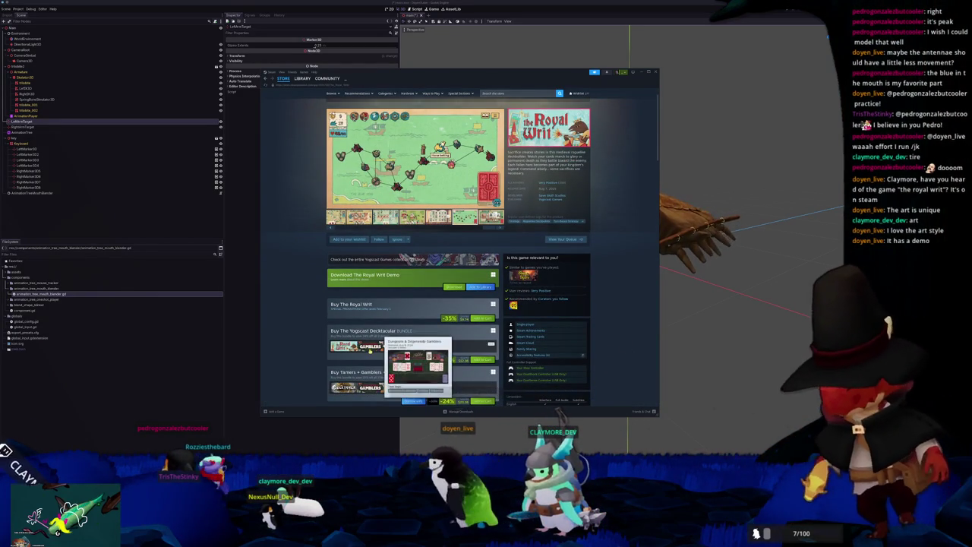
pyautogui.moveTo(344, 346)
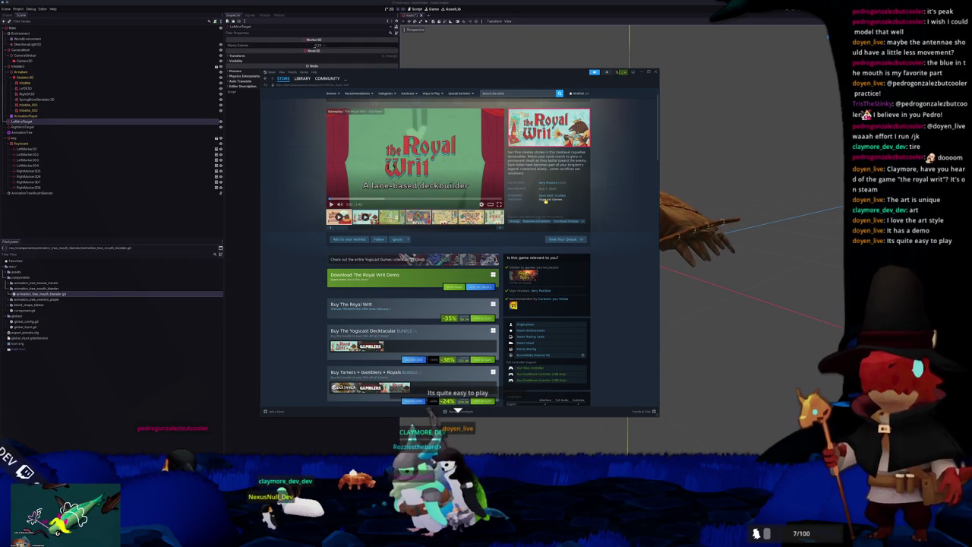
pyautogui.scroll(-2, 309, 319)
pyautogui.scroll(-1, 309, 319)
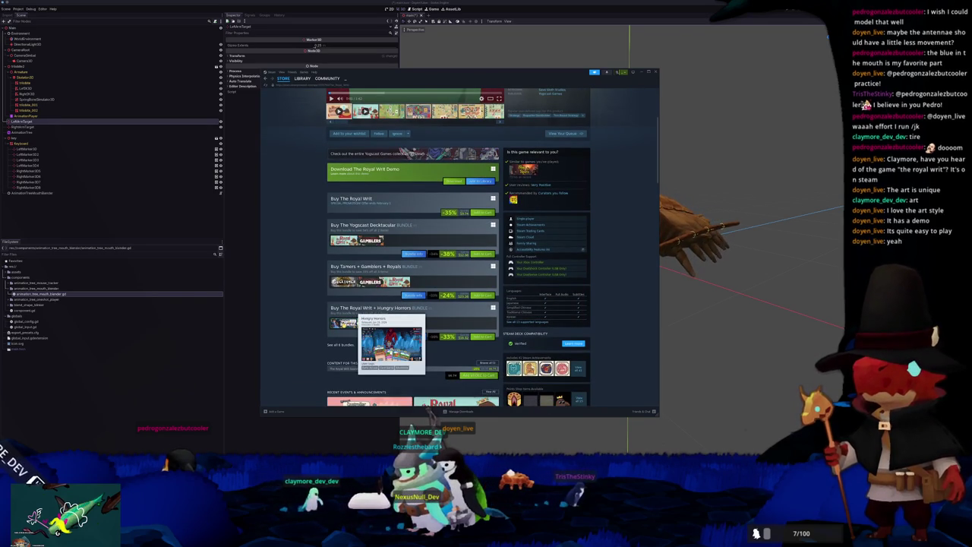
pyautogui.moveTo(346, 282)
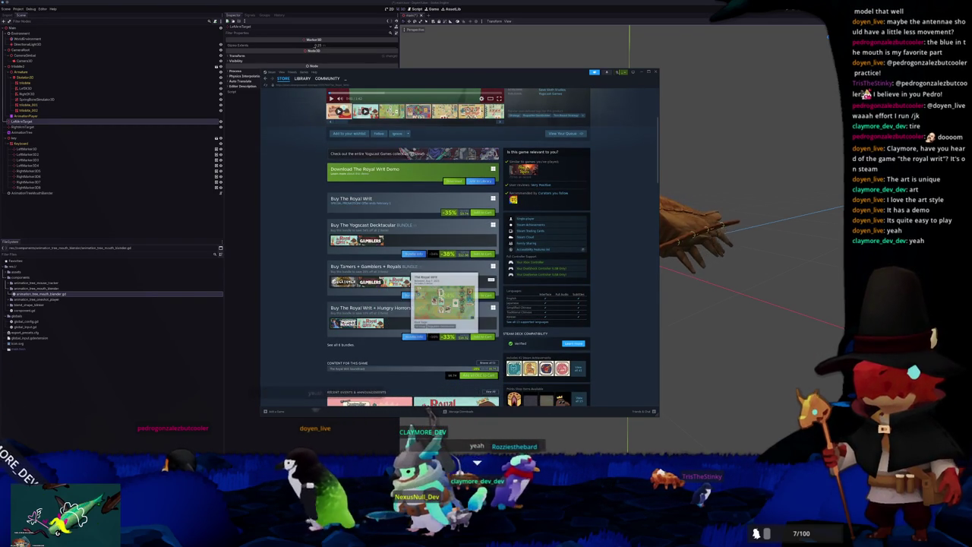
pyautogui.scroll(3, 395, 282)
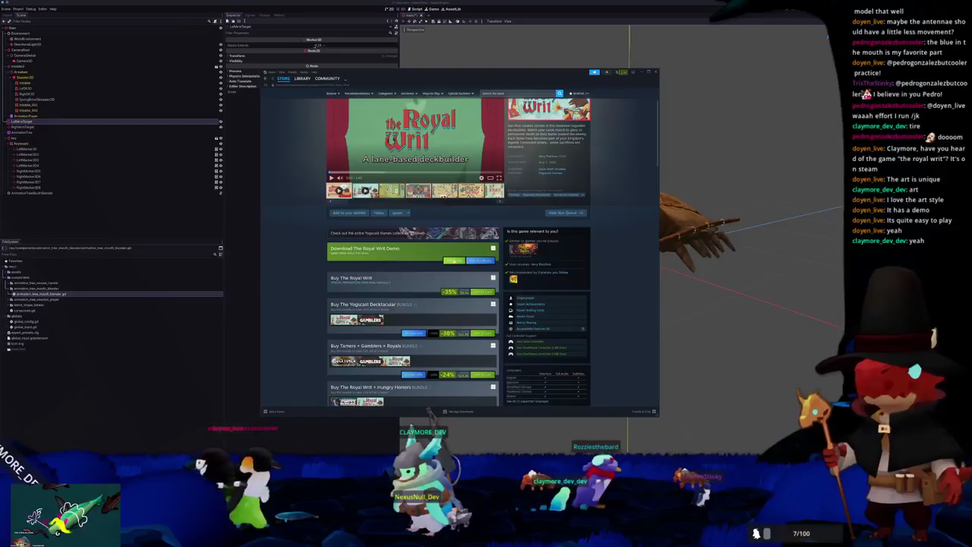
# Step: Download and install The Royal Writ Demo, then close the Steam window
pyautogui.click(454, 260)
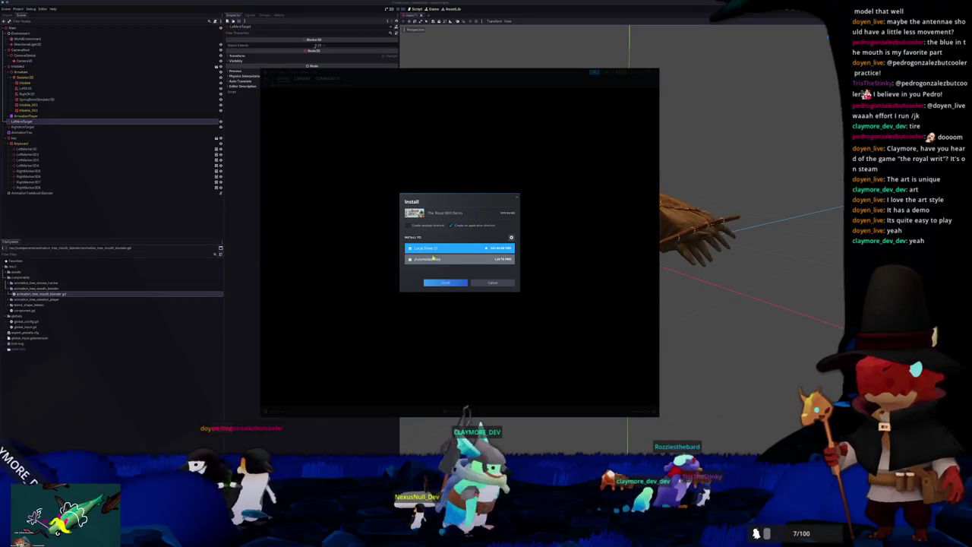
pyautogui.click(445, 282)
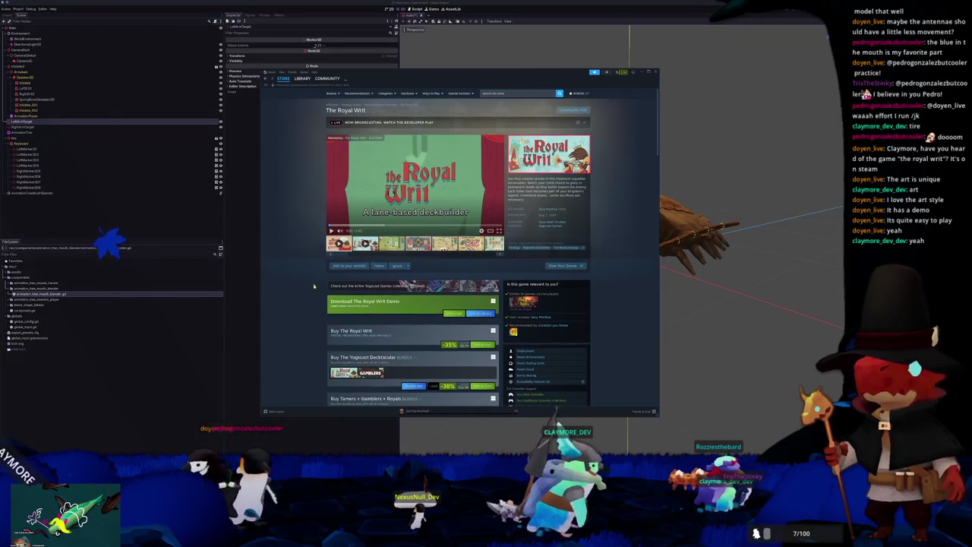
pyautogui.click(656, 72)
pyautogui.click(57, 192)
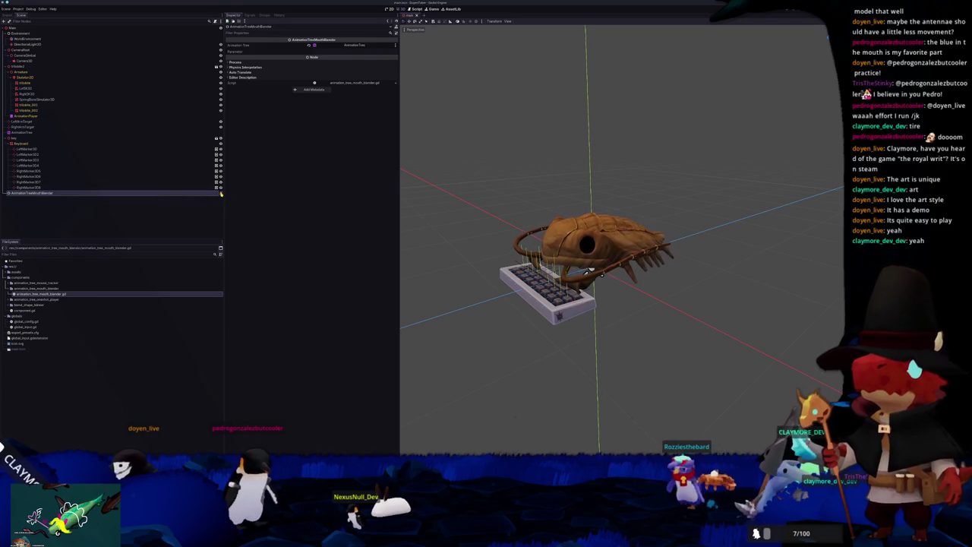
pyautogui.click(45, 133)
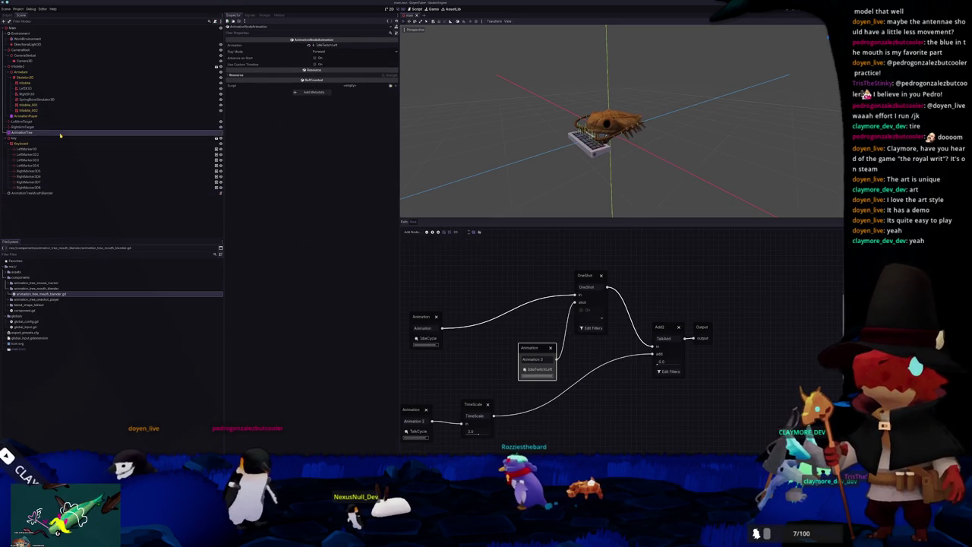
pyautogui.click(83, 132)
pyautogui.click(267, 64)
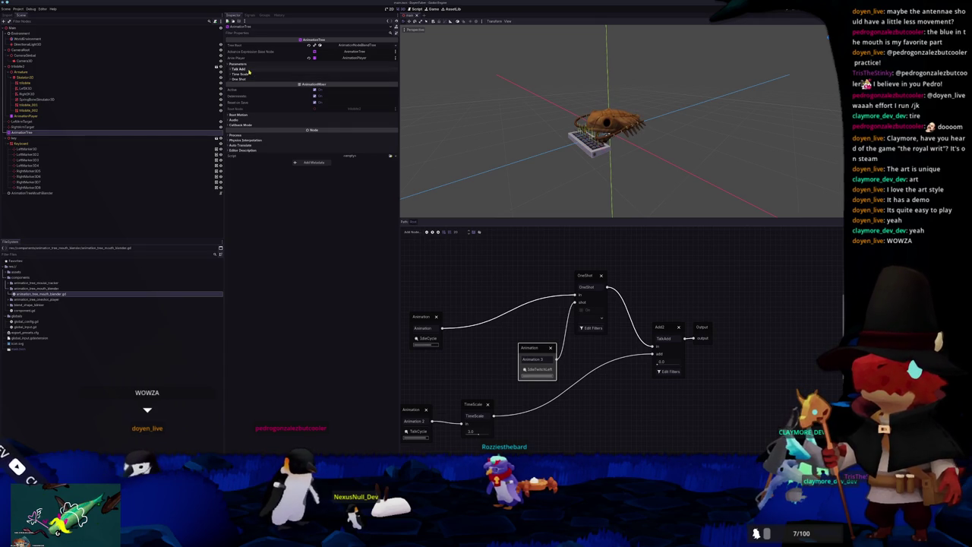
pyautogui.click(248, 70)
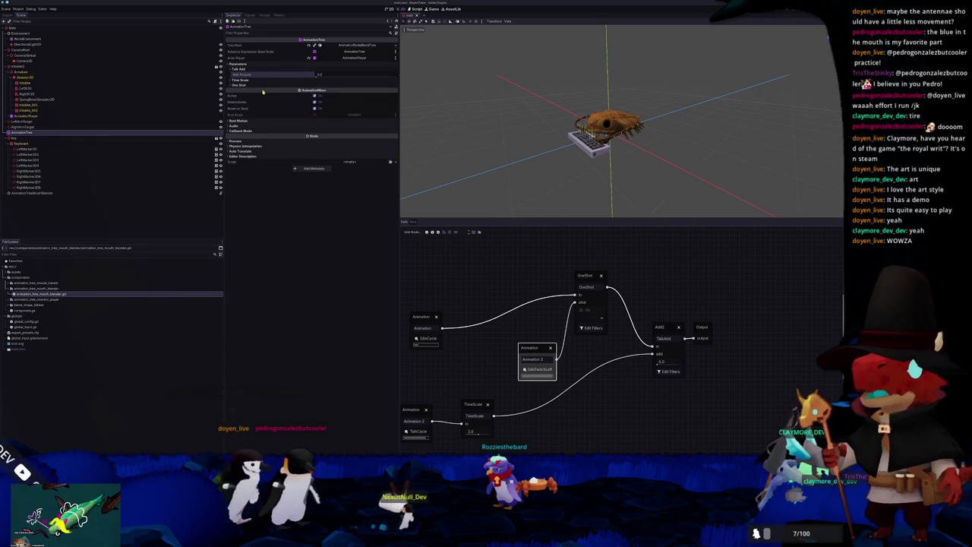
pyautogui.click(34, 194)
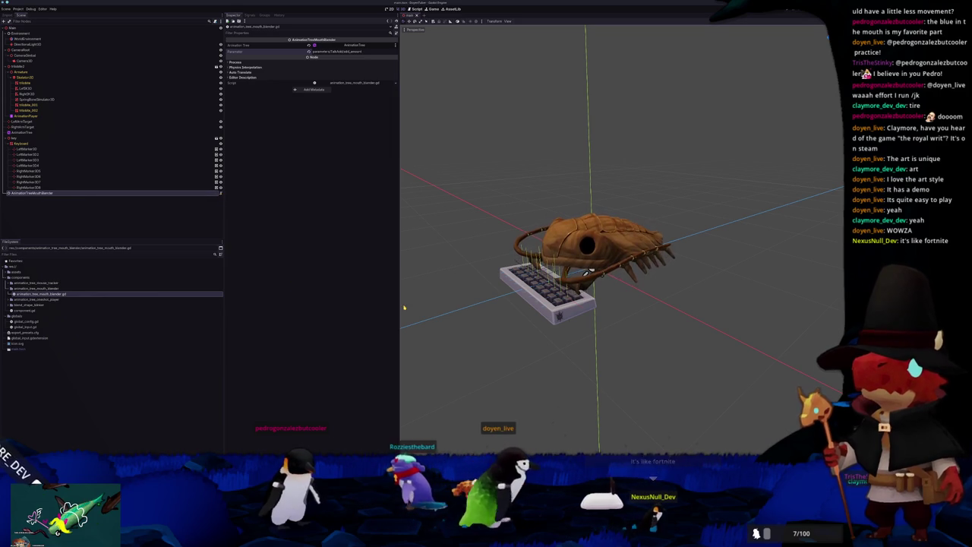
pyautogui.hotkey('alt', 'Tab')
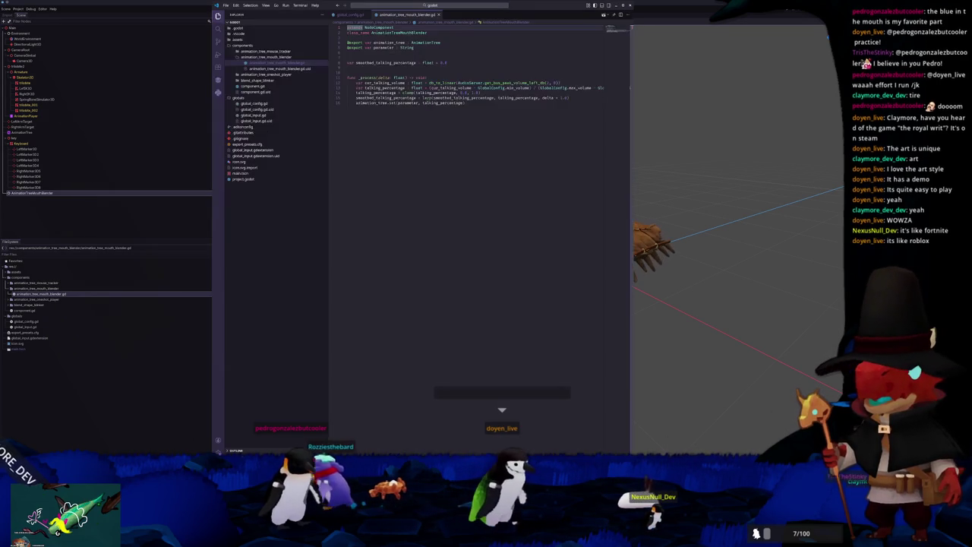
# Step: Check line 16 of animation_tree_mouth_blender.gd in VS Code, then switch back to Godot
pyautogui.click(459, 175)
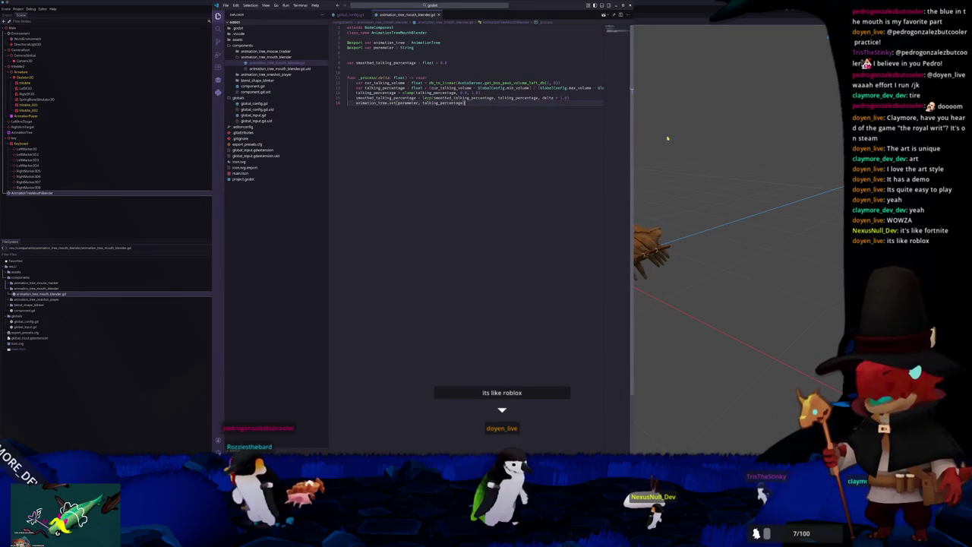
pyautogui.hotkey('alt', 'Tab')
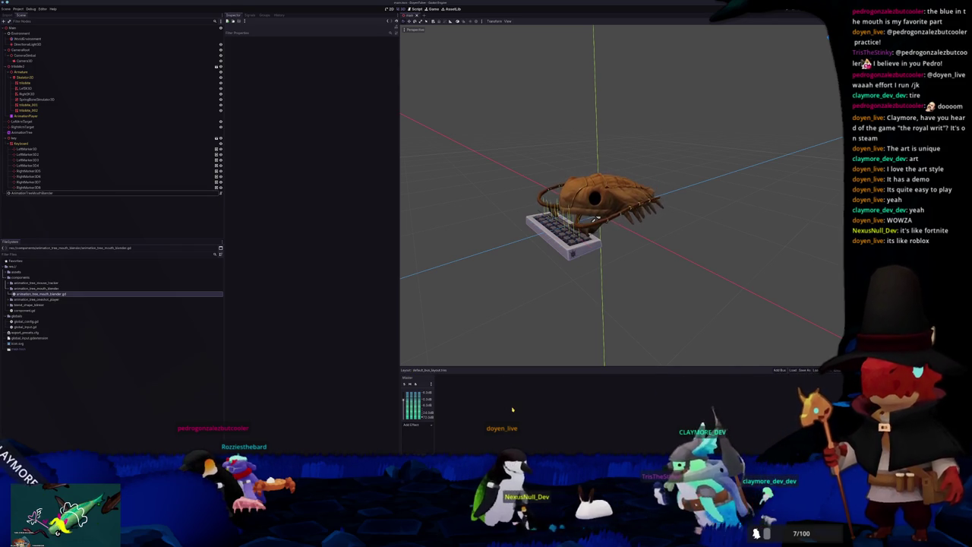
# Step: Add an audio bus named Proxy, then add a third bus for Monitor
pyautogui.click(779, 370)
pyautogui.write('Monitor')
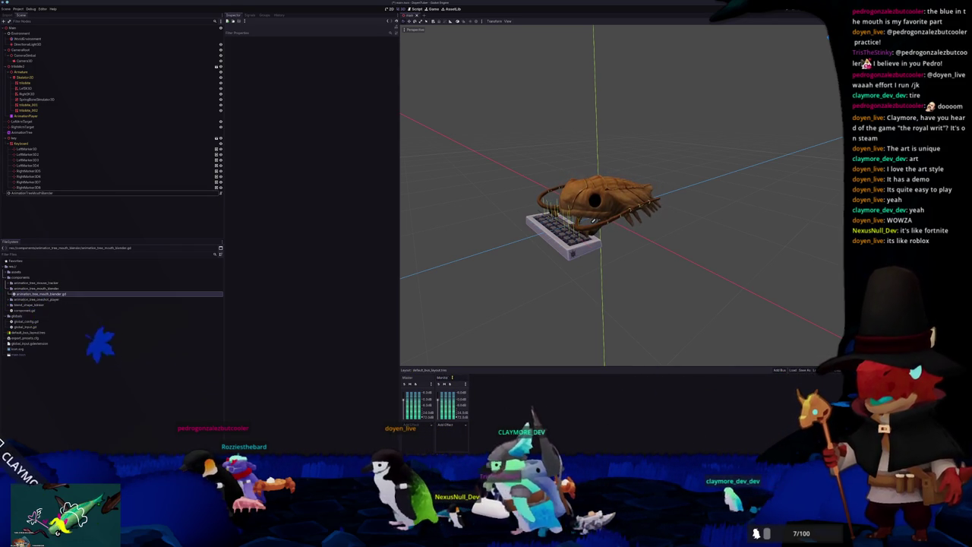
pyautogui.write('Proxy')
pyautogui.press('Return')
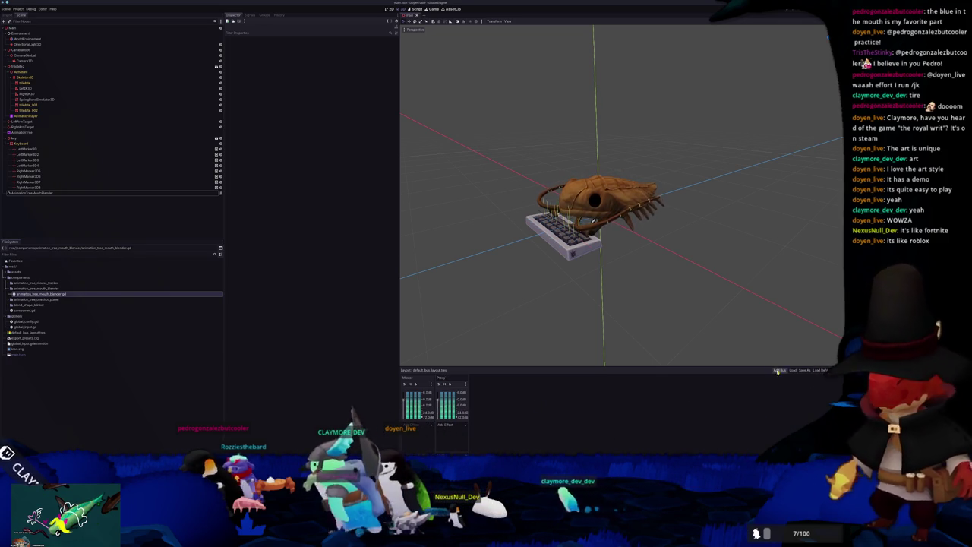
pyautogui.click(778, 371)
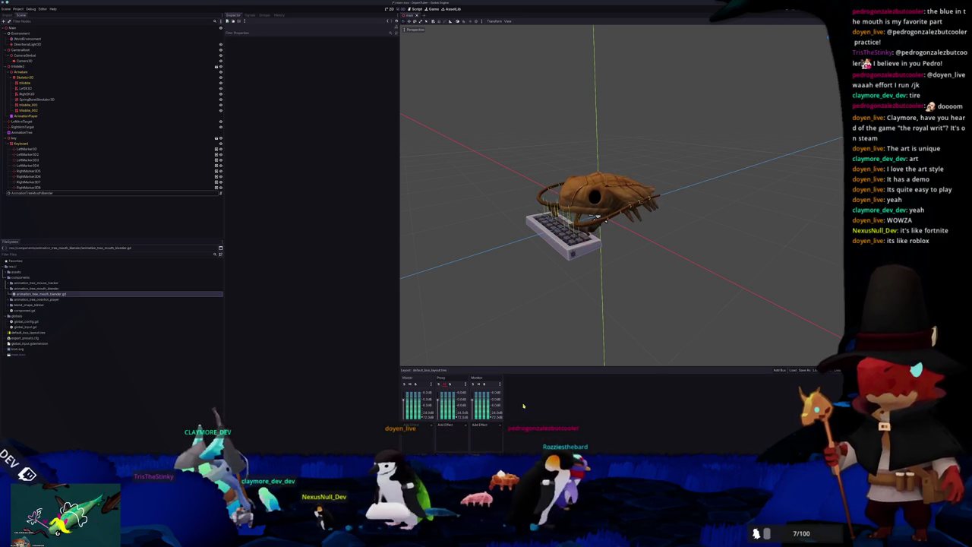
# Step: Check the Monitor bus's effect list without adding an effect, then select the Main node
pyautogui.click(490, 427)
pyautogui.click(561, 420)
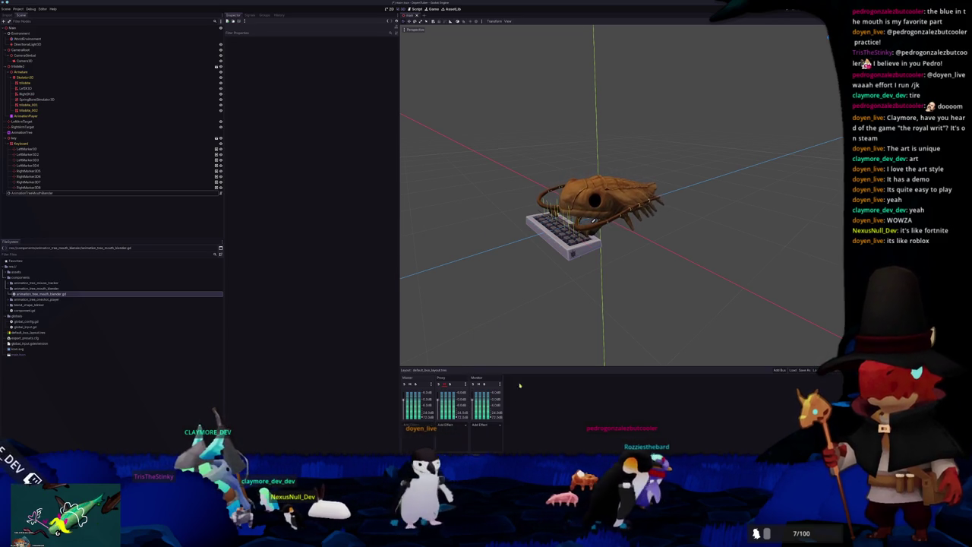
pyautogui.click(15, 28)
pyautogui.click(26, 34)
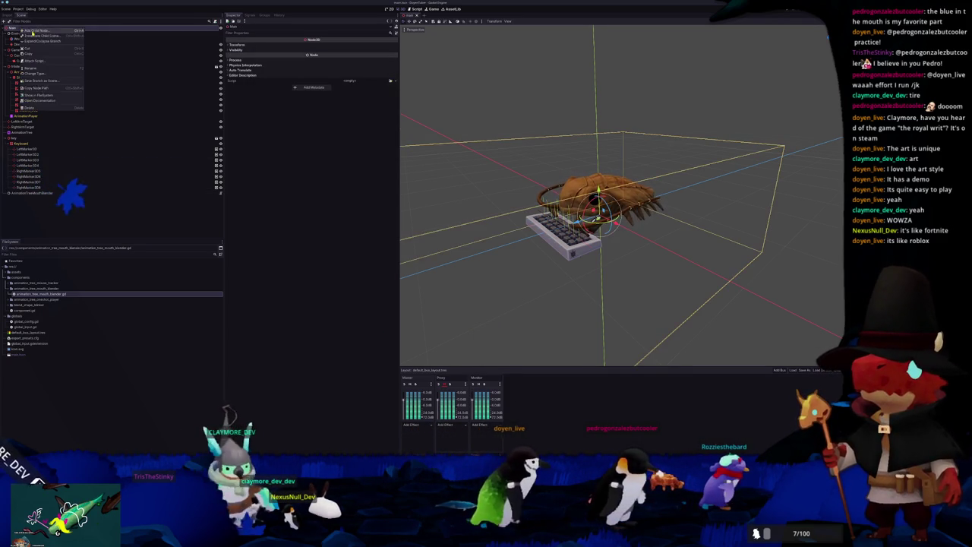
# Step: Add an AudioStreamPlayer node and move it to the top of the scene tree
pyautogui.hotkey('ctrl', 'a')
pyautogui.write('audio')
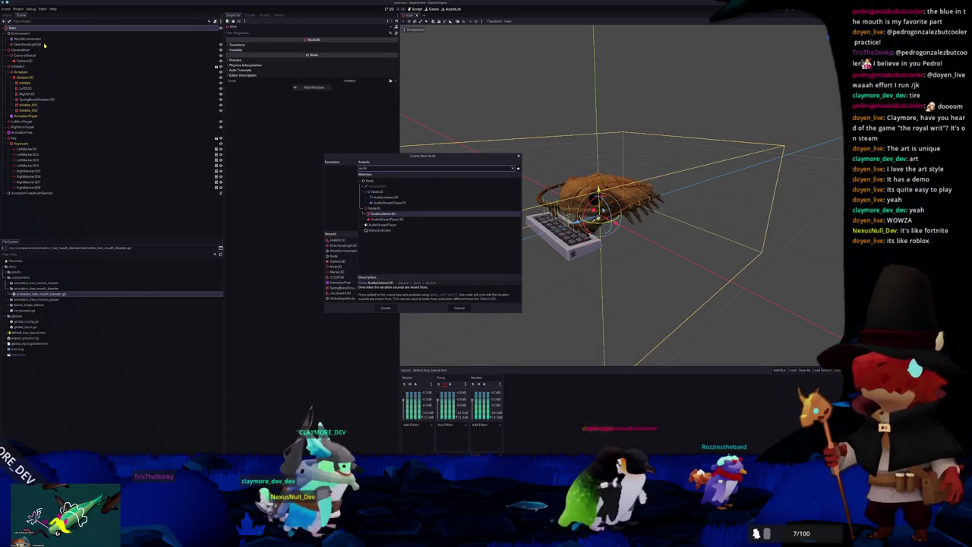
pyautogui.press('Down')
pyautogui.press('Down')
pyautogui.press('Return')
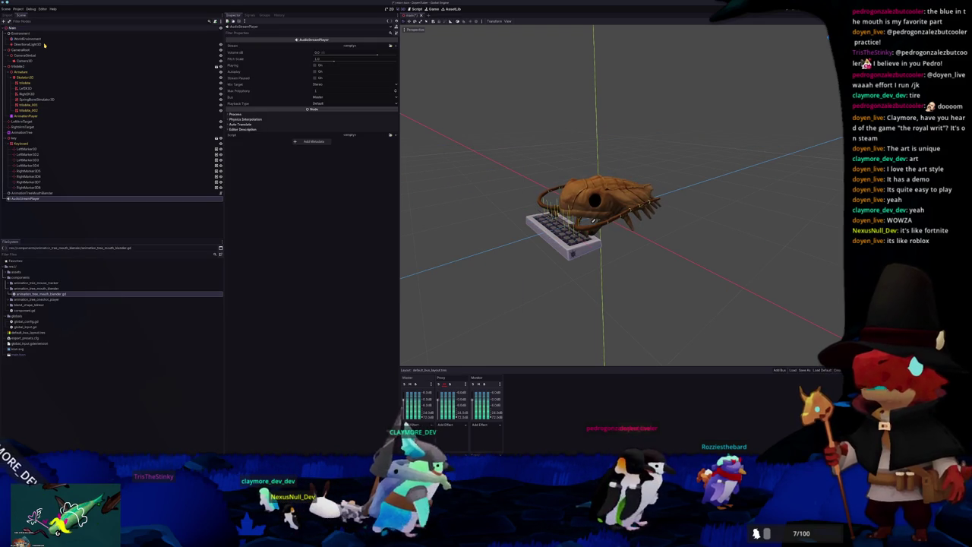
pyautogui.hotkey('ctrl', 'Up')
pyautogui.hotkey('ctrl', 'Up')
pyautogui.hotkey('ctrl', 'Up')
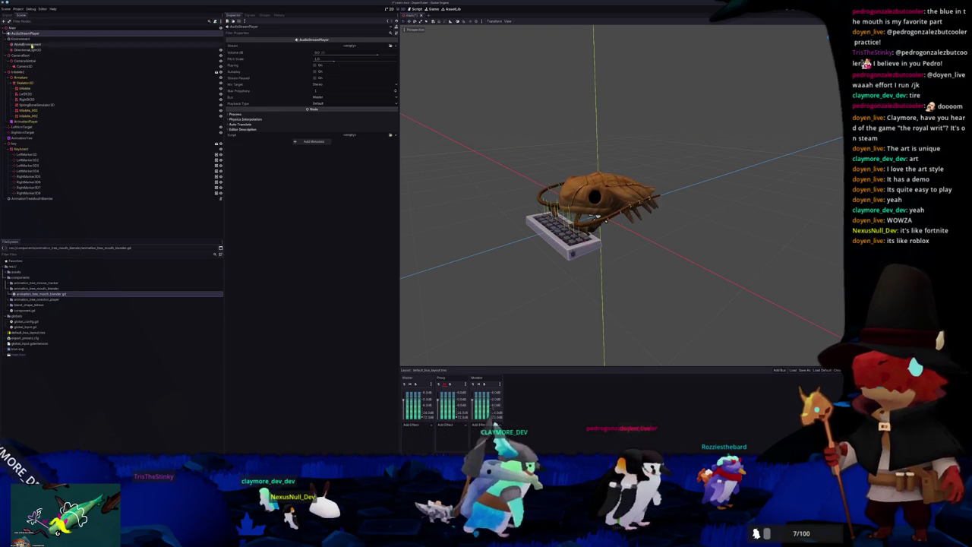
# Step: Give the player a new AudioStreamMicrophone stream on the Monitor bus, then run the project
pyautogui.click(394, 46)
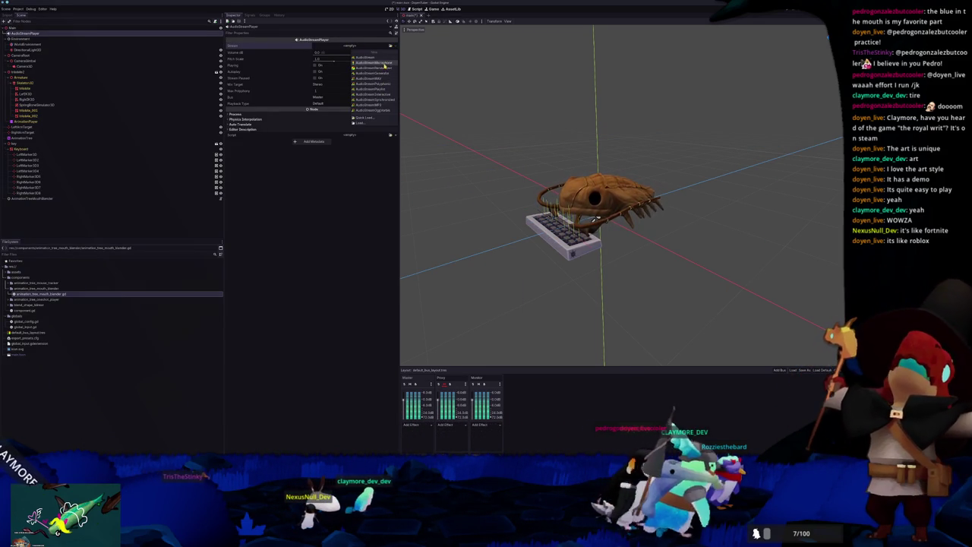
pyautogui.click(384, 63)
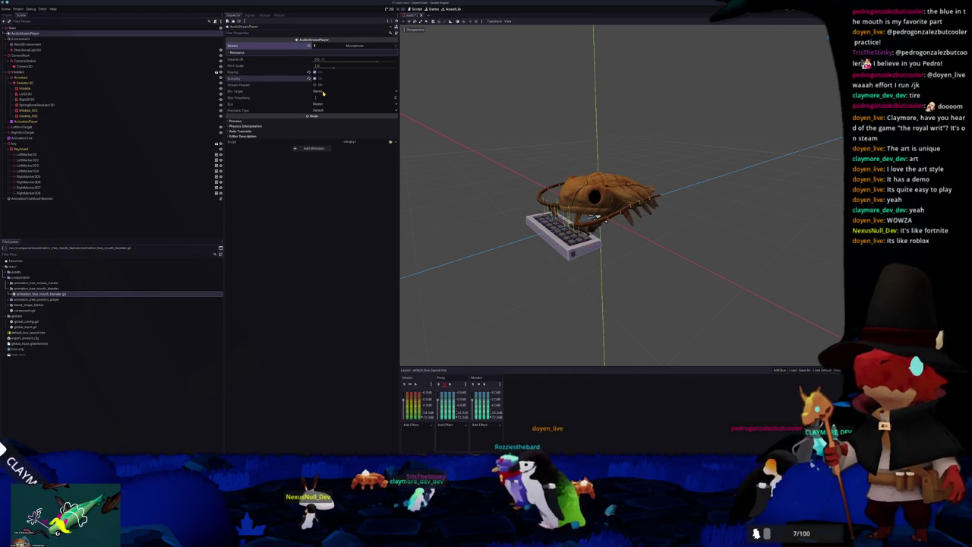
pyautogui.click(317, 104)
pyautogui.click(317, 119)
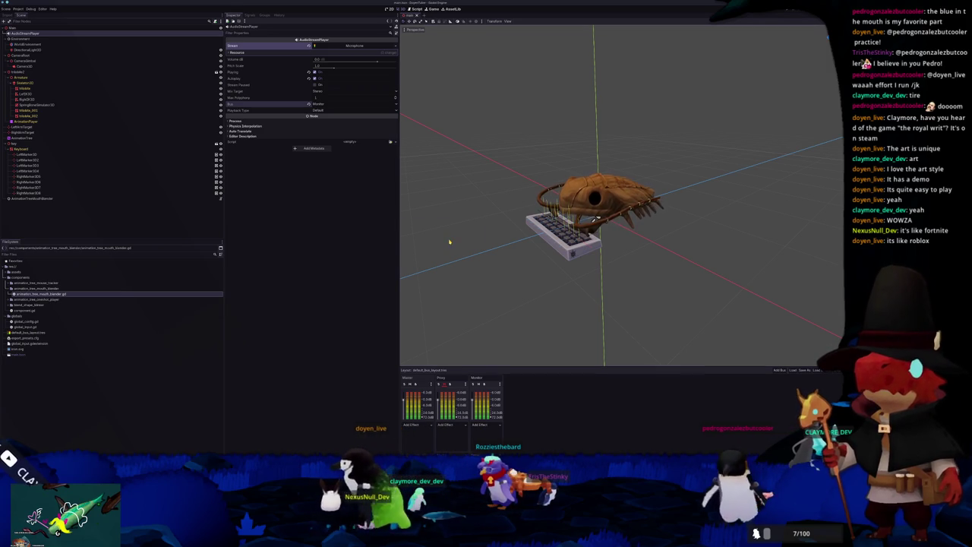
pyautogui.moveTo(450, 241); pyautogui.dragTo(457, 247)
pyautogui.press('F5')
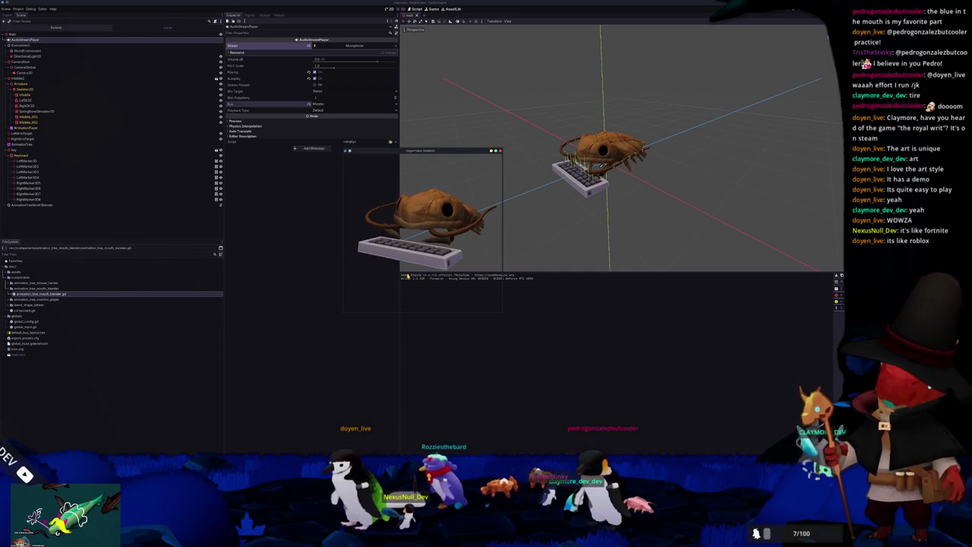
# Step: Stop the running test game and show the Audio bus mixer panel
pyautogui.moveTo(425, 150)
pyautogui.mouseDown()
pyautogui.moveTo(455, 150)
pyautogui.moveTo(500, 74)
pyautogui.mouseUp()
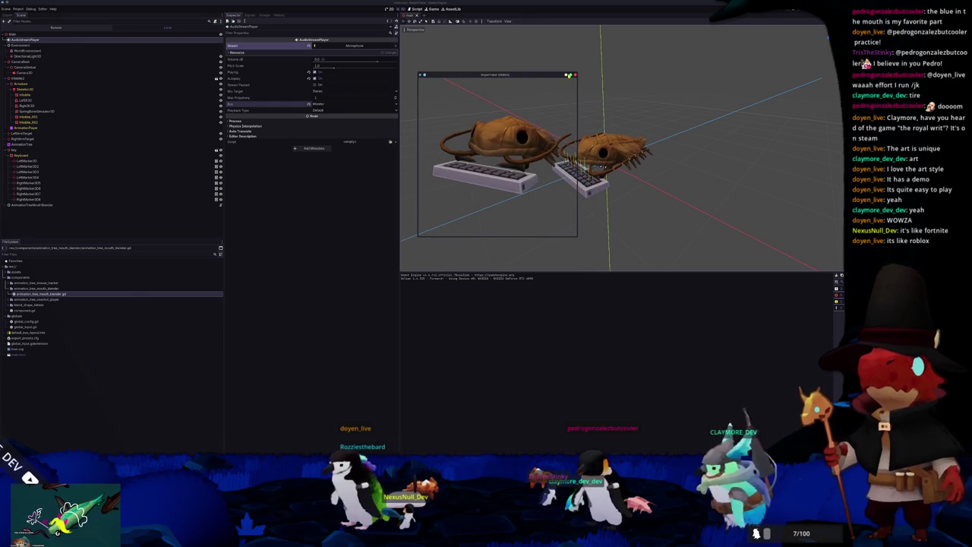
pyautogui.click(575, 74)
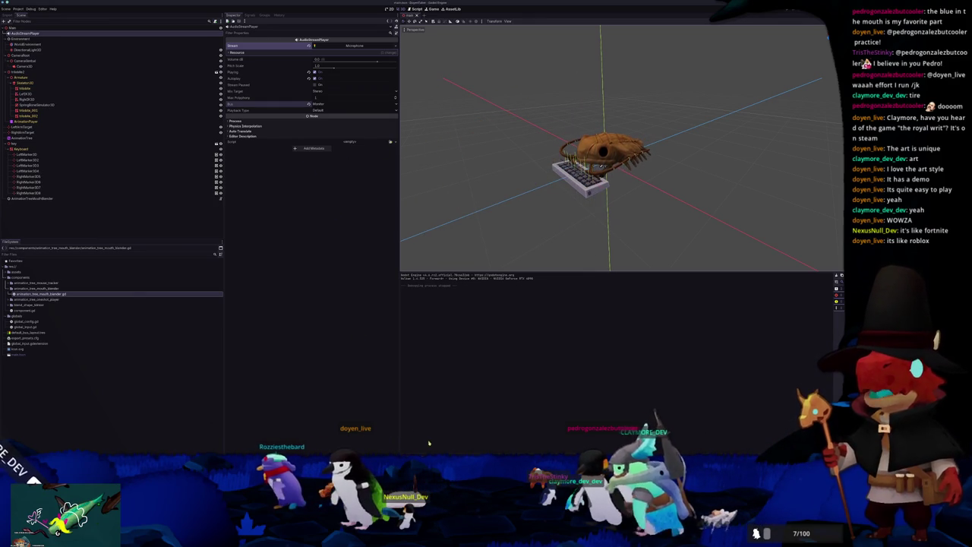
pyautogui.click(455, 449)
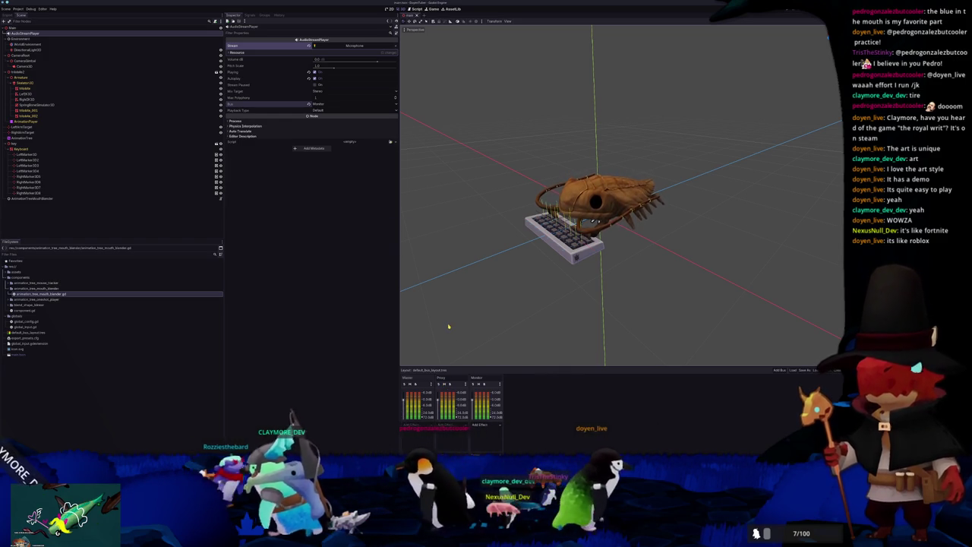
# Step: Run and stop the project once more, then open Project Settings
pyautogui.press('F5')
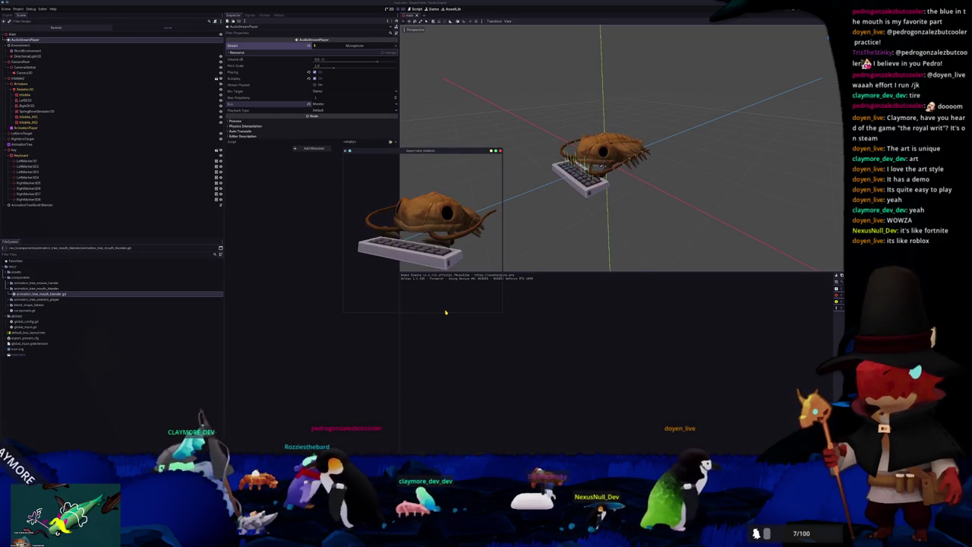
pyautogui.press('F8')
pyautogui.click(16, 8)
pyautogui.click(34, 18)
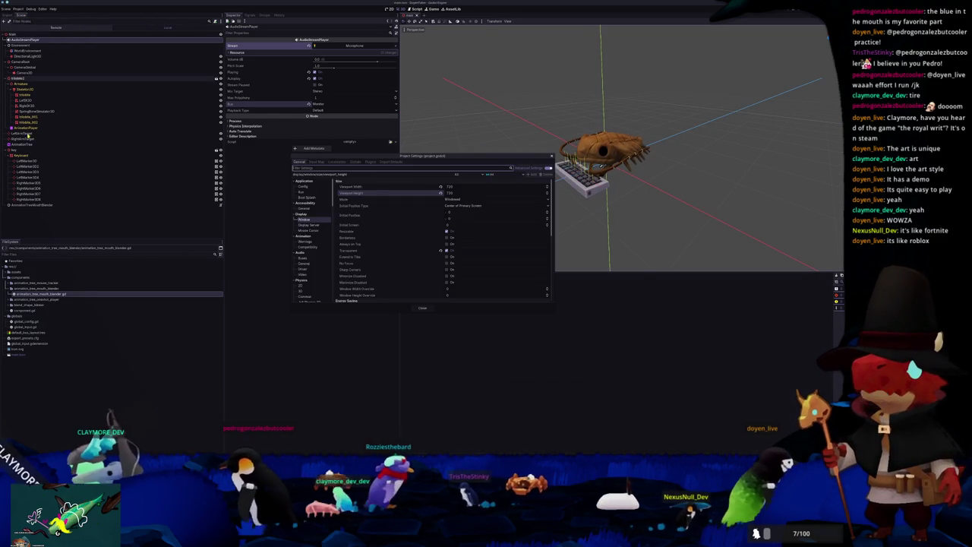
# Step: Turn on Enable Input under Audio > Driver in Project Settings, then save and restart the editor
pyautogui.write('aud')
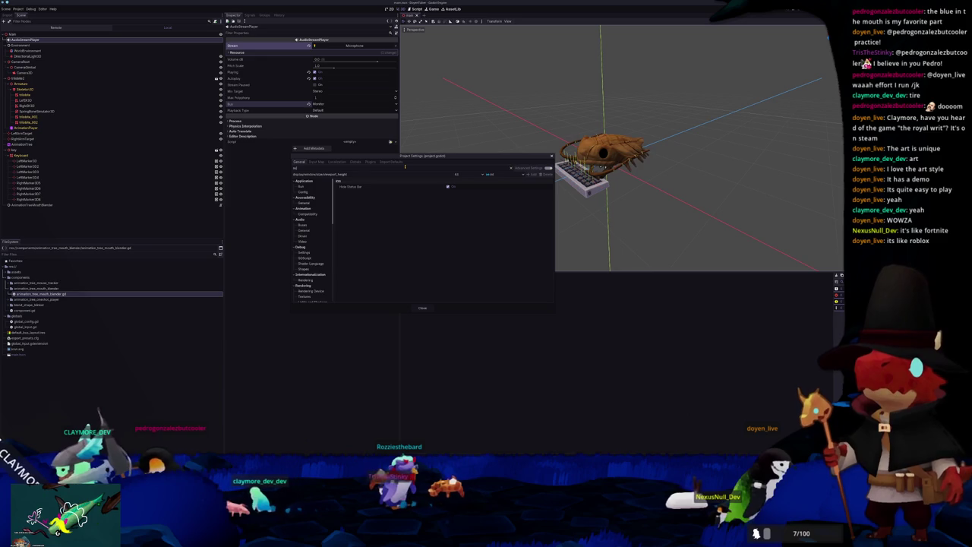
pyautogui.write('i')
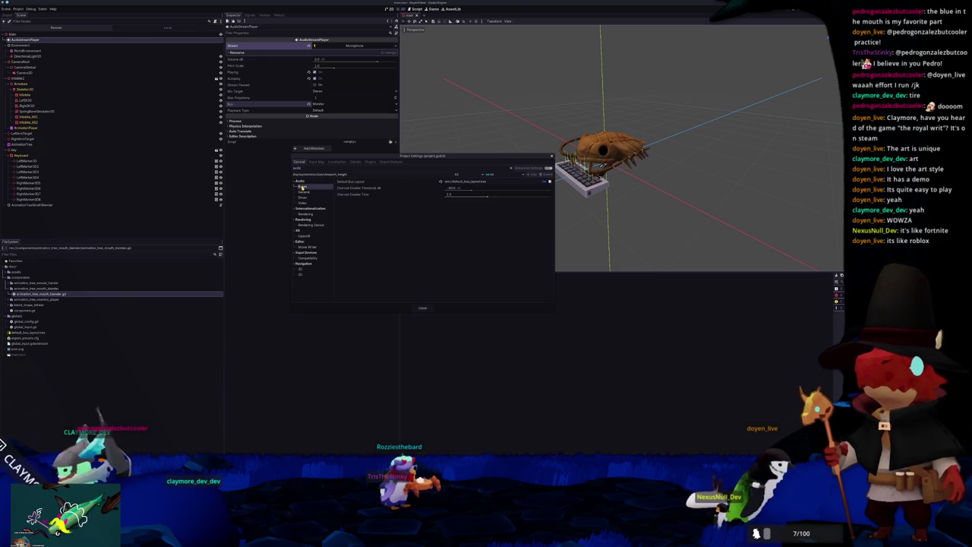
pyautogui.click(302, 197)
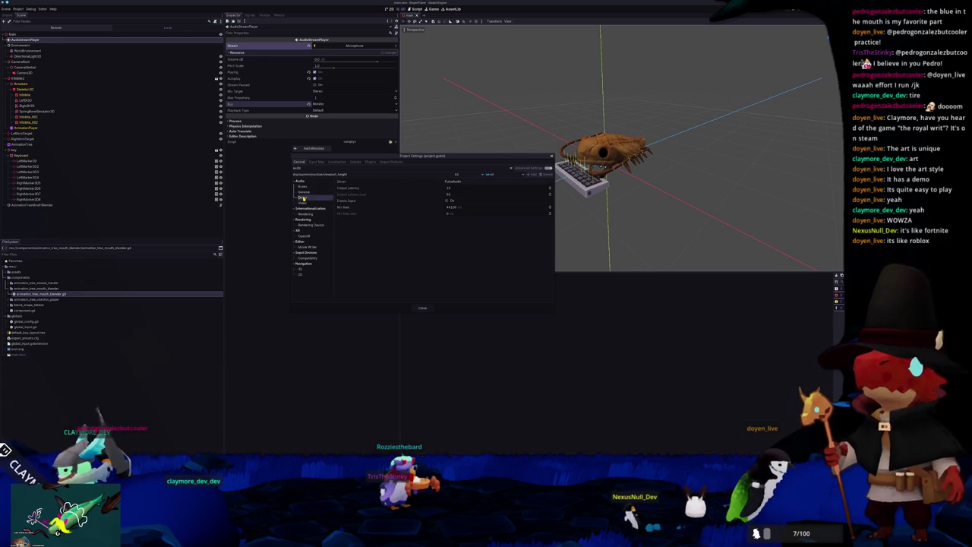
pyautogui.click(446, 201)
pyautogui.click(536, 299)
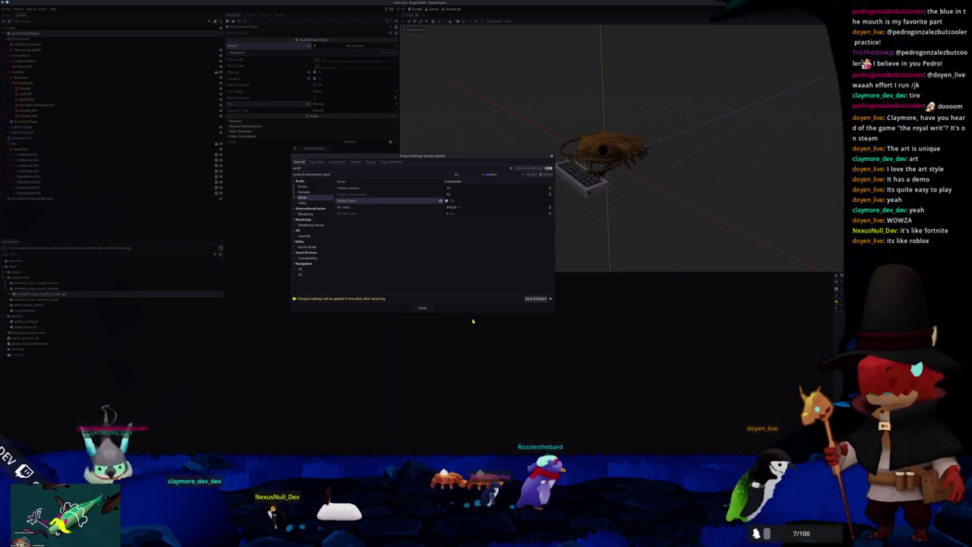
pyautogui.click(534, 298)
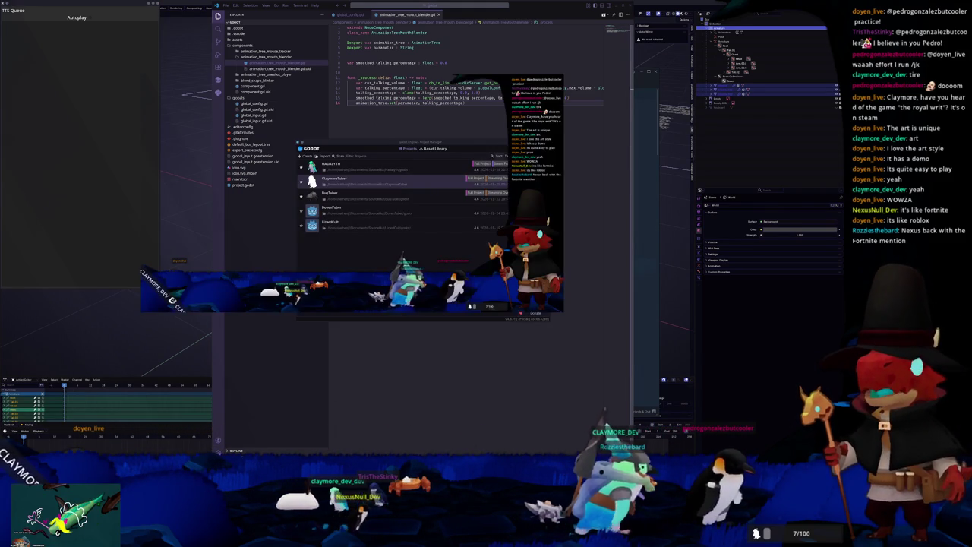
# Step: Reopen the trilobite project from the Project Manager
pyautogui.click(453, 284)
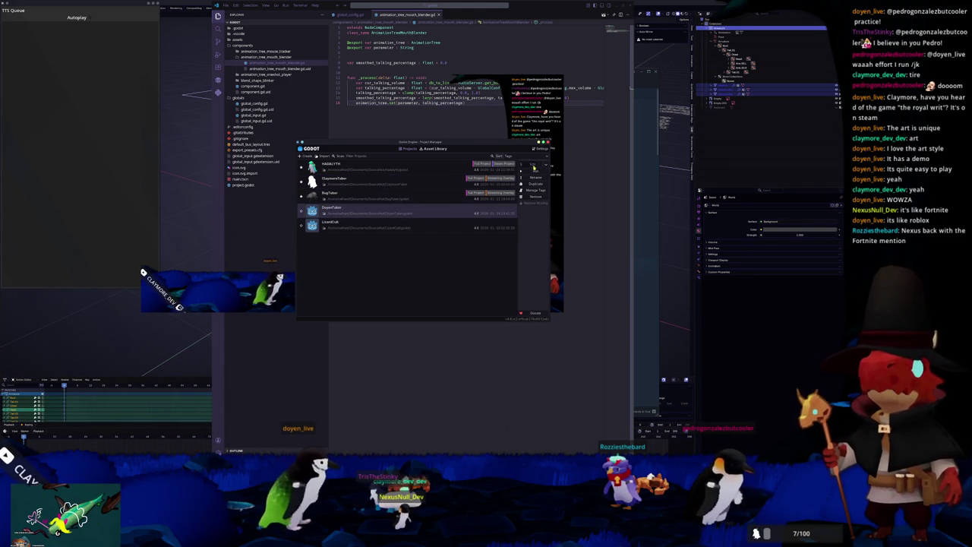
pyautogui.click(513, 310)
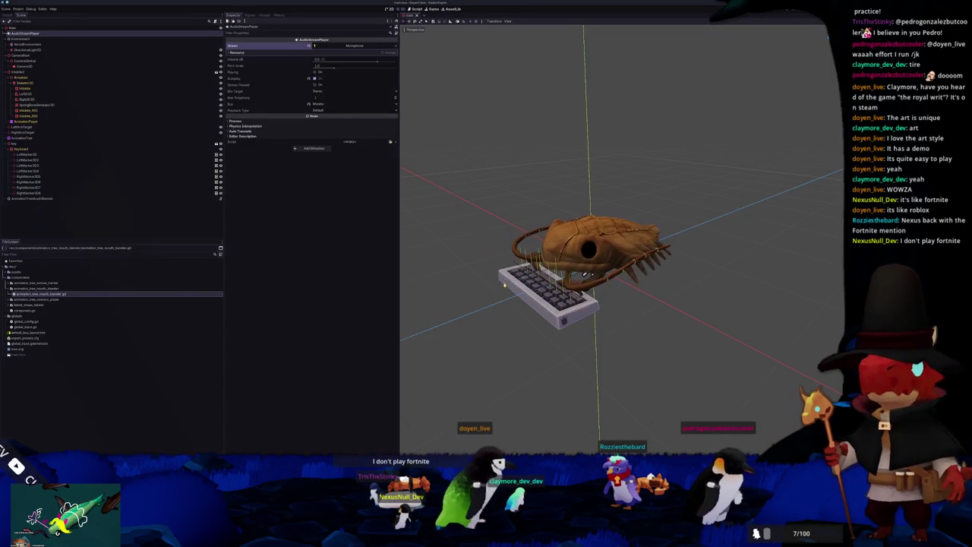
# Step: Test-run and stop the project twice, then select AnimationTree to show its node graph
pyautogui.press('F5')
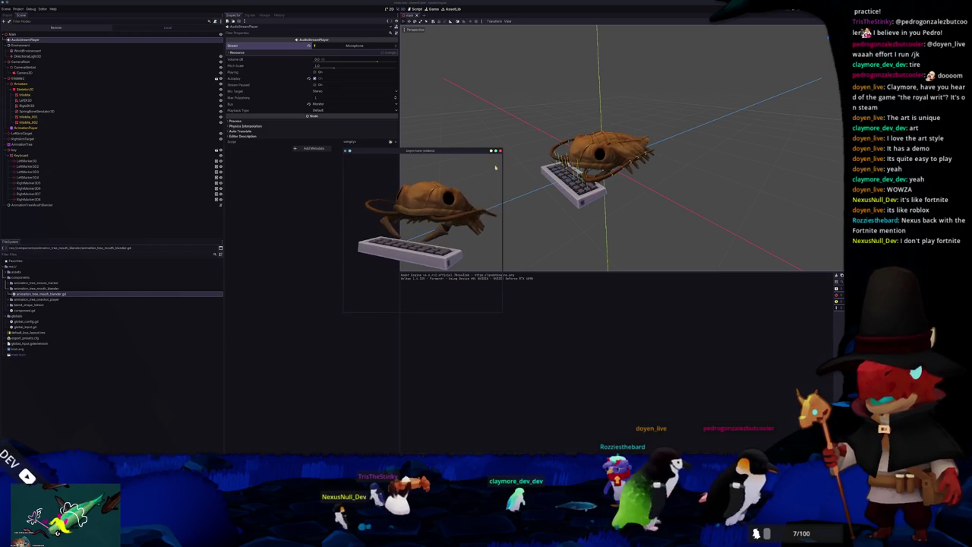
pyautogui.press('F8')
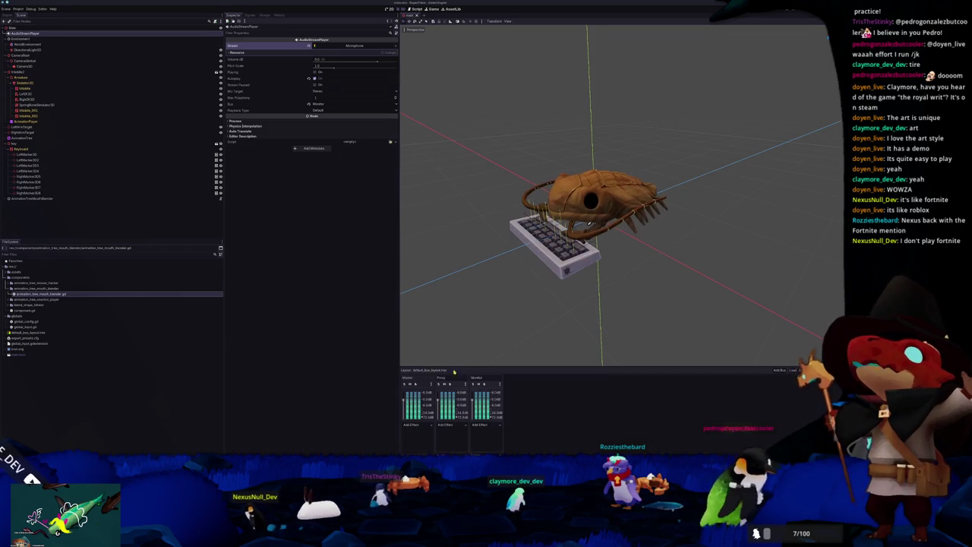
pyautogui.press('F5')
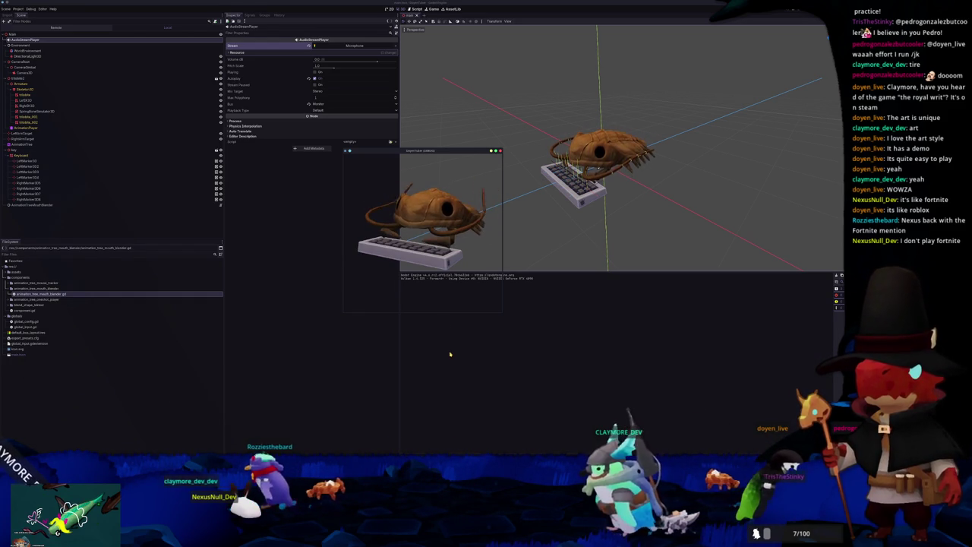
pyautogui.press('F8')
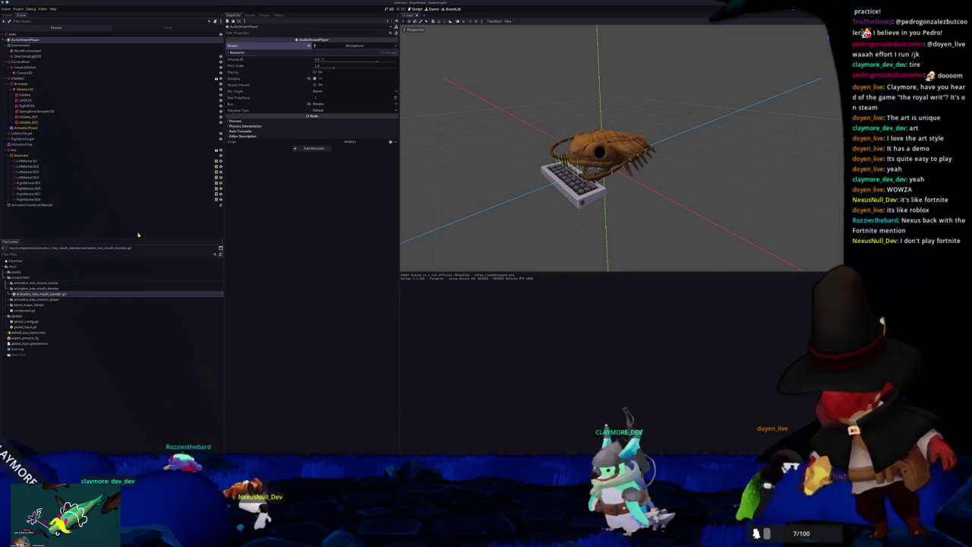
pyautogui.click(26, 128)
pyautogui.click(30, 144)
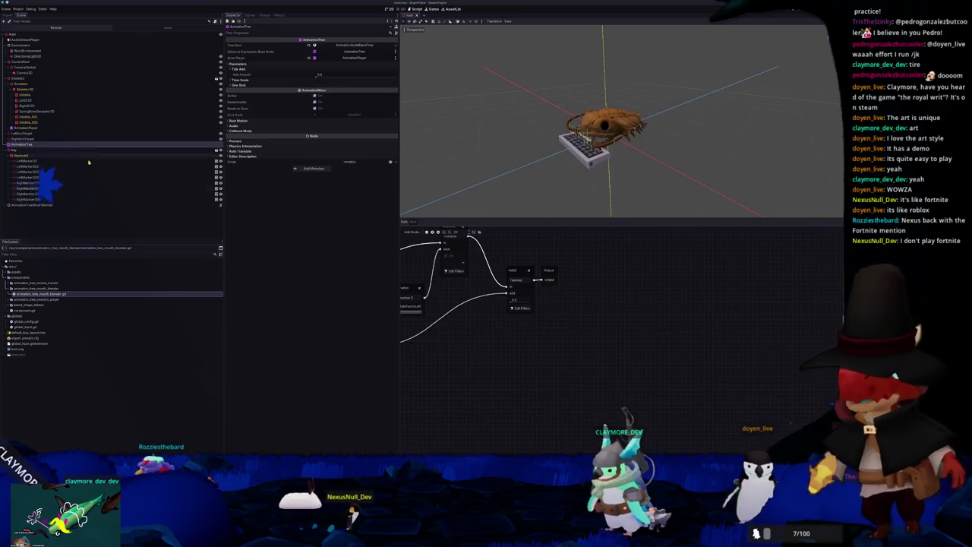
# Step: Inspect the Add2 and OneShot nodes in the AnimationTree graph, then bring up the mouth-blender script
pyautogui.click(553, 324)
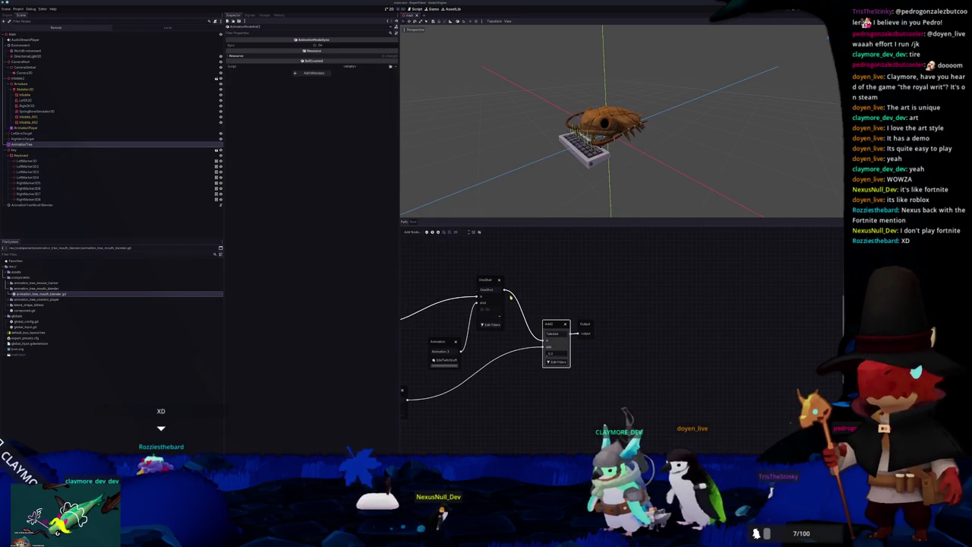
pyautogui.click(489, 281)
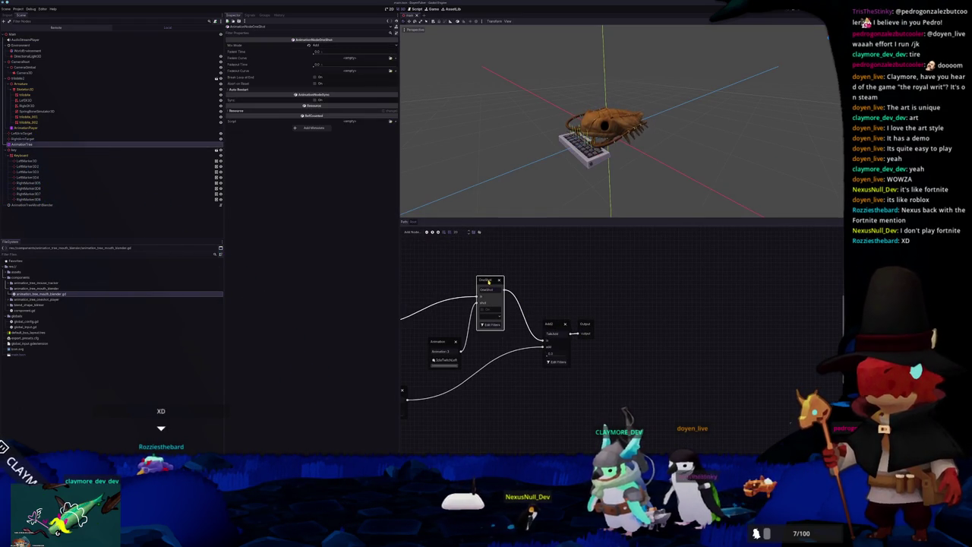
pyautogui.hscroll(-3, 506, 312)
pyautogui.scroll(-1, 507, 312)
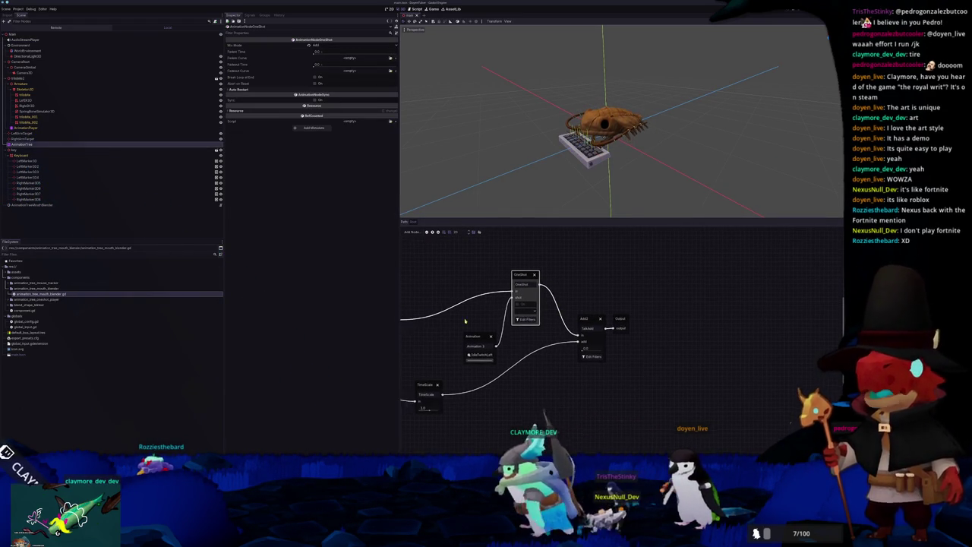
pyautogui.hscroll(-1, 494, 307)
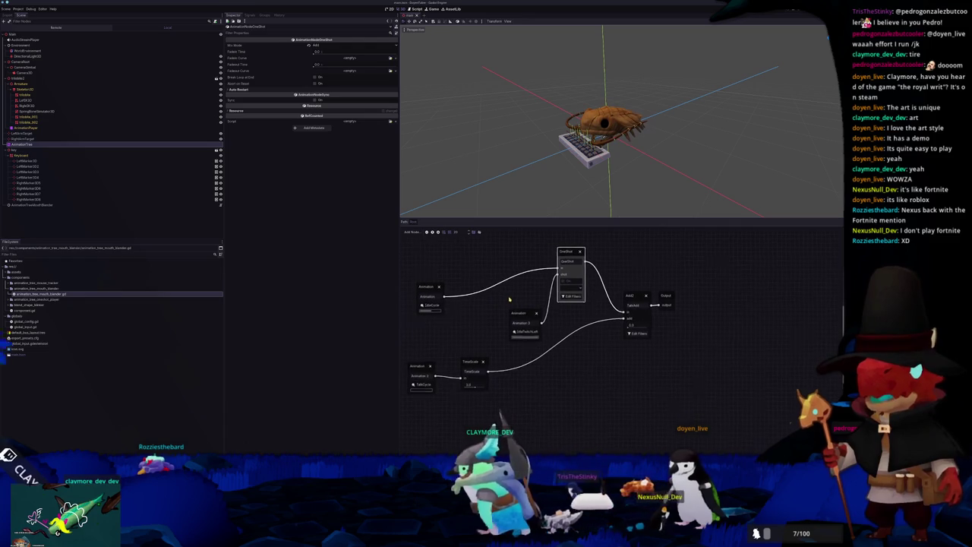
pyautogui.click(627, 298)
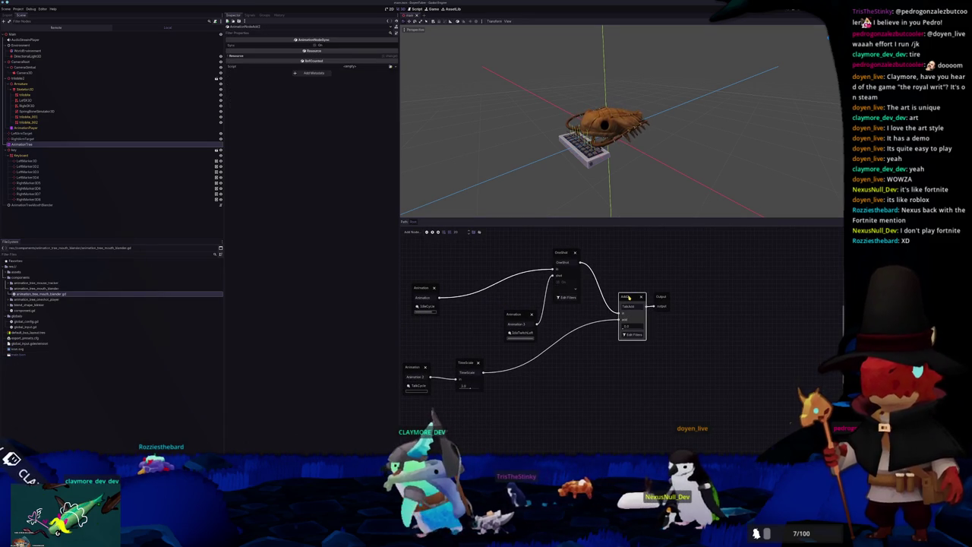
pyautogui.click(466, 364)
pyautogui.click(624, 297)
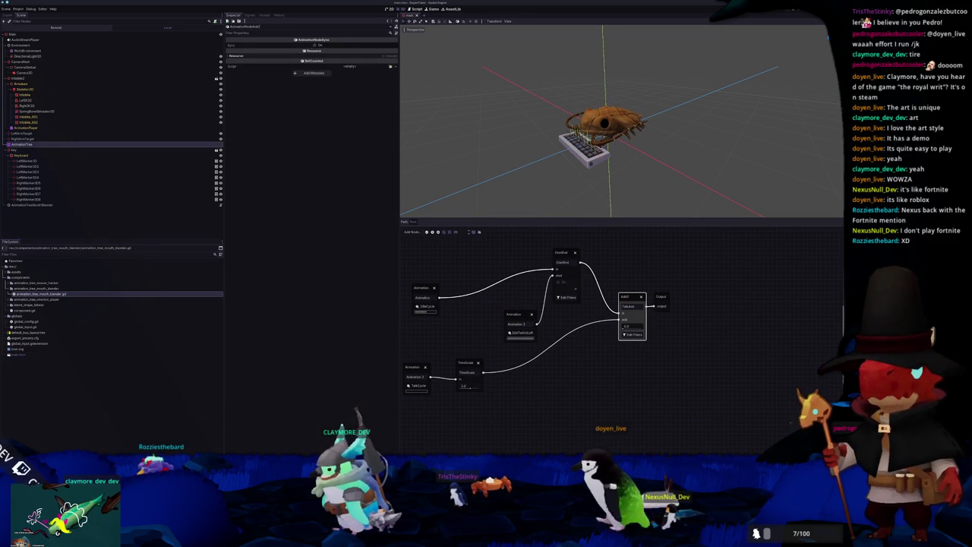
pyautogui.hotkey('alt', 'Tab')
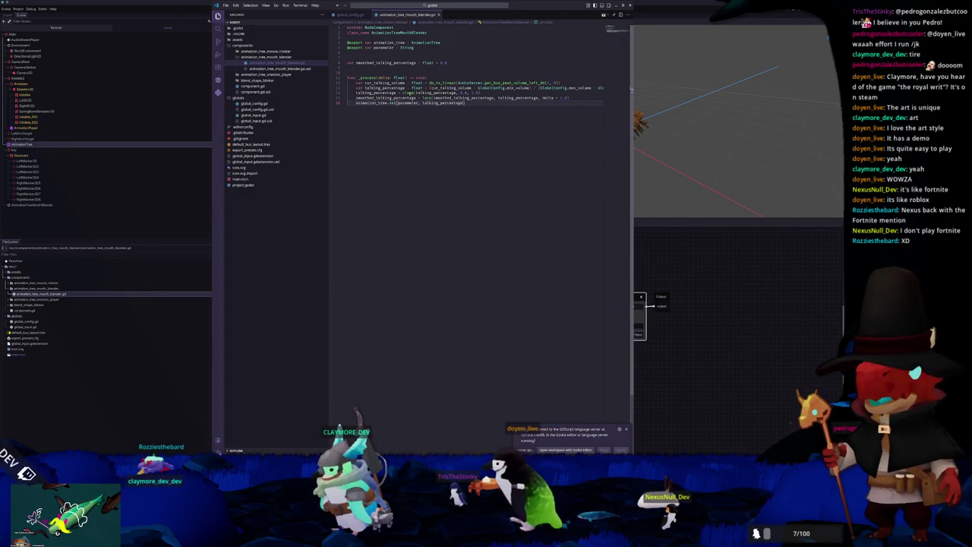
# Step: Replace the 1.0 smoothing factor in line 14's lerp with a larger delta multiplier
pyautogui.doubleClick(386, 62)
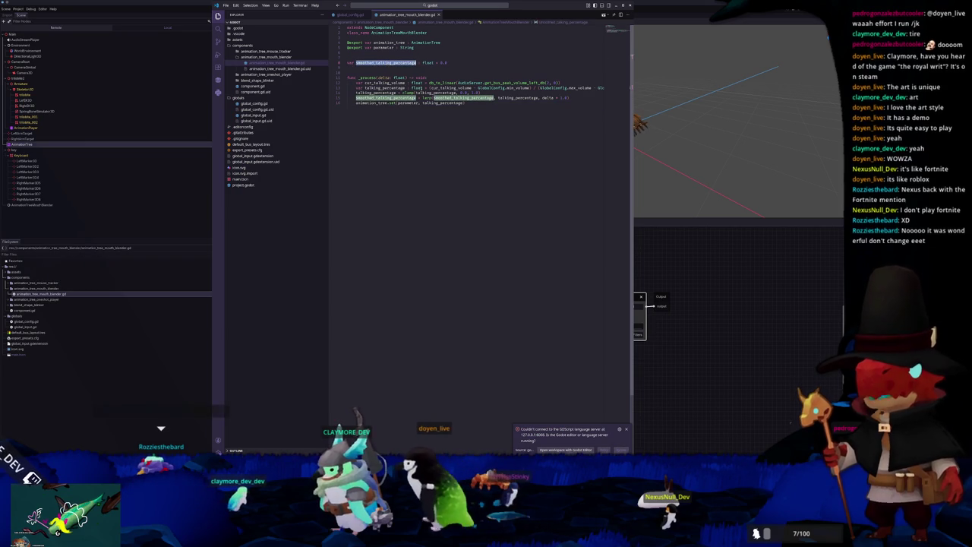
pyautogui.doubleClick(564, 97)
pyautogui.write('5')
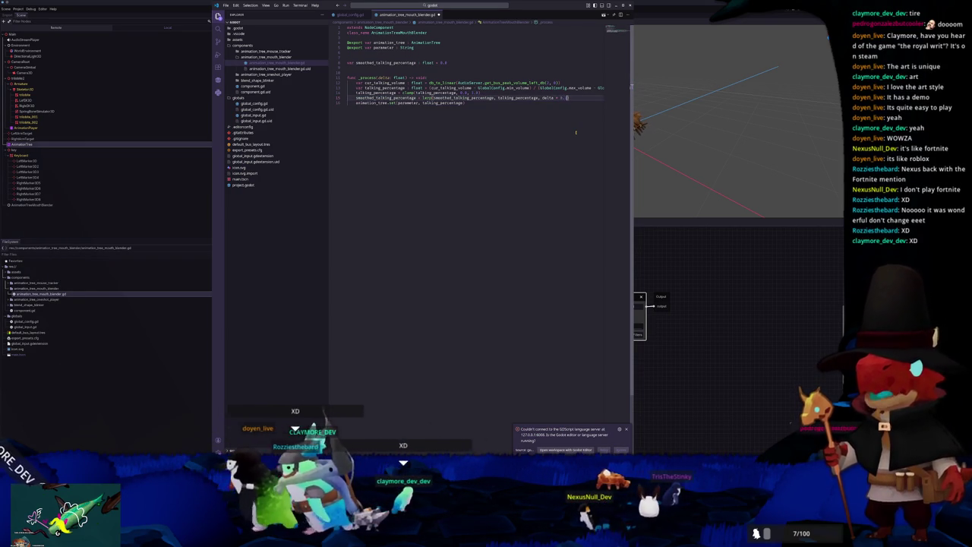
pyautogui.click(717, 276)
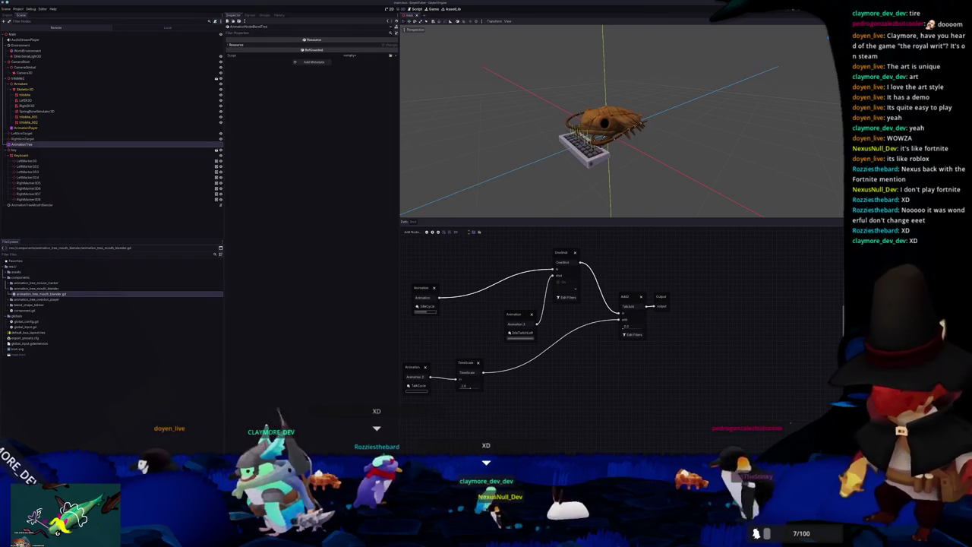
# Step: Hide the AnimationTree bottom panel with Ctrl+J to enlarge the viewport
pyautogui.moveTo(471, 541)
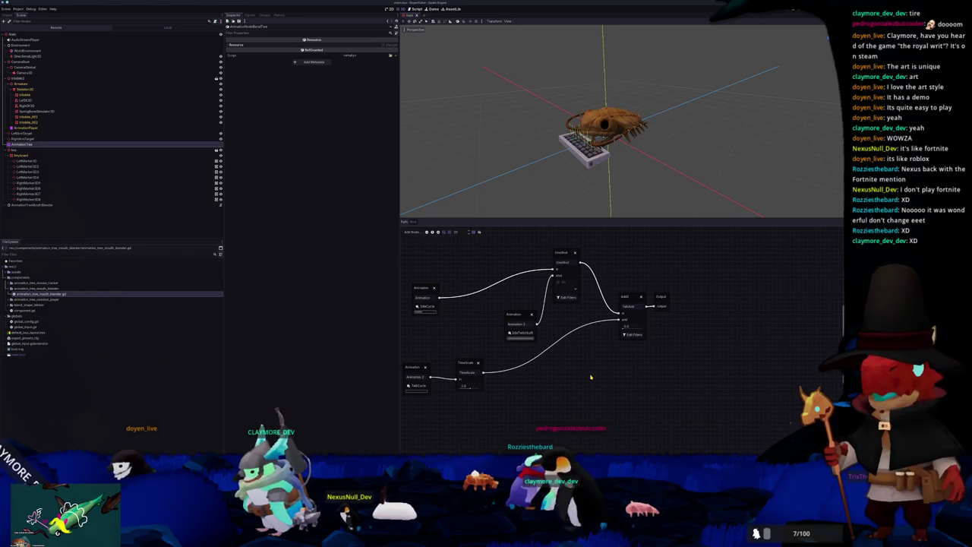
pyautogui.hotkey('ctrl', 'j')
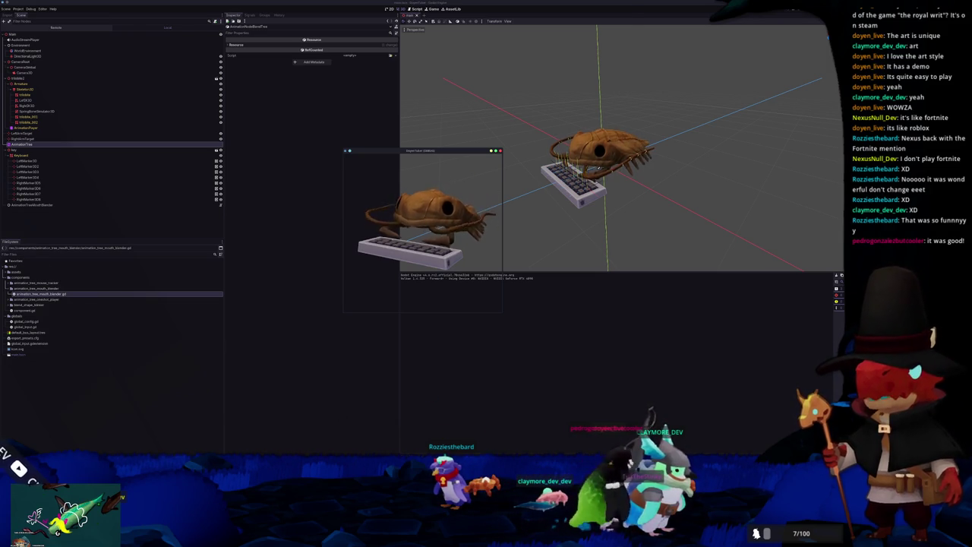
# Step: Move the code window aside and stop the running test game
pyautogui.hotkey('alt', 'Tab')
pyautogui.moveTo(566, 6)
pyautogui.mouseDown()
pyautogui.moveTo(754, 11)
pyautogui.moveTo(761, 55)
pyautogui.mouseUp()
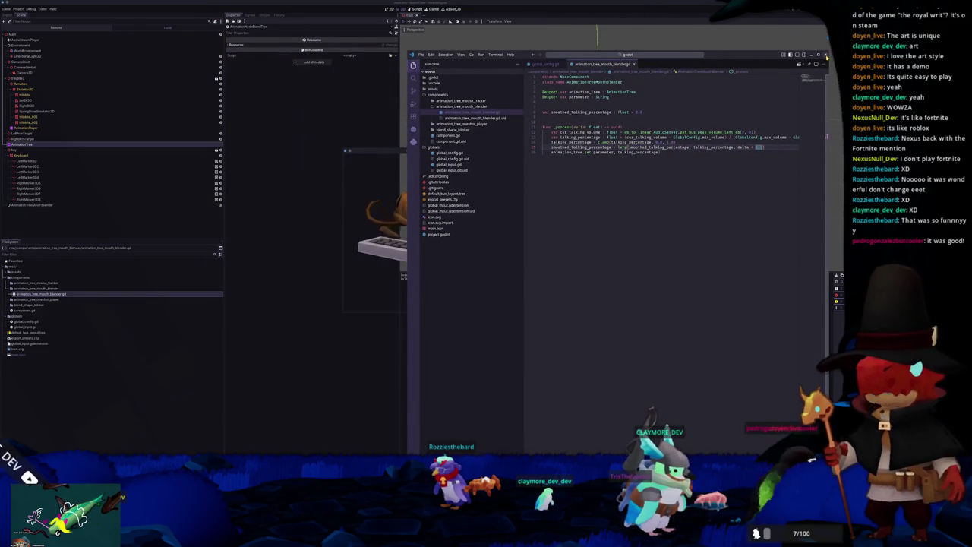
pyautogui.click(826, 56)
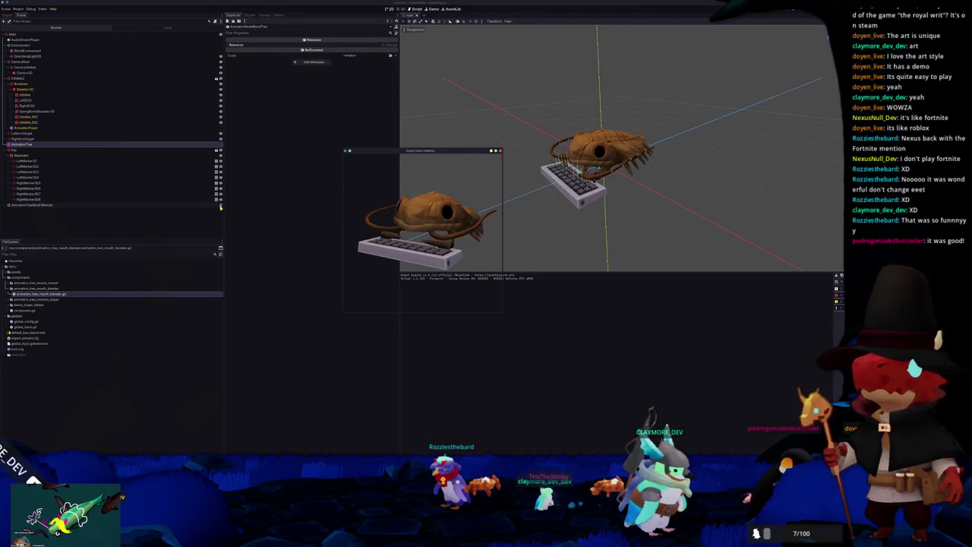
pyautogui.press('F8')
# Step: Place the script editor on the right and the trilobite preview window over Godot's left side
pyautogui.hotkey('alt', 'Tab')
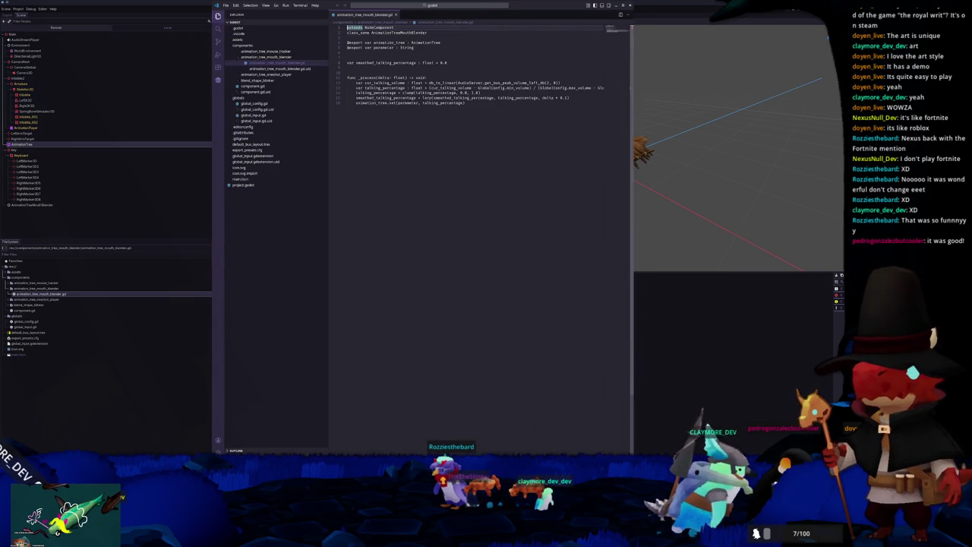
pyautogui.moveTo(532, 5); pyautogui.dragTo(742, 4)
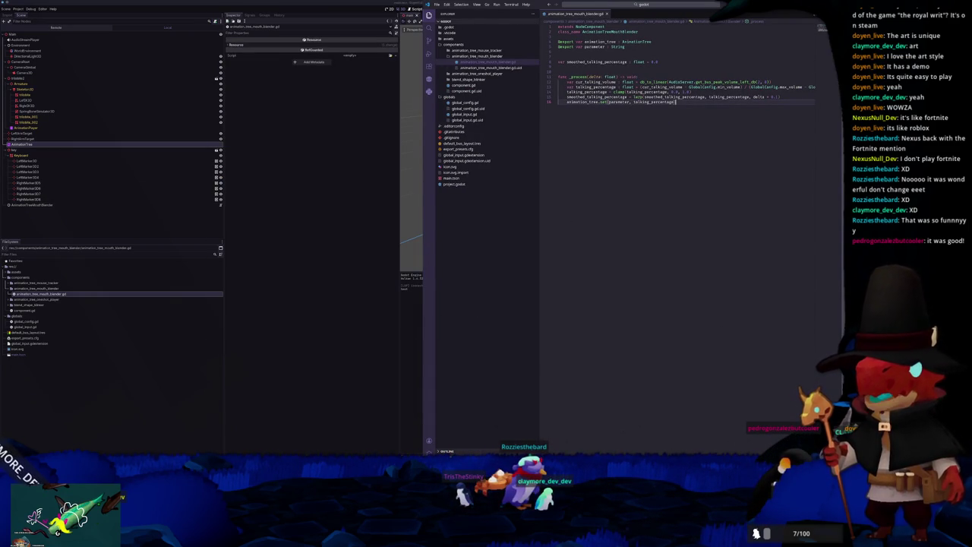
pyautogui.moveTo(471, 464)
pyautogui.click(564, 448)
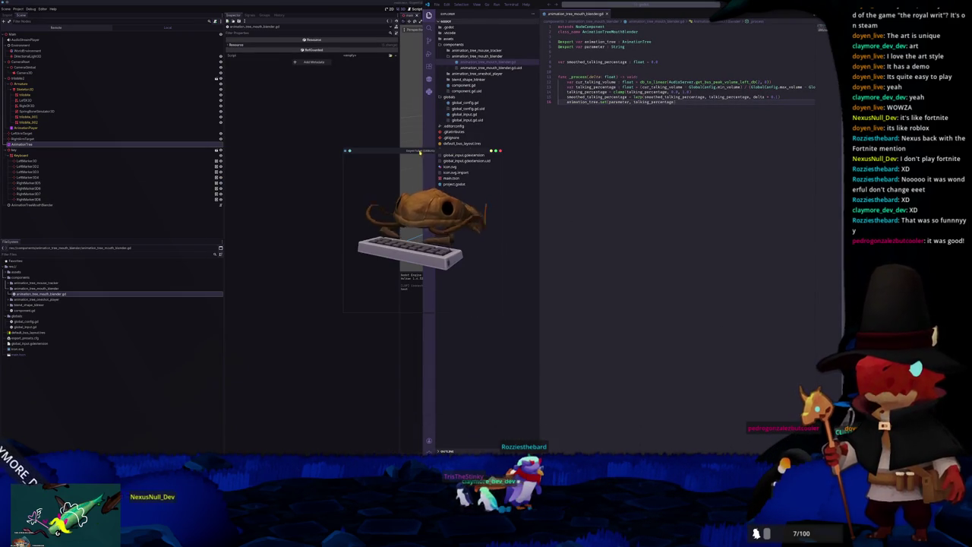
pyautogui.moveTo(510, 161); pyautogui.dragTo(328, 162)
pyautogui.click(687, 113)
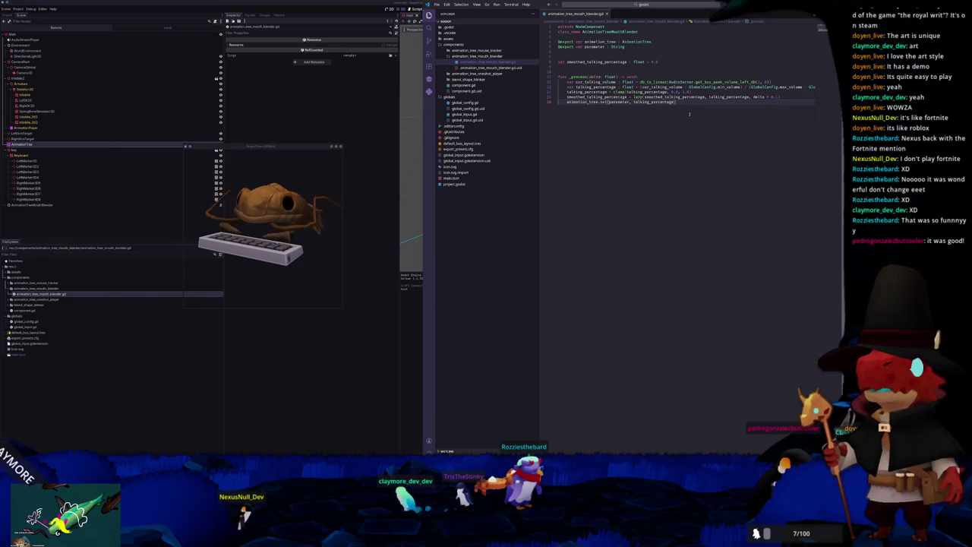
# Step: Step through _process from the volume calculation down to the lerp smoothing line
pyautogui.press('Up')
pyautogui.press('Up')
pyautogui.press('Up')
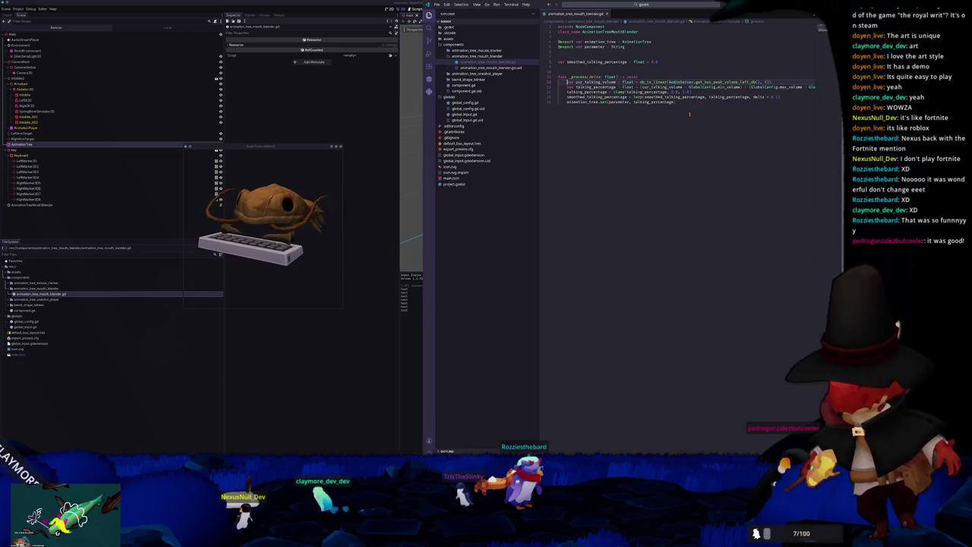
pyautogui.press('End')
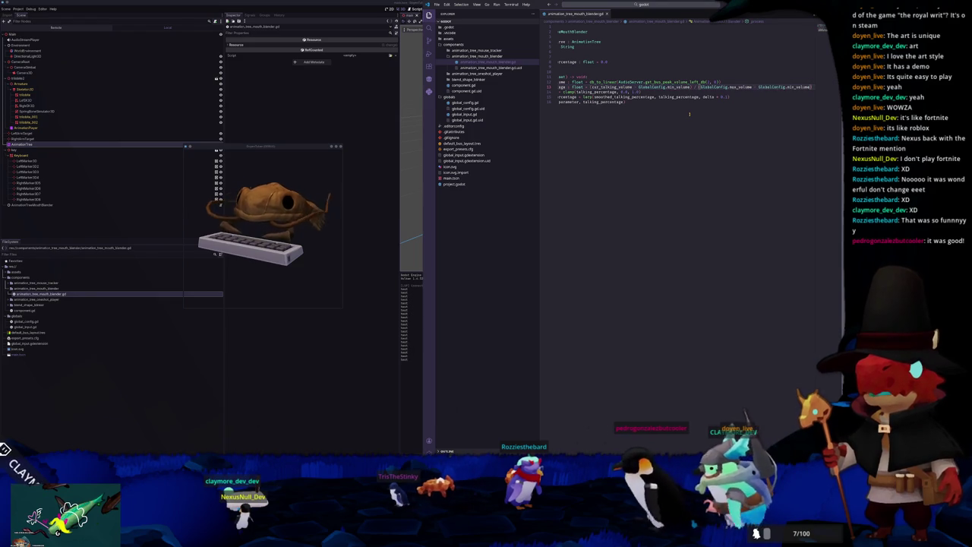
pyautogui.press('Down')
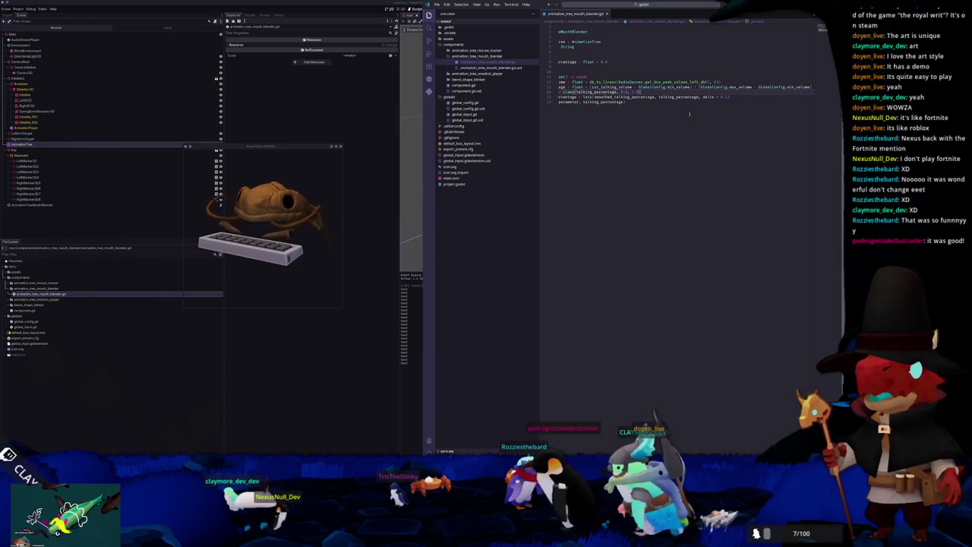
pyautogui.press('Down')
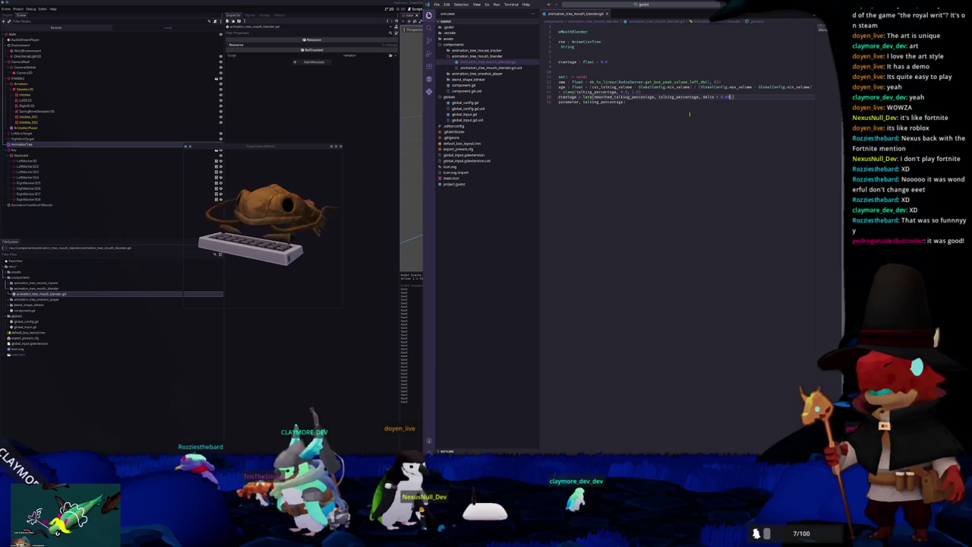
pyautogui.hscroll(-3, 690, 114)
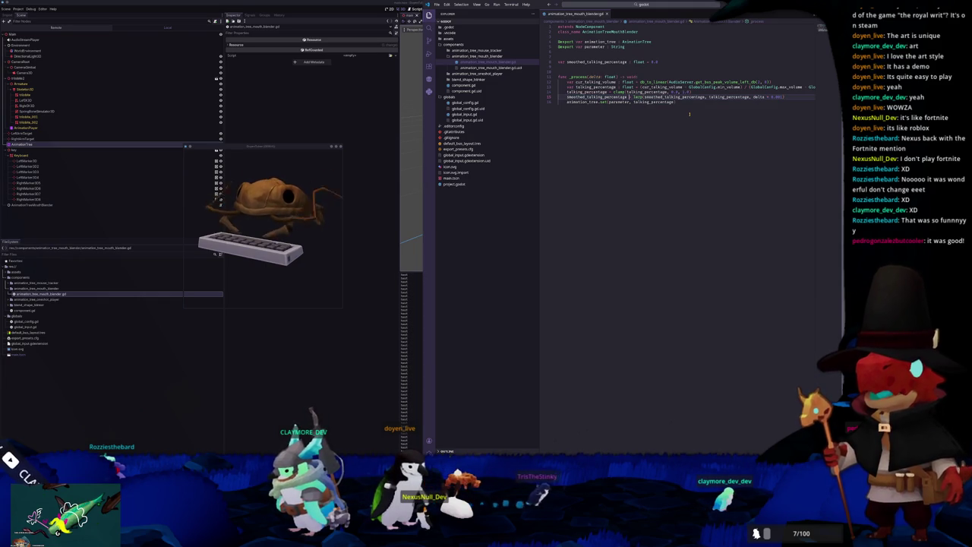
# Step: Pass smoothed_talking_percentage to animation_tree.set and try a * 5.0 lerp multiplier
pyautogui.write('smoothed_')
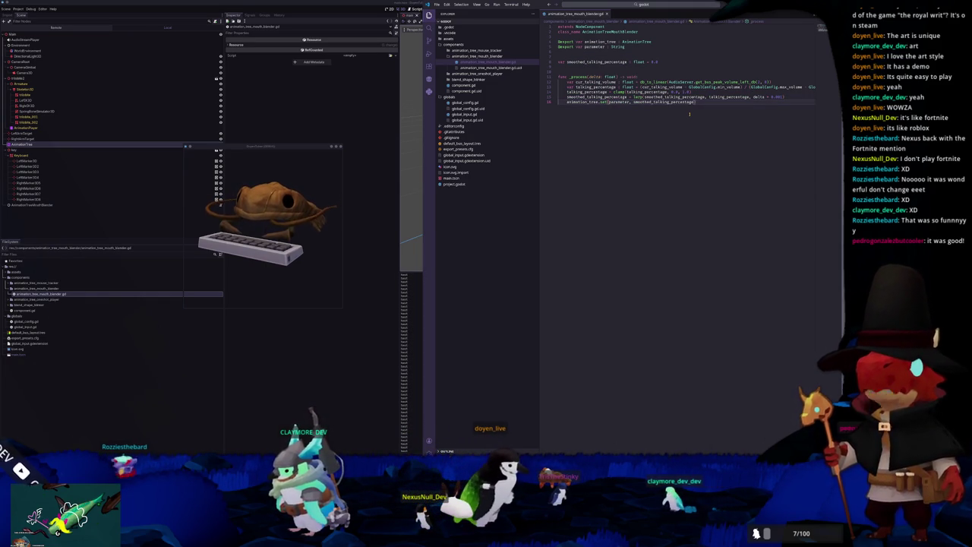
pyautogui.press('Up')
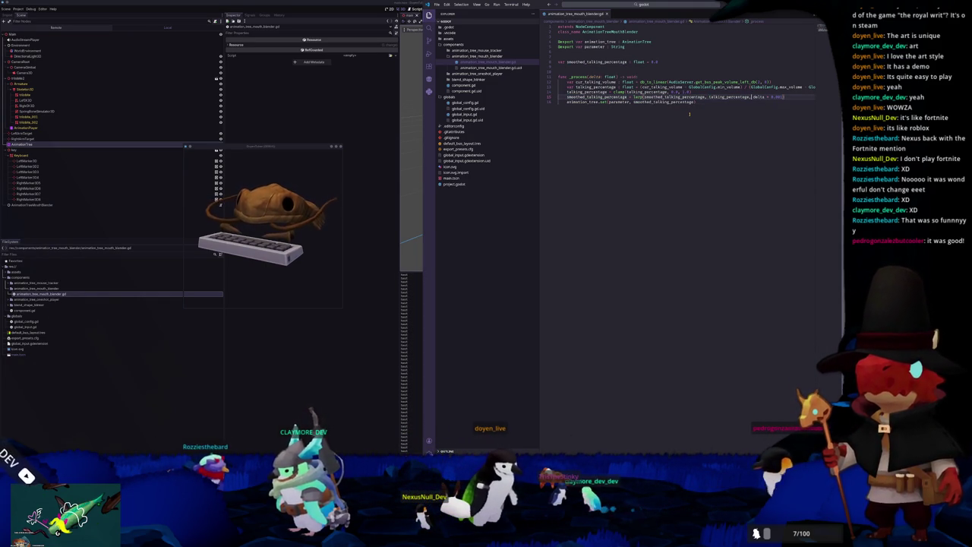
pyautogui.write('5')
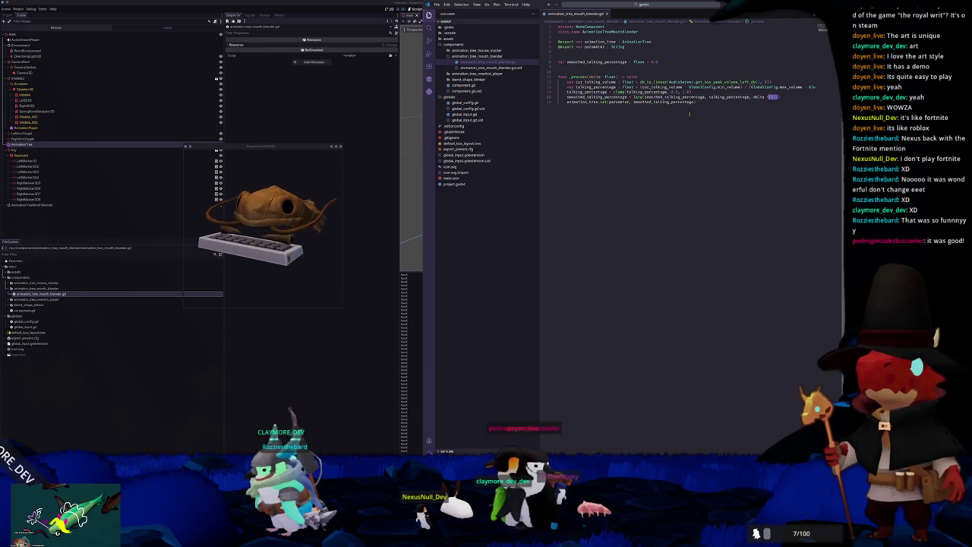
pyautogui.press('BackSpace')
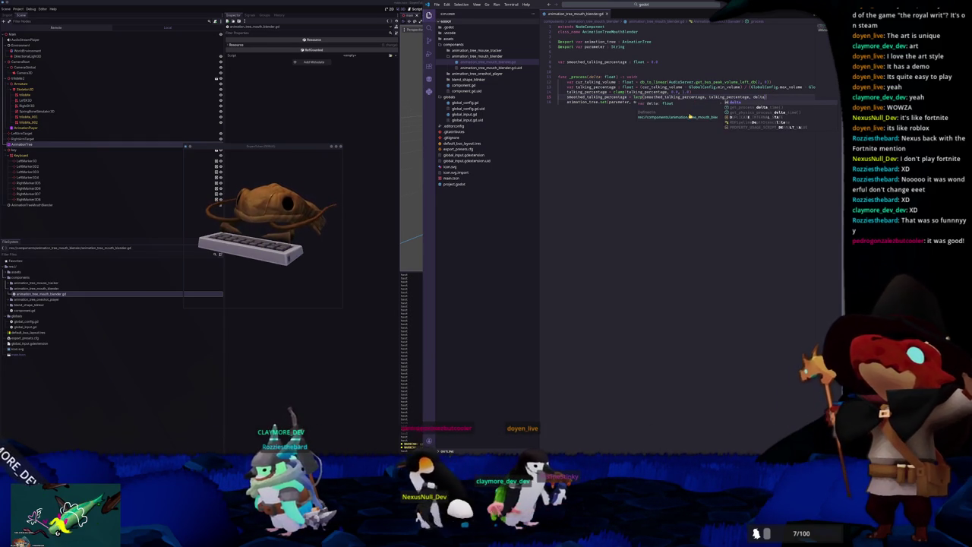
pyautogui.write('* 5.0')
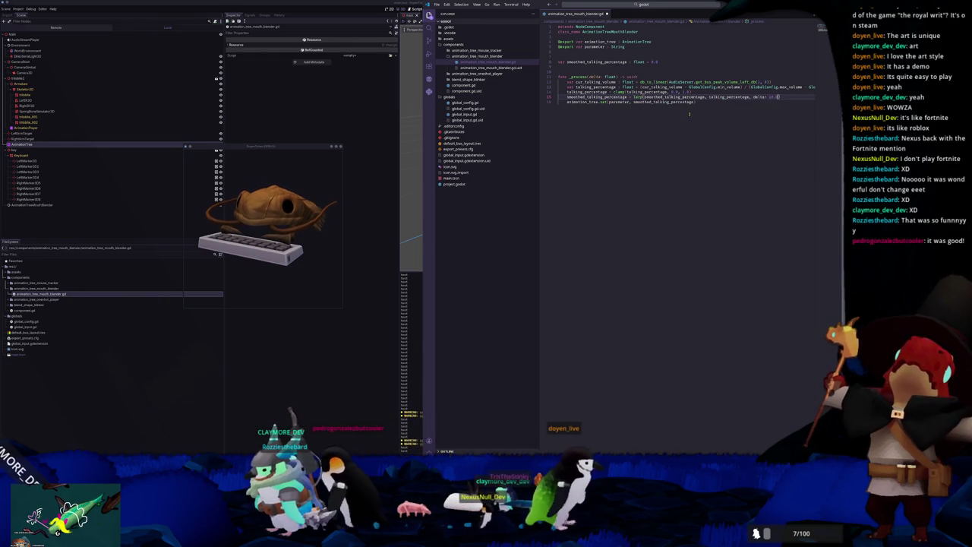
# Step: Set the lerp multiplier after delta to 10.0 and add a blank line above func _process
pyautogui.doubleClick(773, 96)
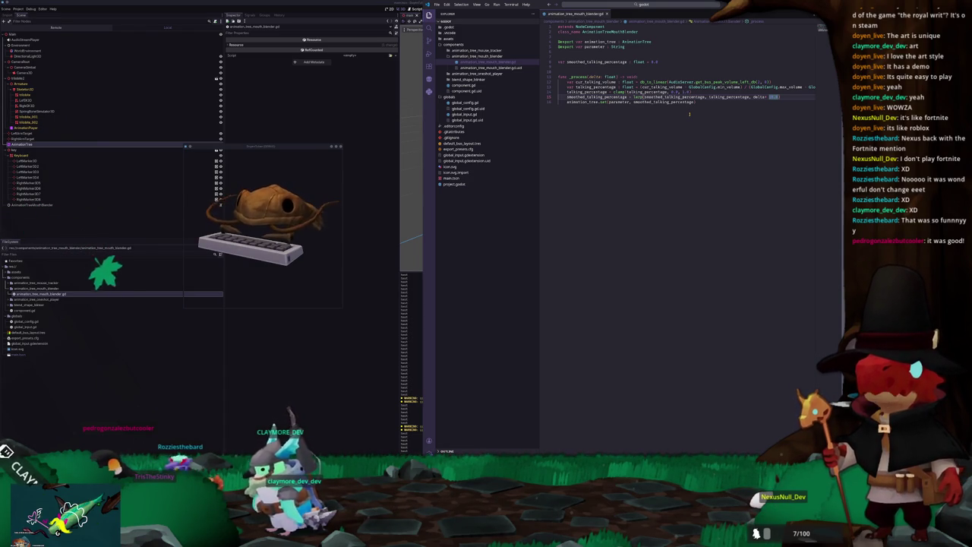
pyautogui.hotkey('ctrl', 'Left')
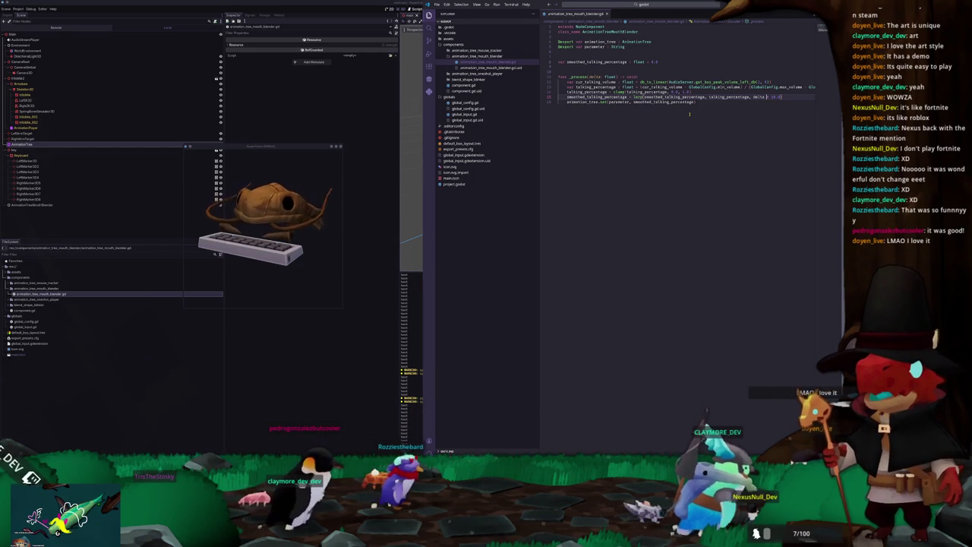
pyautogui.press('BackSpace')
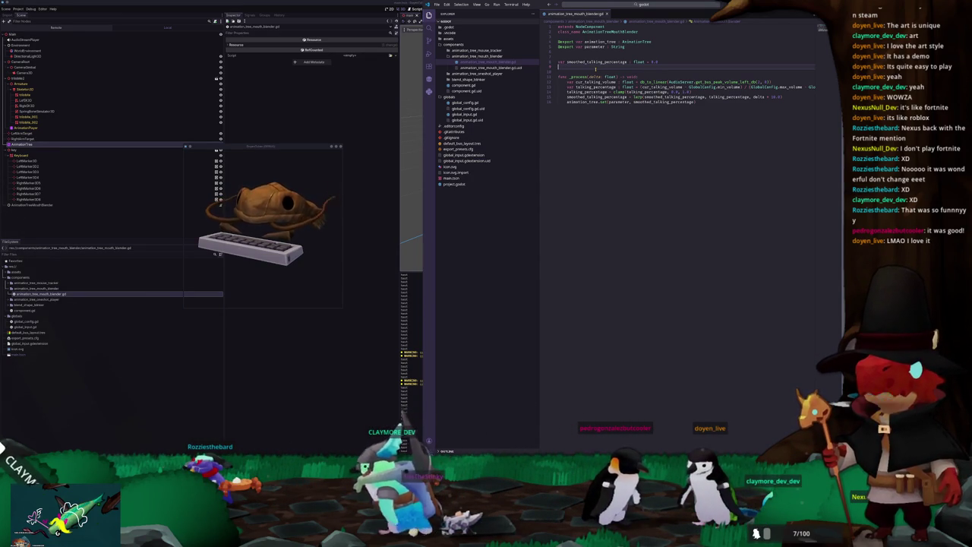
pyautogui.press('Return')
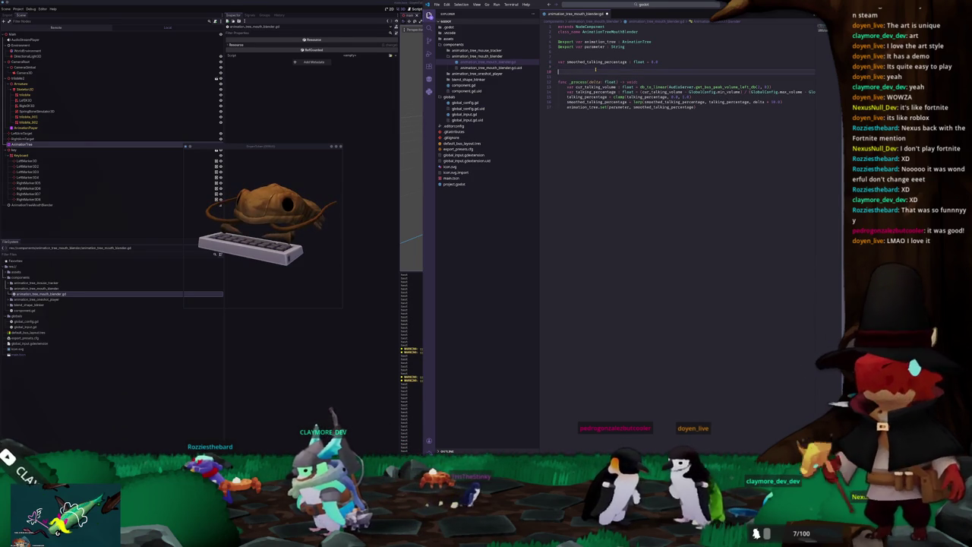
# Step: Add an exported mesh_instance variable typed MeshInstance3D
pyautogui.write('xport var ')
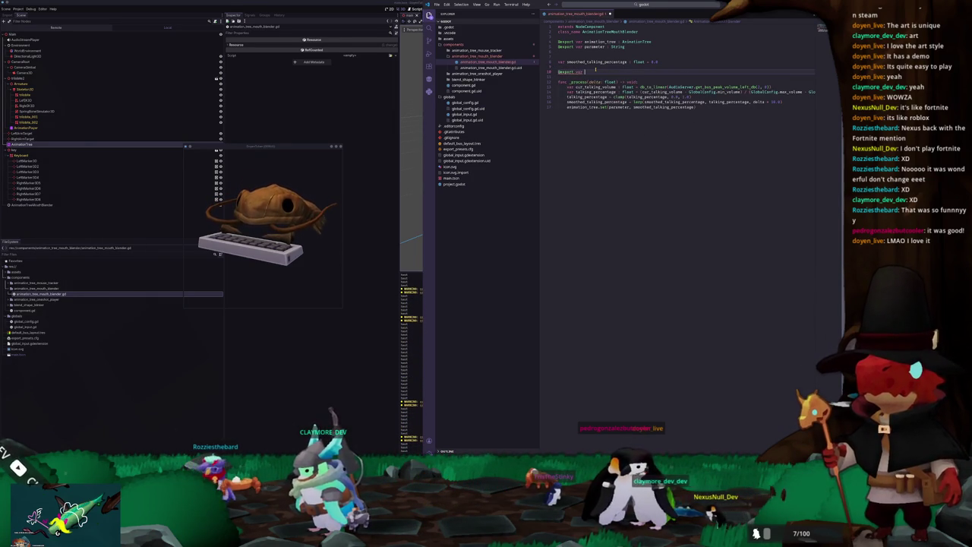
pyautogui.write('mouth')
pyautogui.write('_')
pyautogui.write('blend')
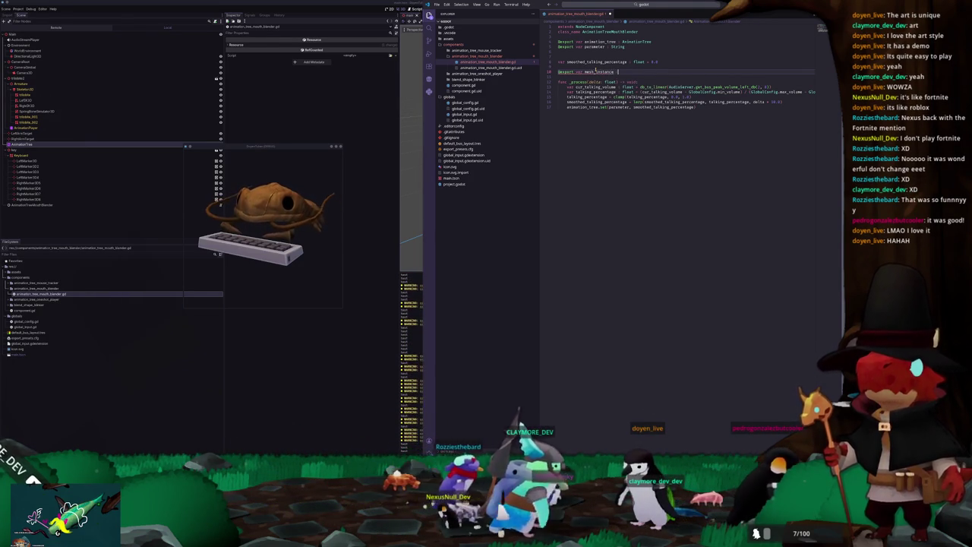
pyautogui.write('ce : MeshInst')
pyautogui.press('Down')
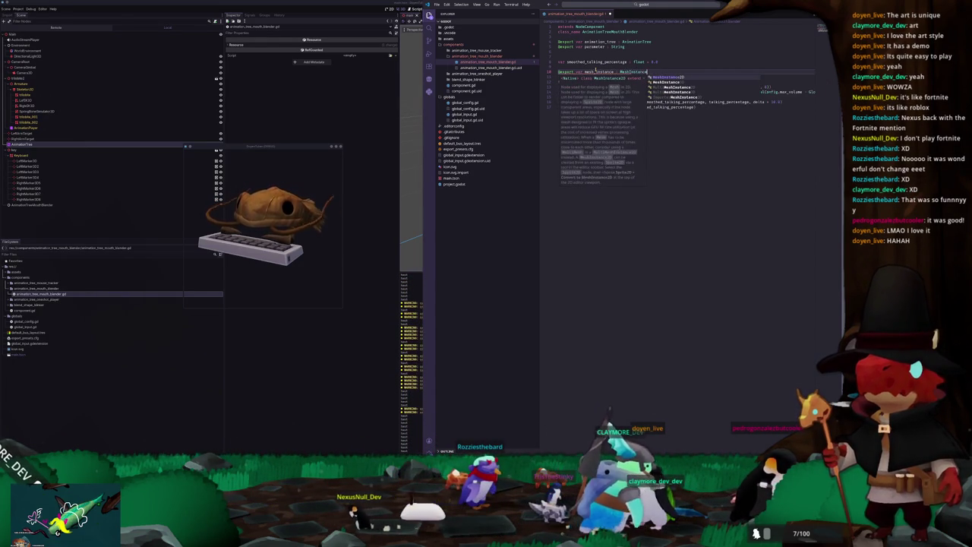
pyautogui.press('Return')
pyautogui.press('Down')
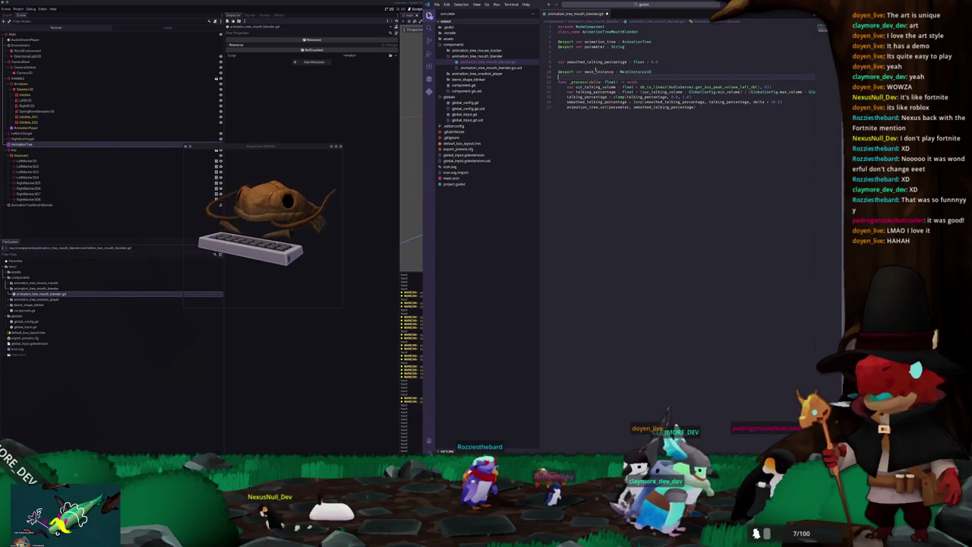
pyautogui.press('Return')
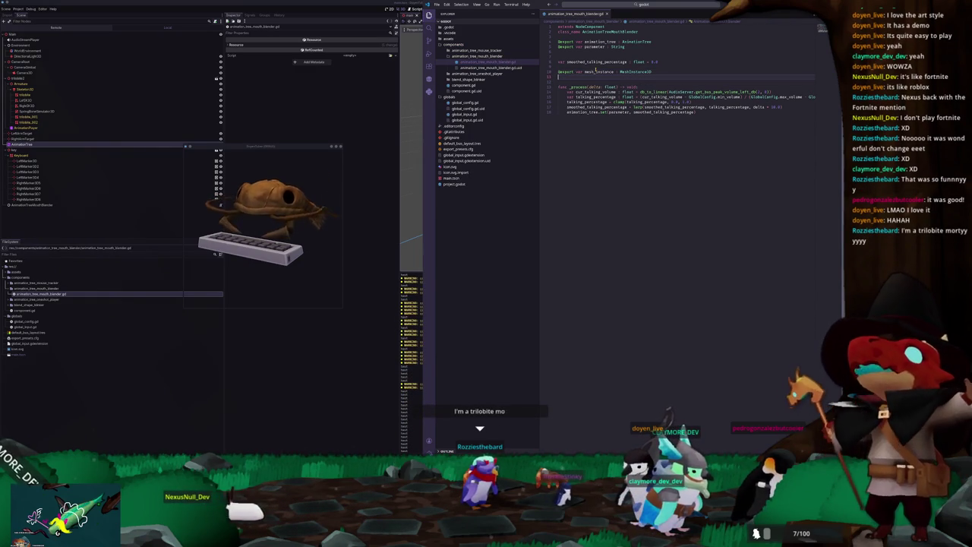
# Step: Add exported String variables blink_blend_shape and squint_blend_shape
pyautogui.write('@export')
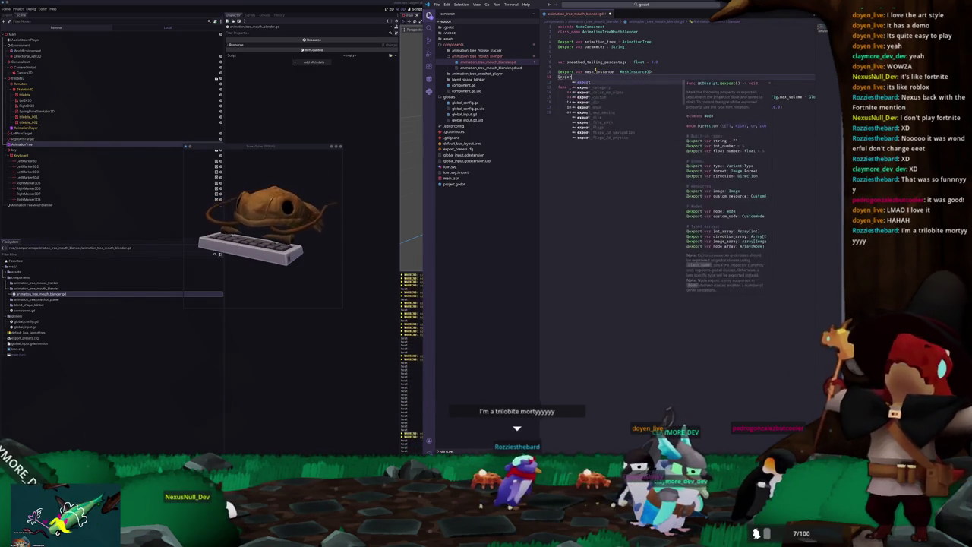
pyautogui.write(' vr ')
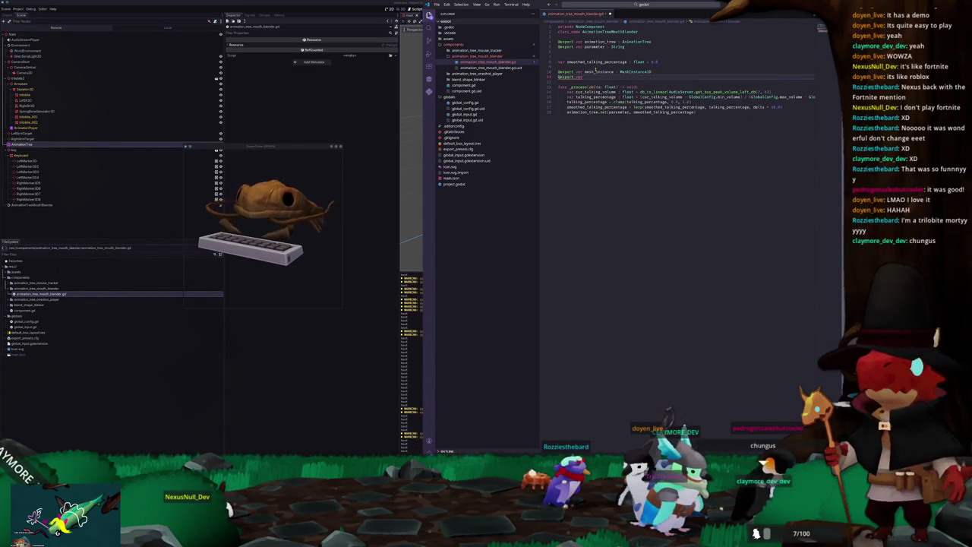
pyautogui.write('blend_sha')
pyautogui.write('pe')
pyautogui.write('_shape')
pyautogui.write(': String')
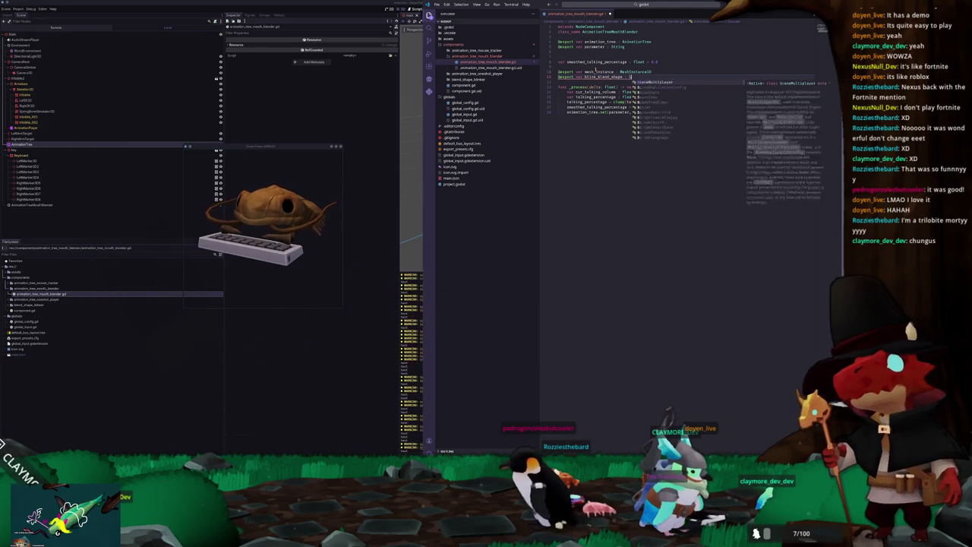
pyautogui.press('Return')
pyautogui.write('@export var sq')
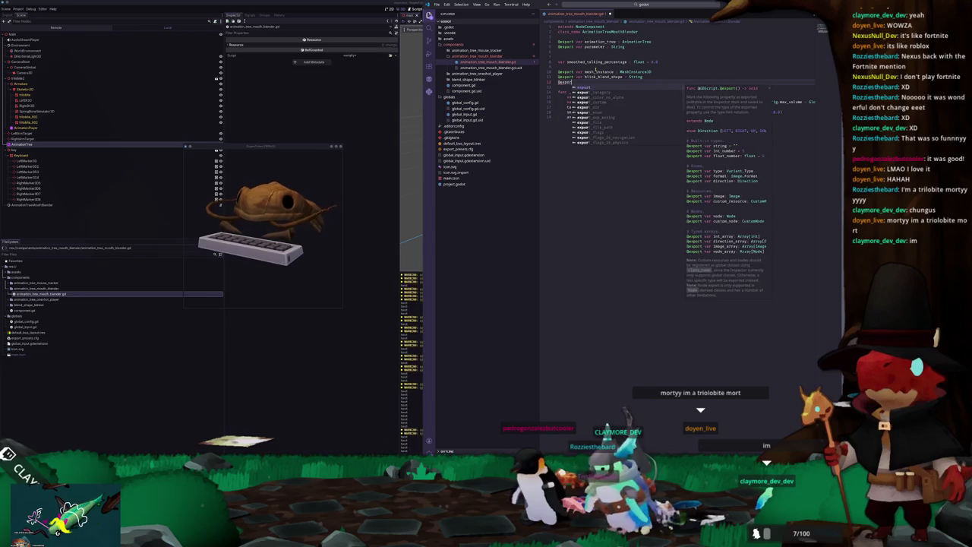
pyautogui.write('uint_blen')
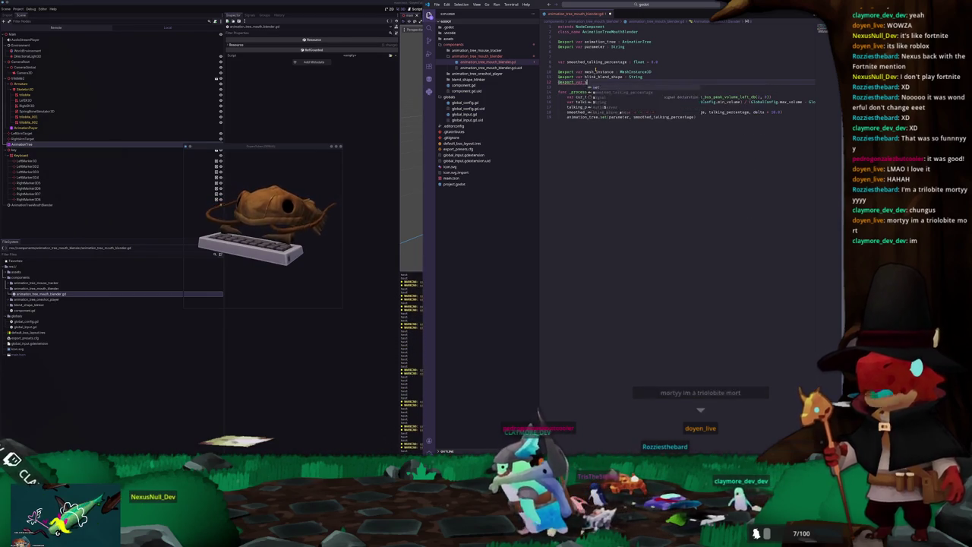
pyautogui.write('d_shape : String')
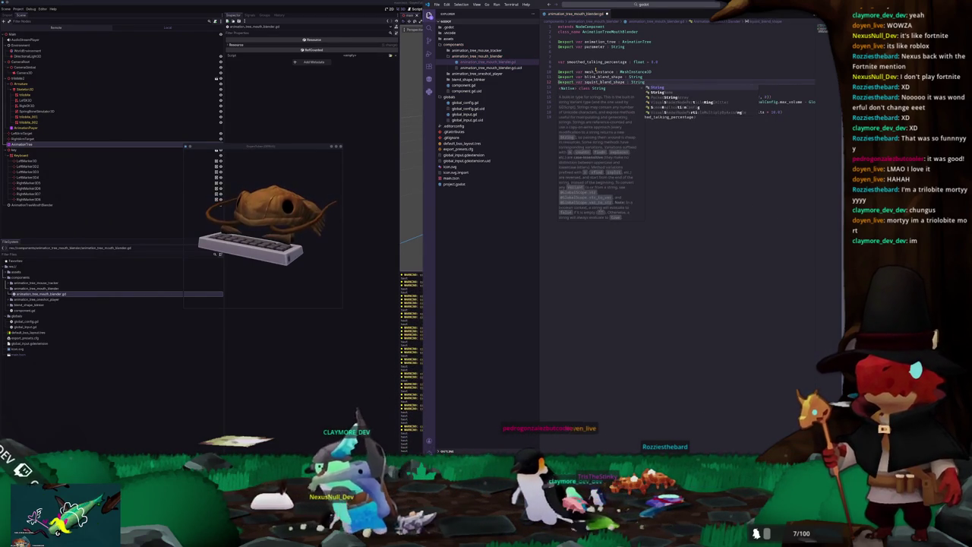
pyautogui.press('Return')
pyautogui.press('Return')
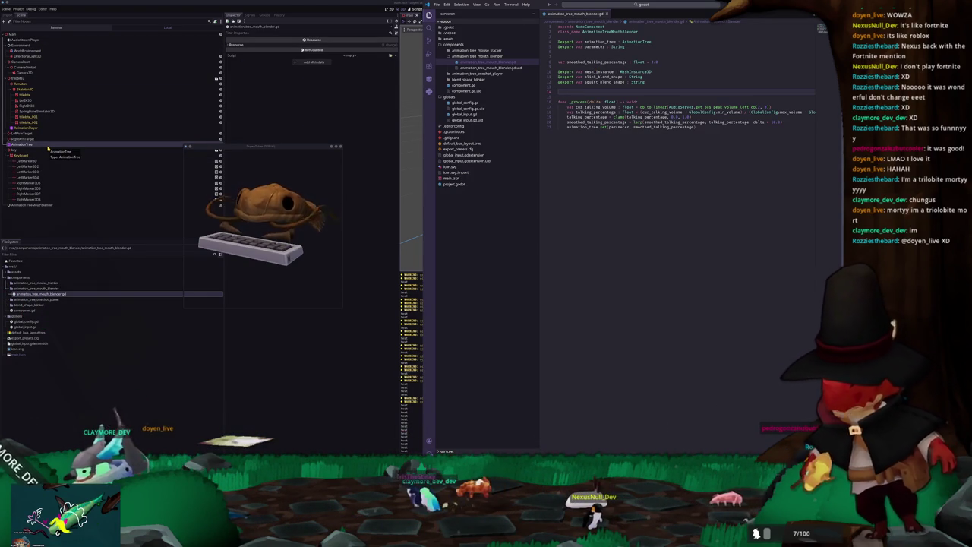
pyautogui.click(52, 134)
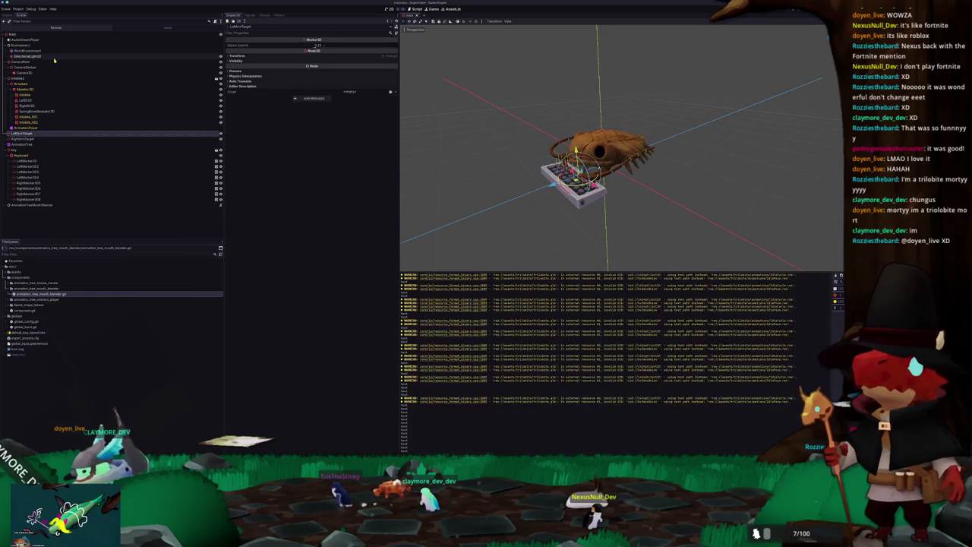
# Step: Select the trilobite mesh, then add func _ready() with a blend_shapes[EyesClosed] note in the script
pyautogui.click(157, 95)
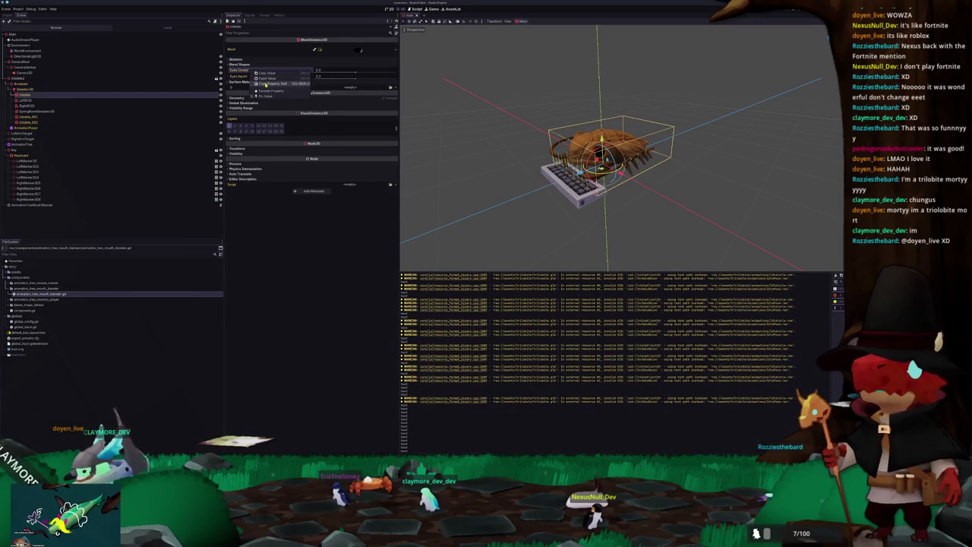
pyautogui.hotkey('alt', 'Tab')
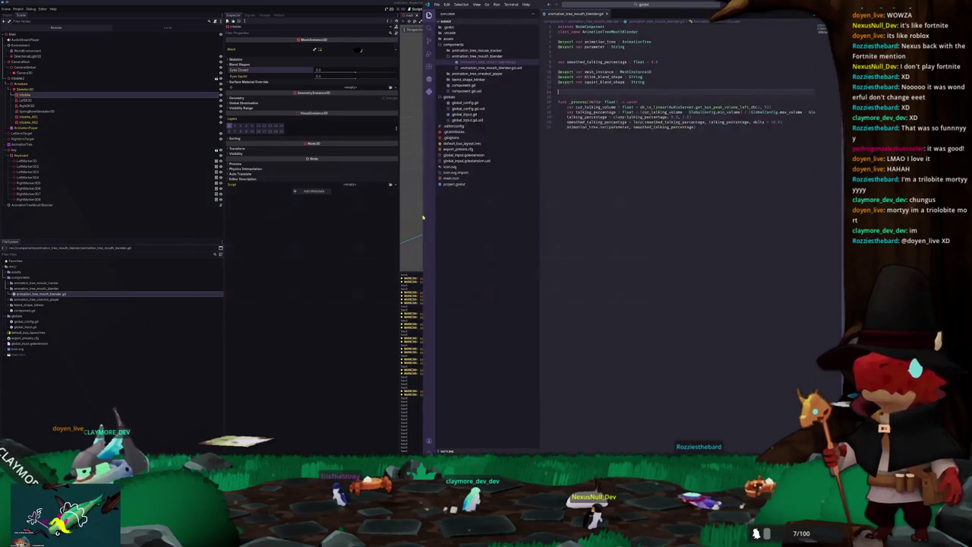
pyautogui.moveTo(606, 112)
pyautogui.write('func _read')
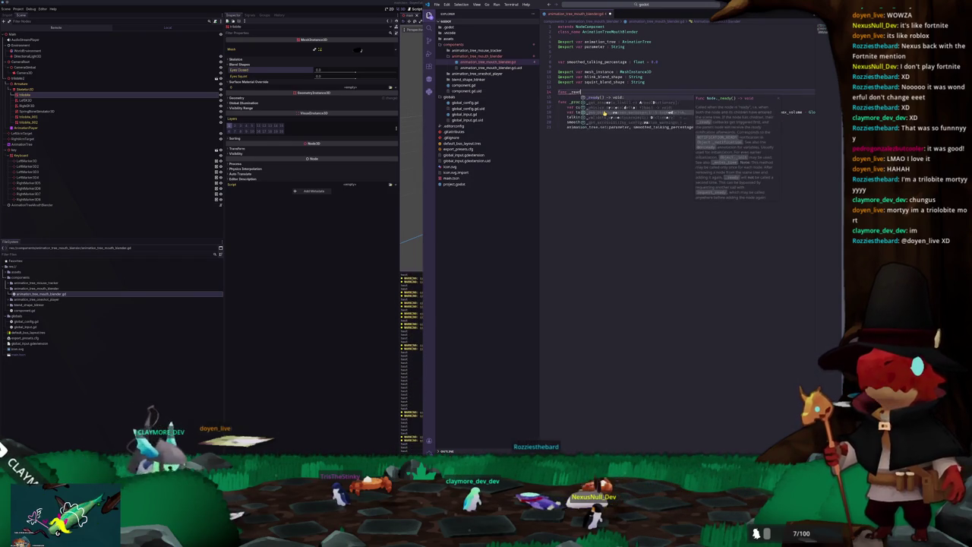
pyautogui.press('Return')
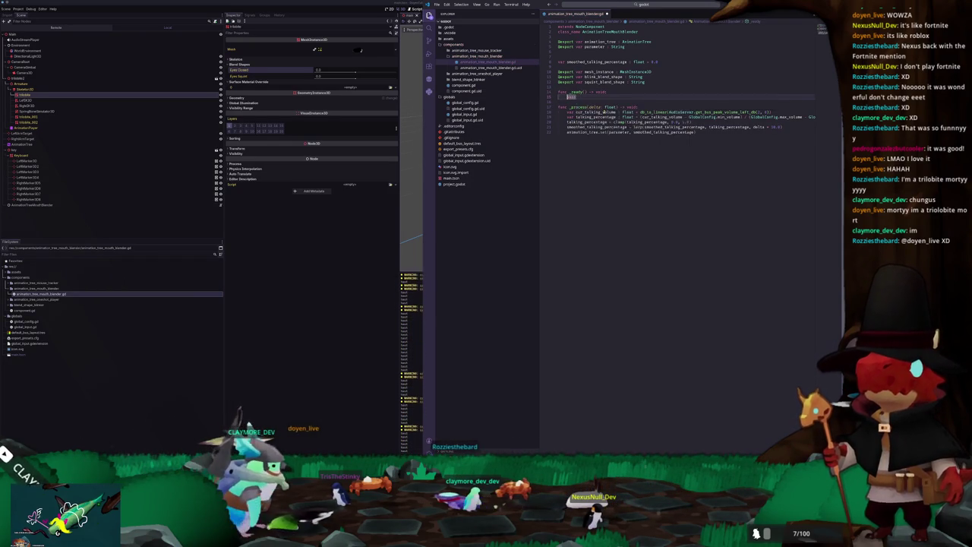
pyautogui.write('blend_shapes[EyesClosed]')
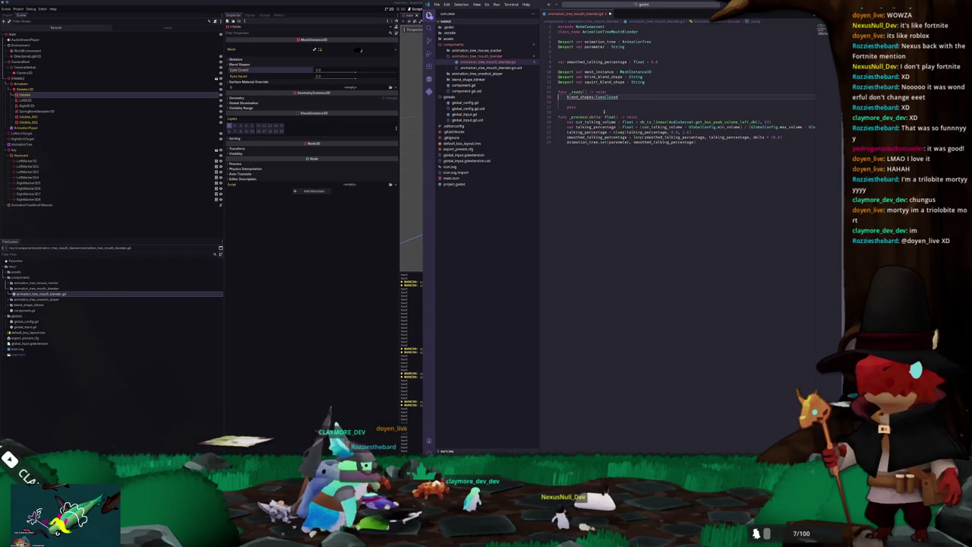
pyautogui.hotkey('ctrl', 'shift', 'Return')
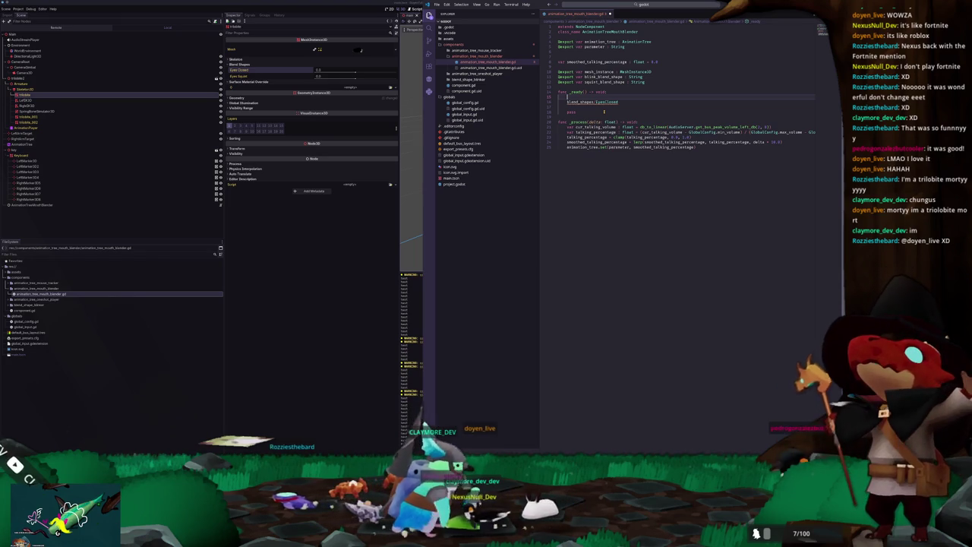
# Step: Copy the find_blend_shape_by_name lookup line from blend_shape_blinker.gd into _ready() and begin a blink_blend_index variable
pyautogui.click(467, 79)
pyautogui.click(479, 85)
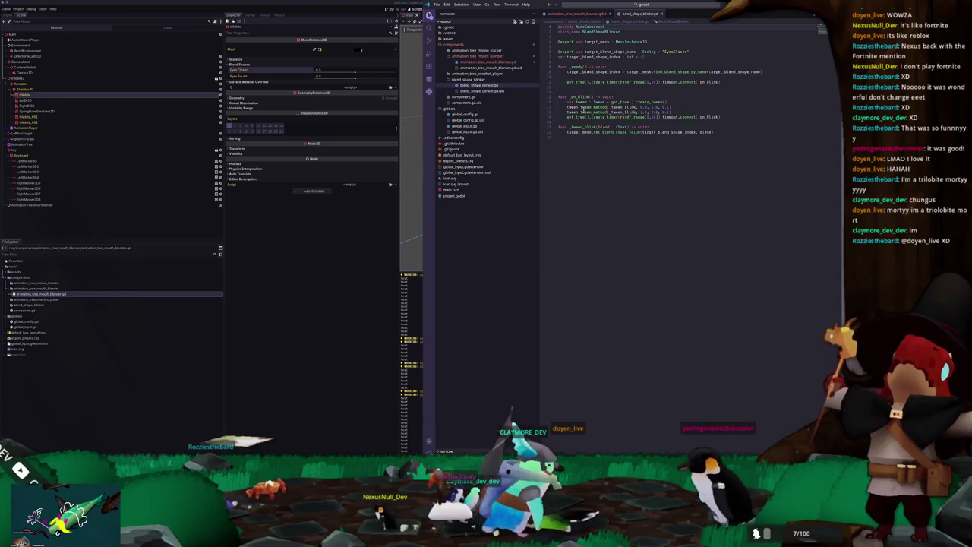
pyautogui.tripleClick(666, 71)
pyautogui.hotkey('ctrl', 'c')
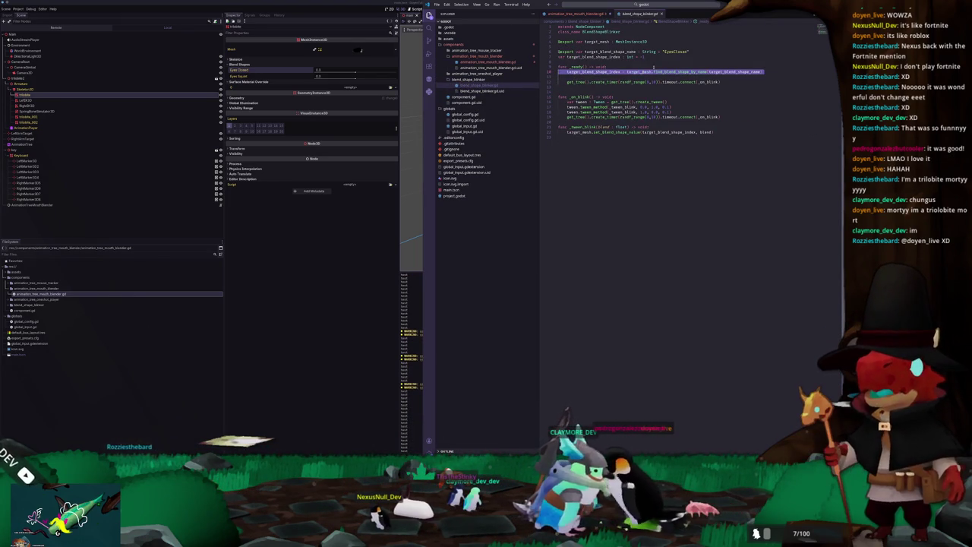
pyautogui.click(577, 14)
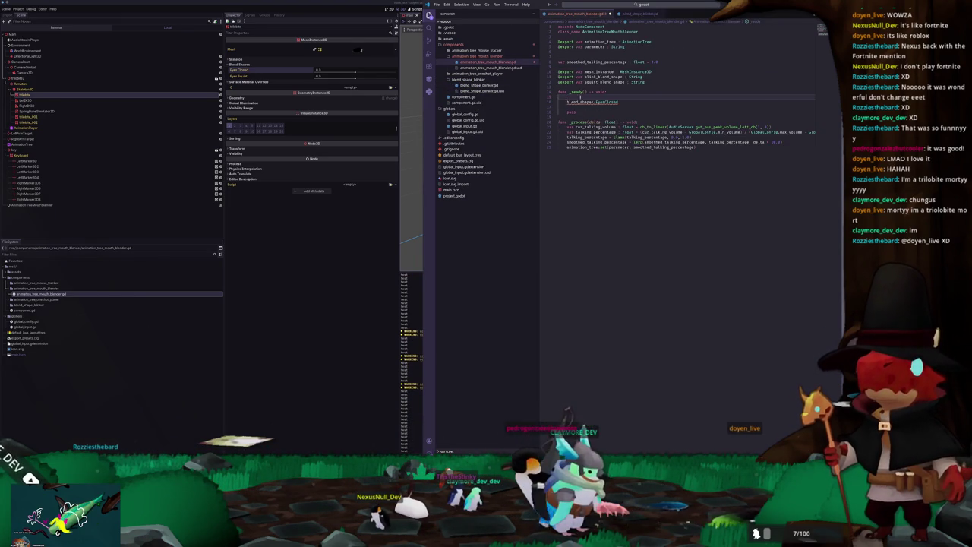
pyautogui.hotkey('ctrl', 'v')
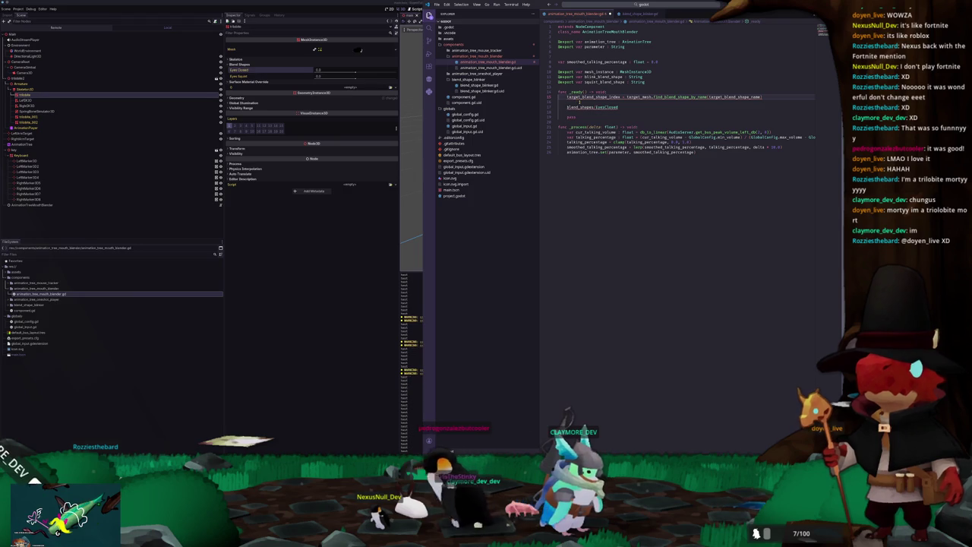
pyautogui.press('Return')
pyautogui.write('var blink_blend_')
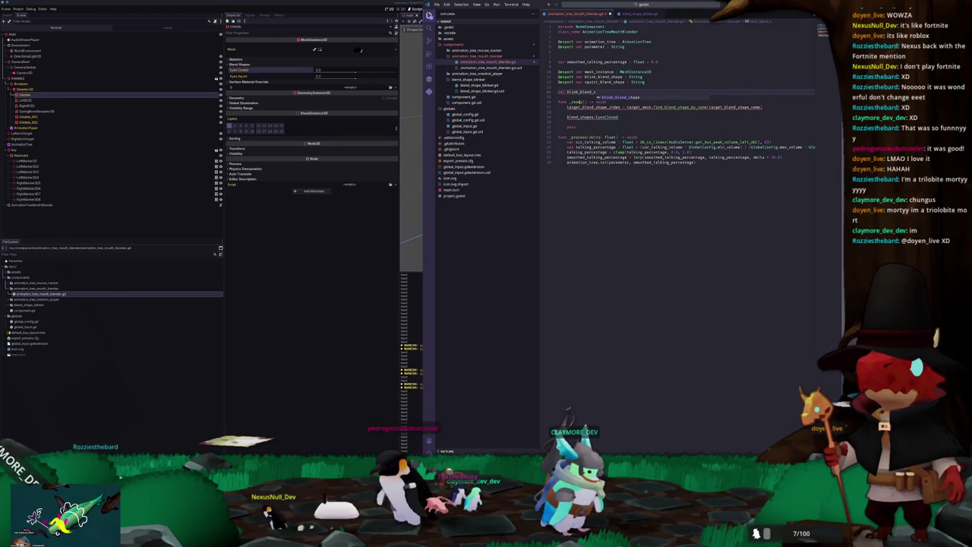
pyautogui.write('index : String')
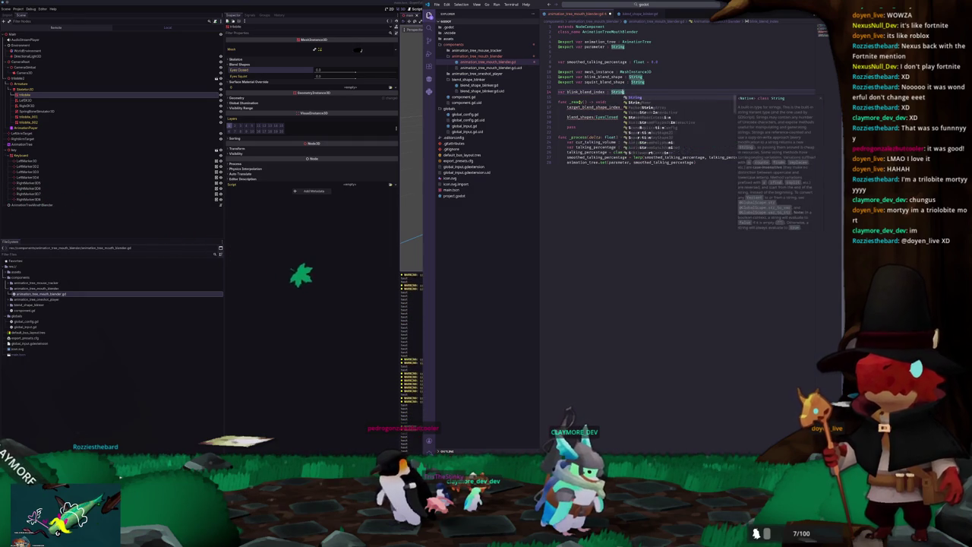
# Step: Finish the blink_blend_shape_index : int declaration and add squint_blend_shape_index : int below it
pyautogui.press('Escape')
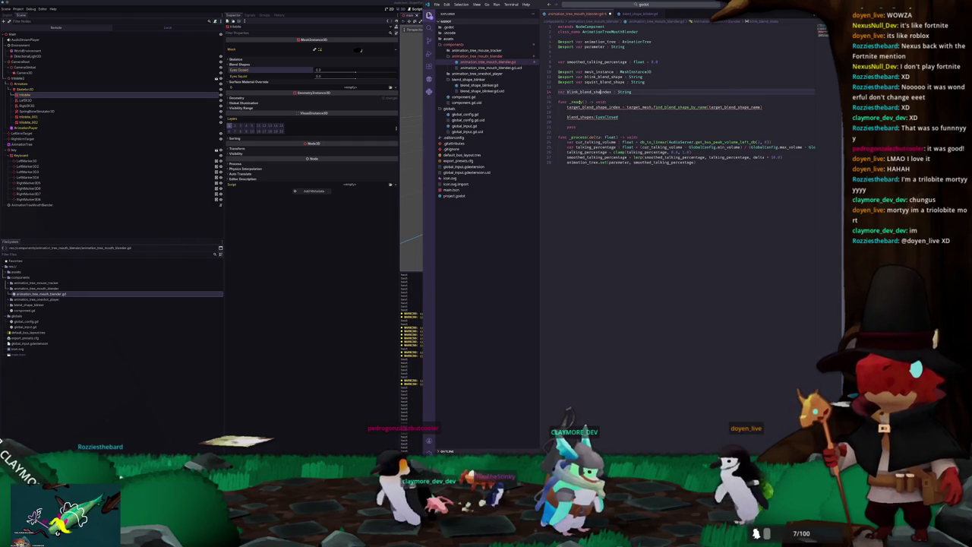
pyautogui.write('sha')
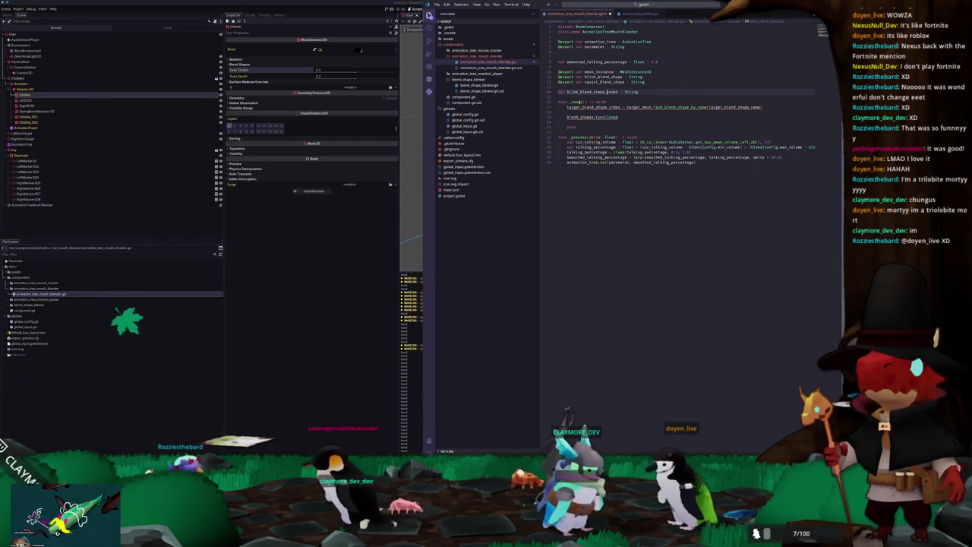
pyautogui.write('pe_int')
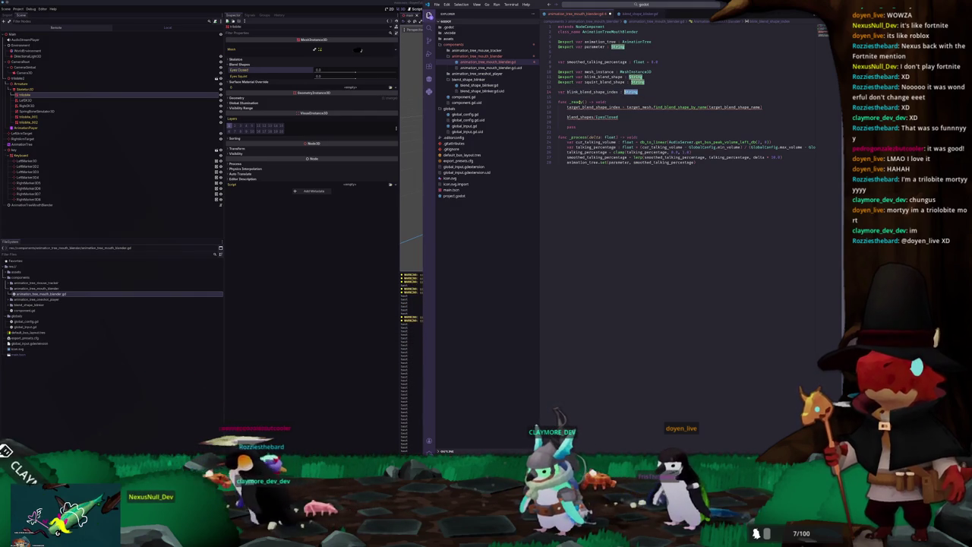
pyautogui.press('Return')
pyautogui.write('var')
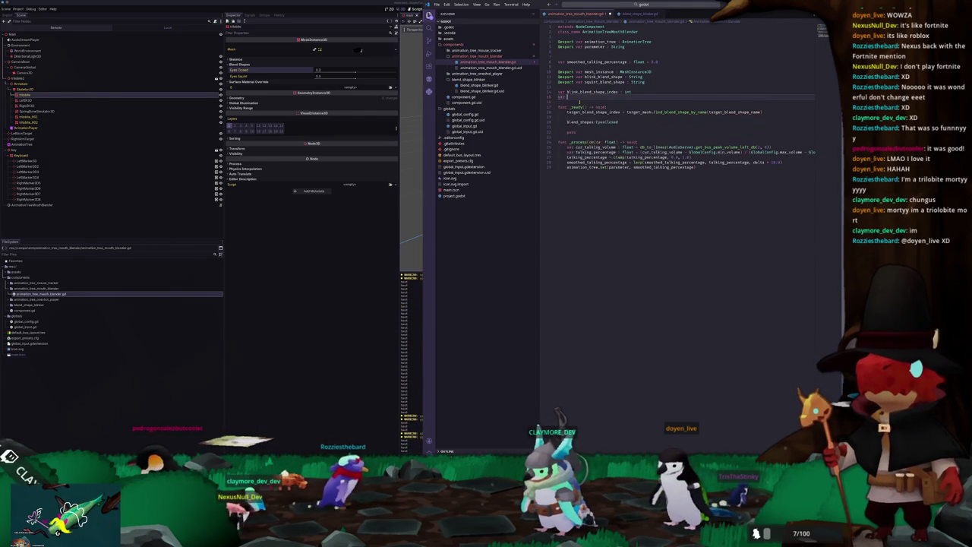
pyautogui.write(' squint_blend_shape :')
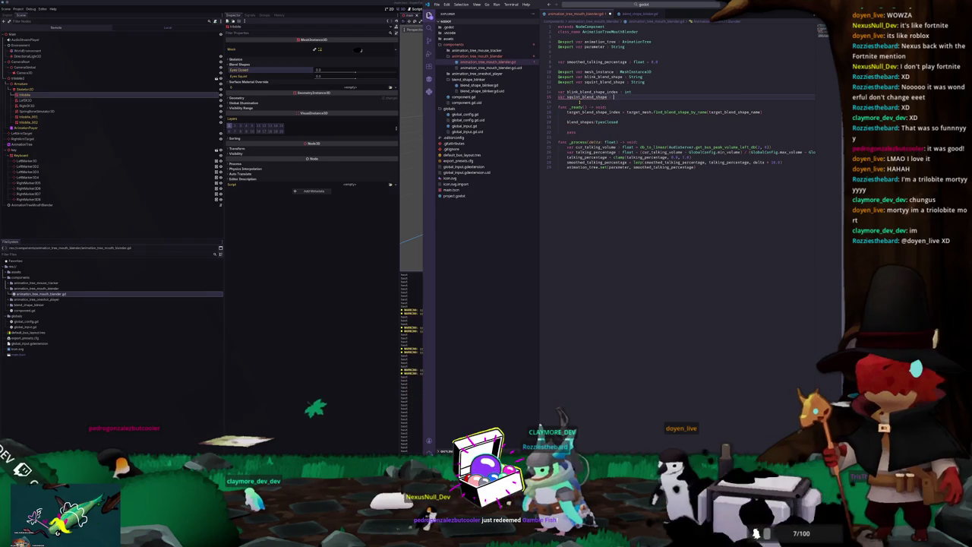
pyautogui.press('Tab')
pyautogui.write(': int')
pyautogui.press('Escape')
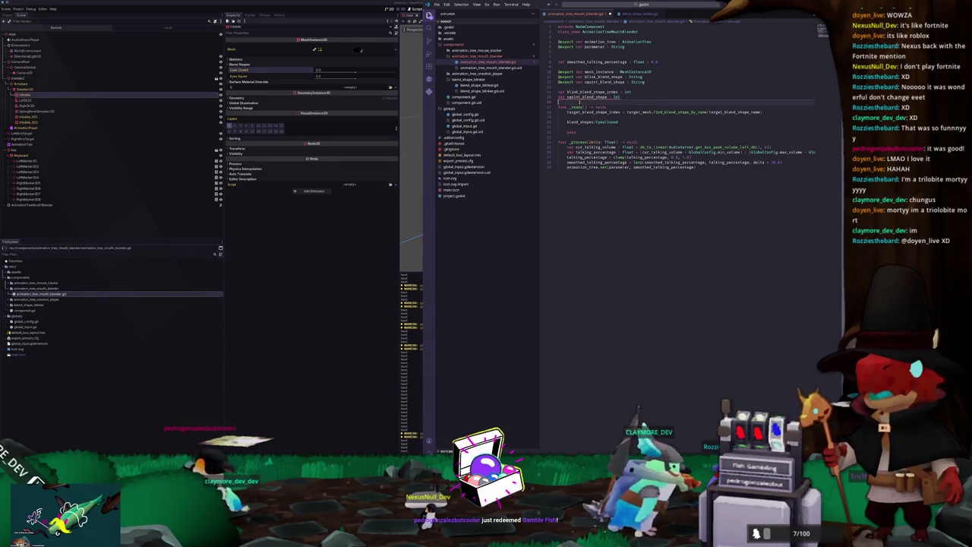
# Step: Complete the index variable name and add blank lines before and inside _ready()
pyautogui.hotkey('ctrl', 'shift', 'p')
pyautogui.press('Escape')
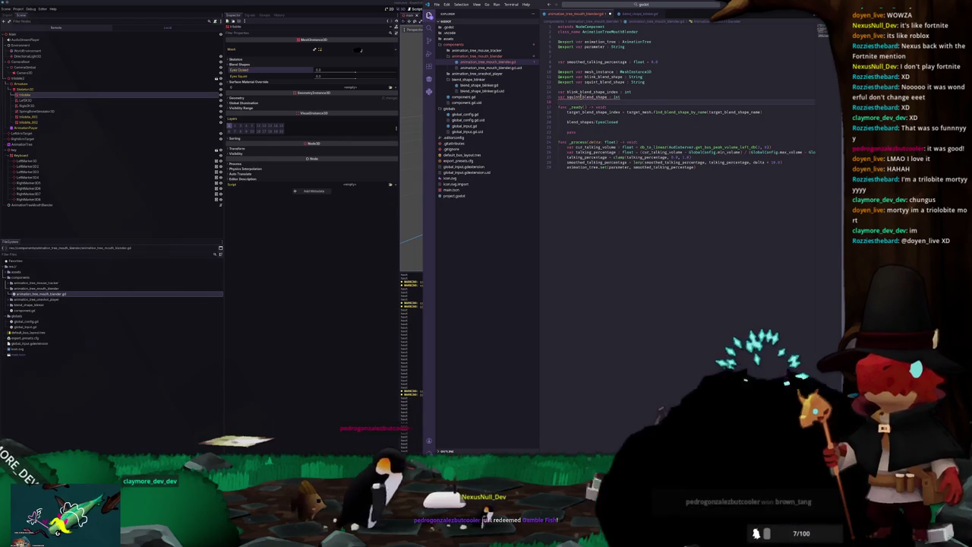
pyautogui.moveTo(581, 98)
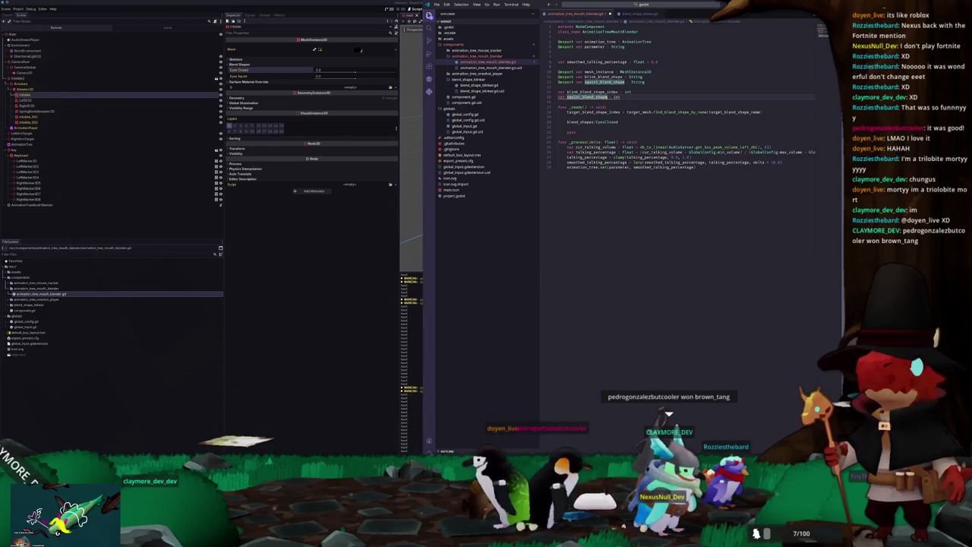
pyautogui.write('_index')
pyautogui.press('Down')
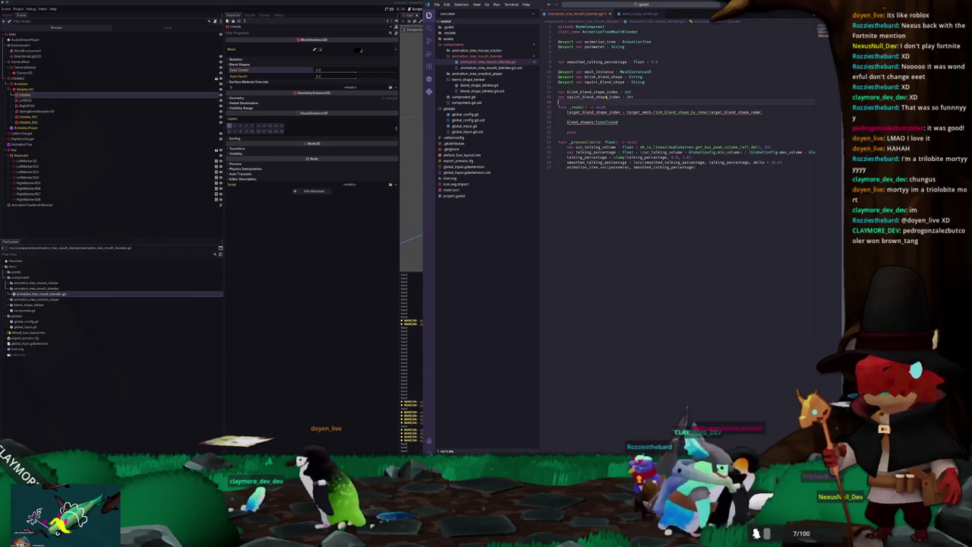
pyautogui.press('Return')
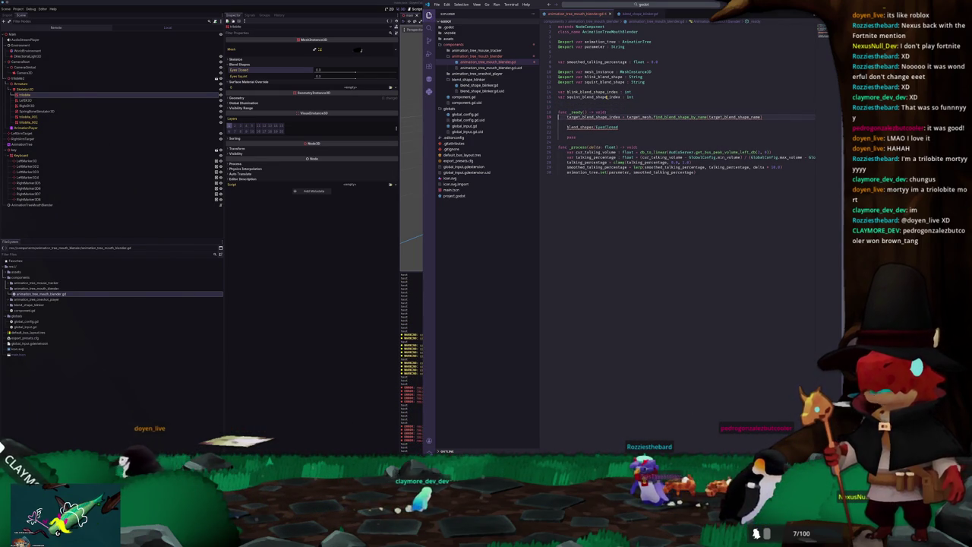
pyautogui.press('Return')
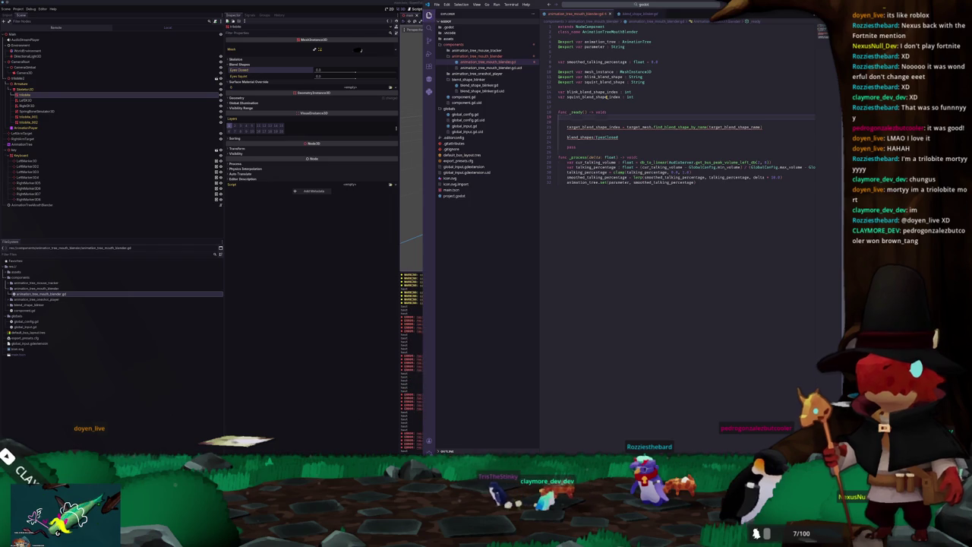
pyautogui.press('Return')
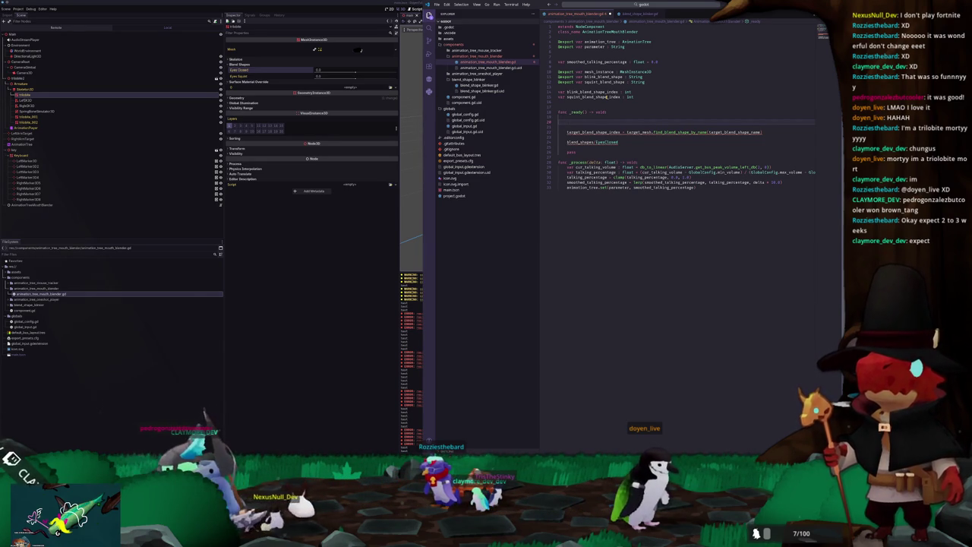
# Step: In _ready, assign blink_blend_shape_index = mesh_instance.find_blend_shape_by_name(blink_blend_shape)
pyautogui.write('blink_blend_shape_index')
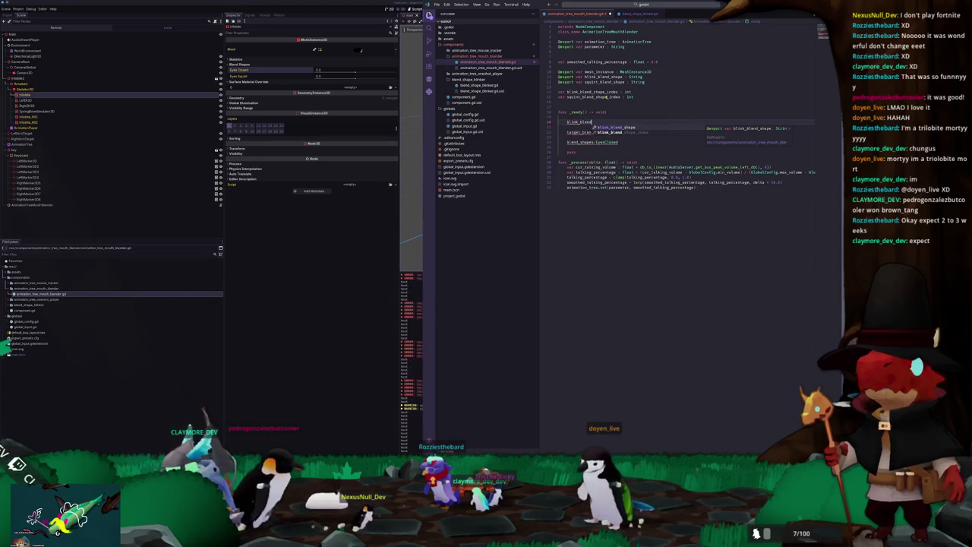
pyautogui.write(' = ta')
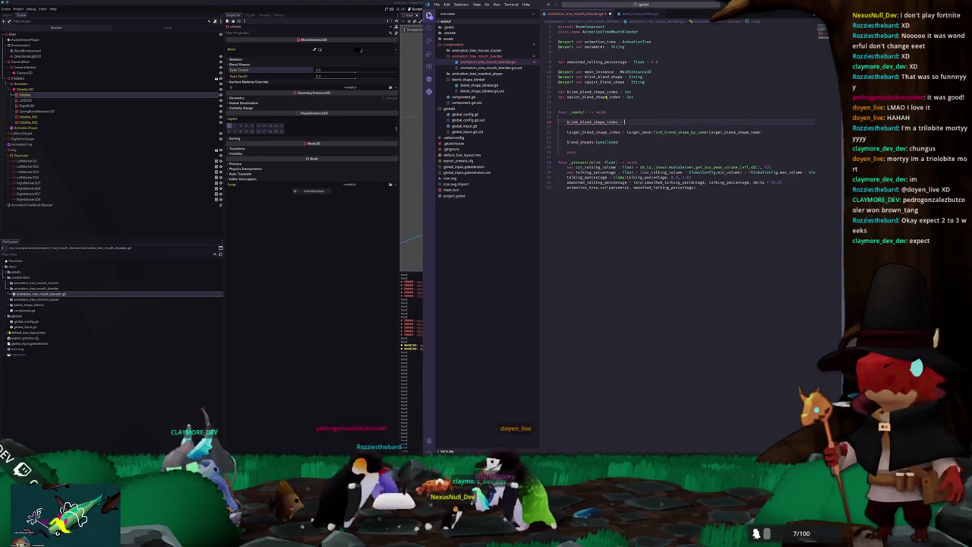
pyautogui.press('BackSpace')
pyautogui.press('BackSpace')
pyautogui.write('mesh_in')
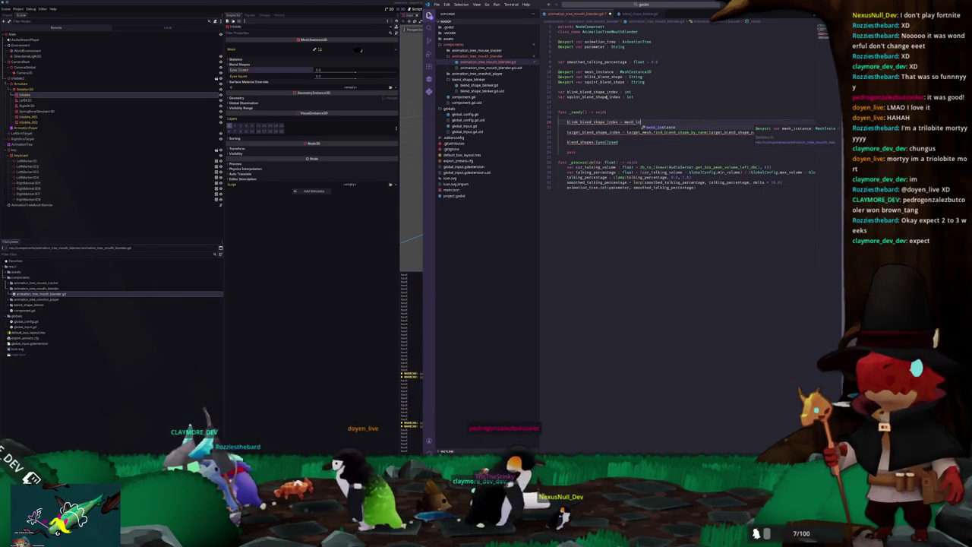
pyautogui.press('Return')
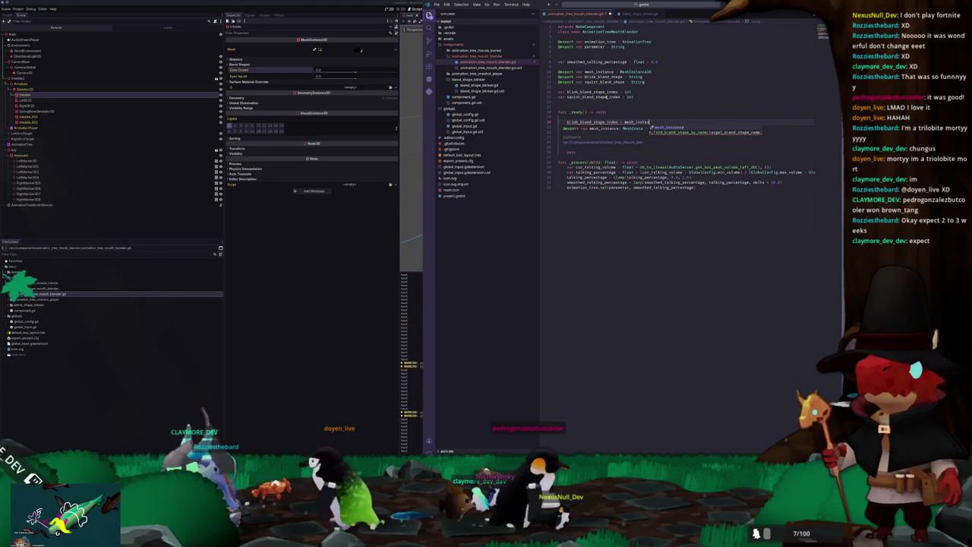
pyautogui.write('.find')
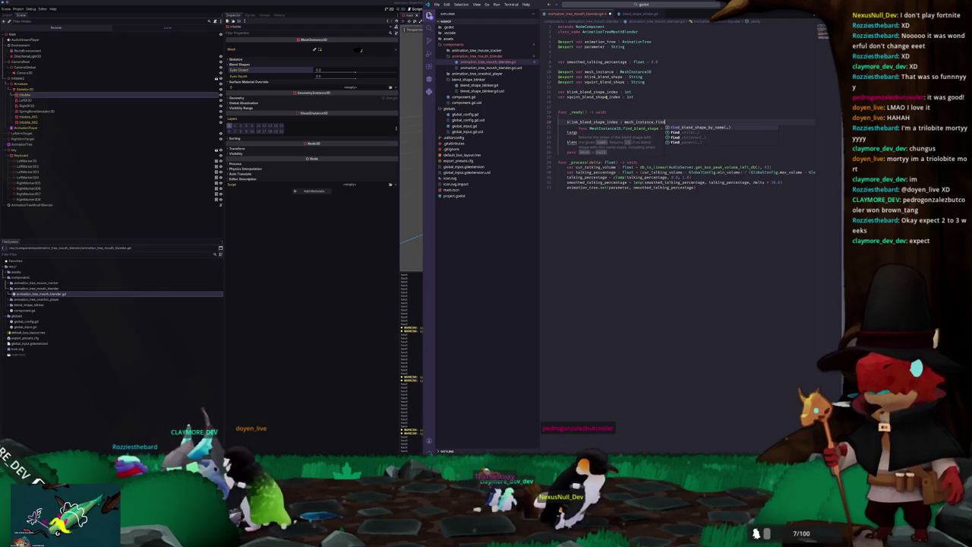
pyautogui.press('Return')
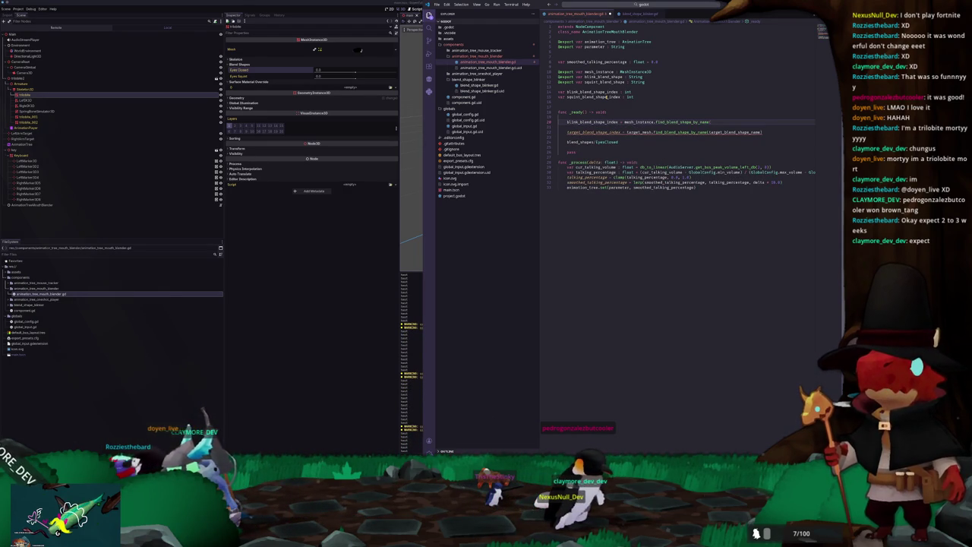
pyautogui.write('blink_blend_shape')
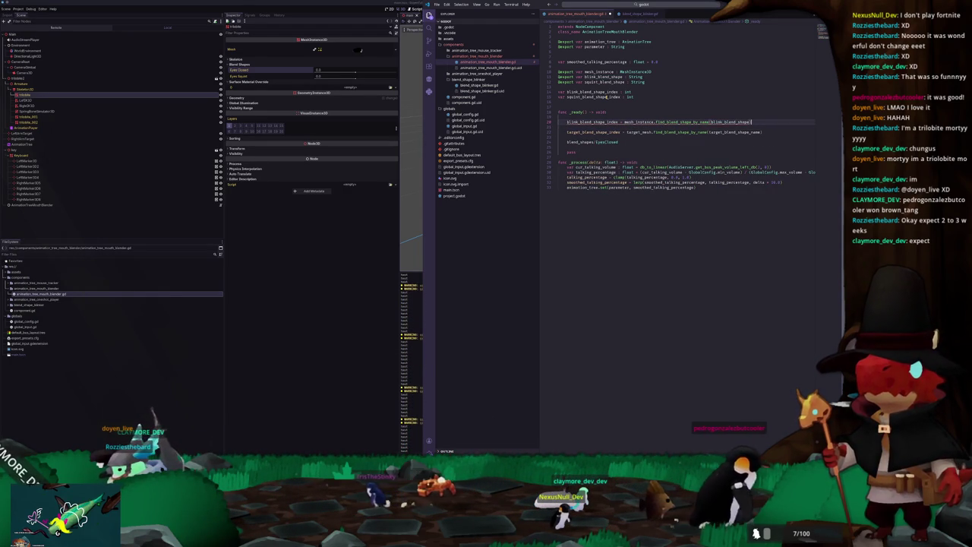
pyautogui.write(')')
pyautogui.press('Return')
# Step: Add the matching squint_blend_shape_index lookup and delete the old target index and blend_shapes lines
pyautogui.write('squint')
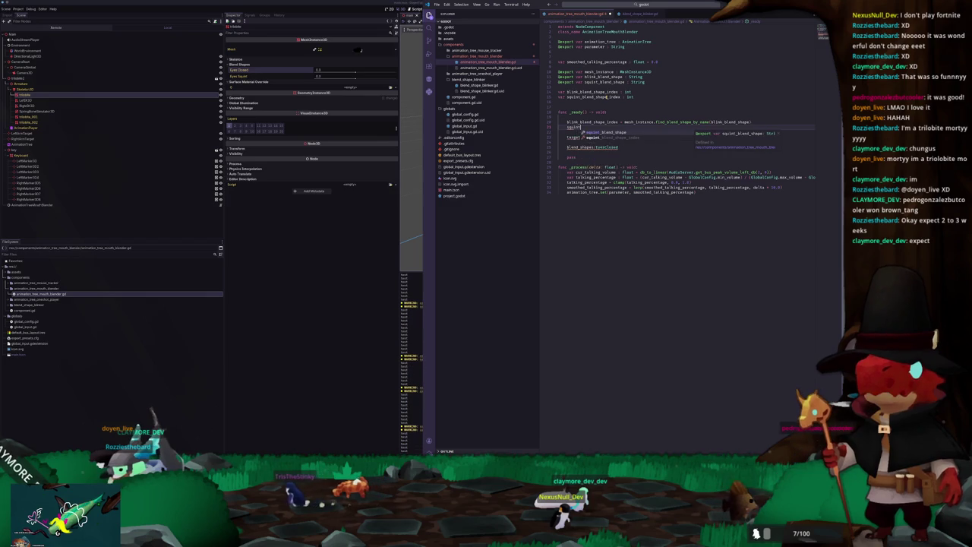
pyautogui.press('Return')
pyautogui.write('= mesh_insta')
pyautogui.press('Return')
pyautogui.write('.find_blend_shape_by_name(squint_blend_shape')
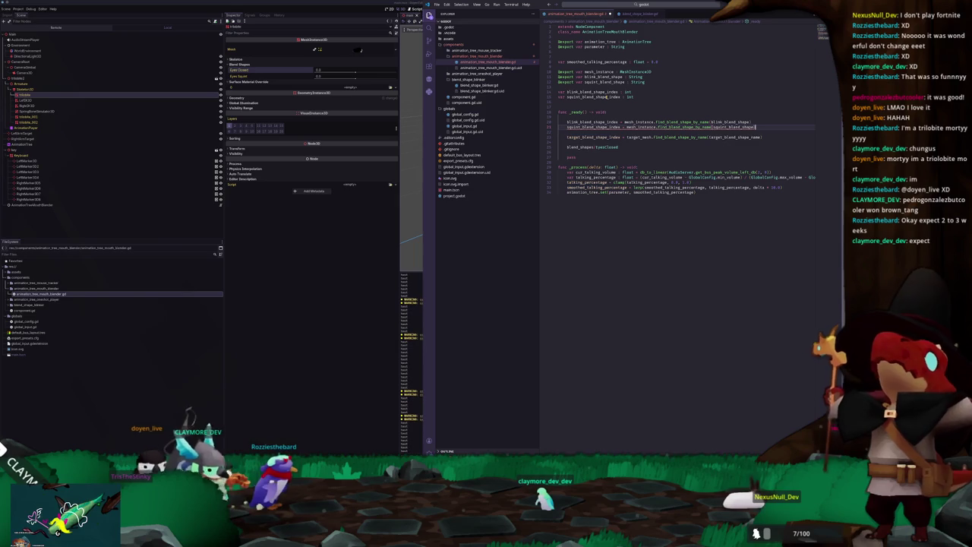
pyautogui.press('Down')
pyautogui.hotkey('ctrl', 'l')
pyautogui.press('BackSpace')
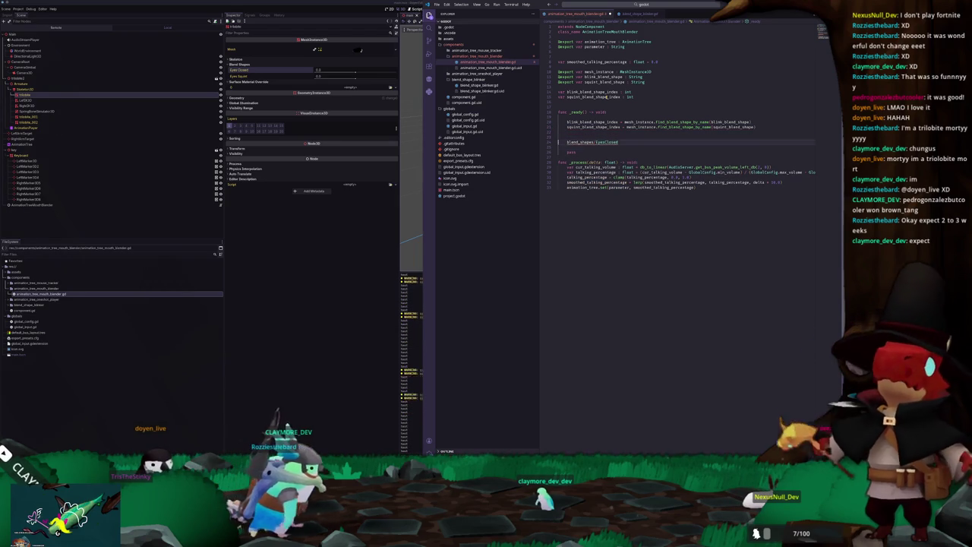
pyautogui.press('BackSpace')
pyautogui.press('BackSpace')
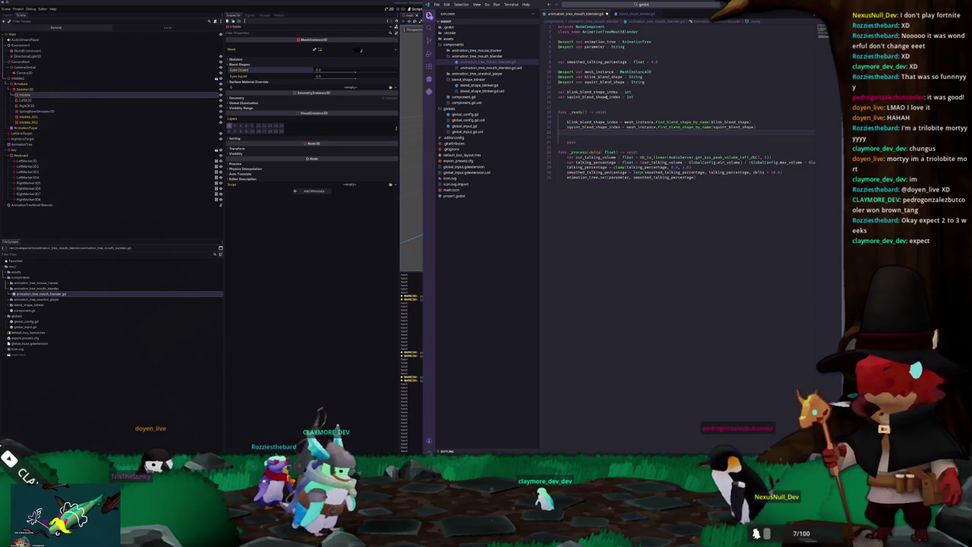
# Step: In _process, add an 'if smoothed_talking_percentage > 0.0:' check above the animation_tree.set call
pyautogui.press('Down')
pyautogui.press('Down')
pyautogui.press('Down')
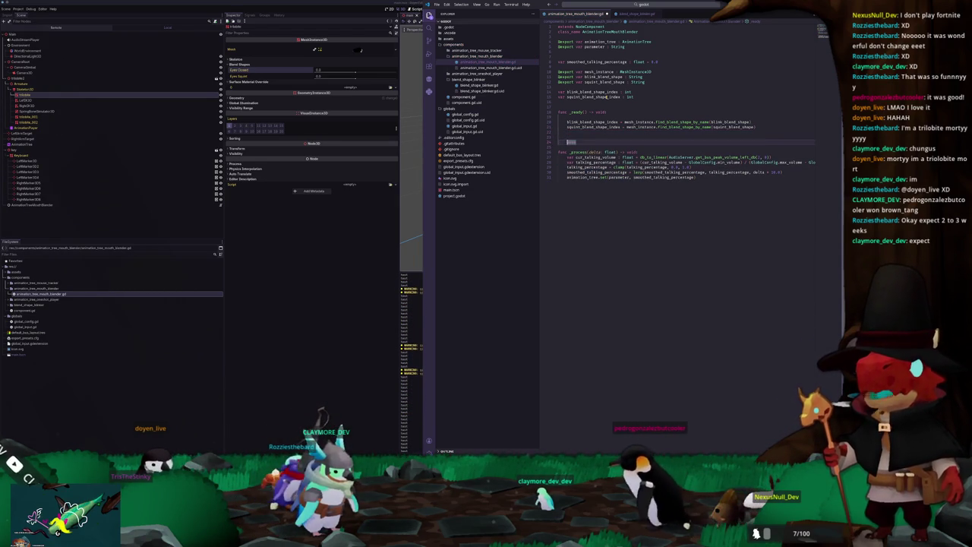
pyautogui.press('Return')
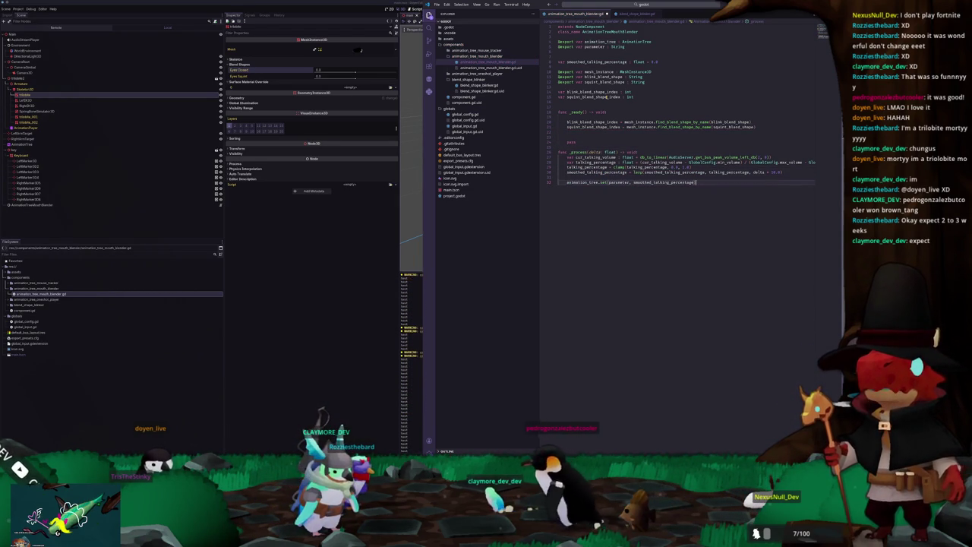
pyautogui.press('End')
pyautogui.press('Return')
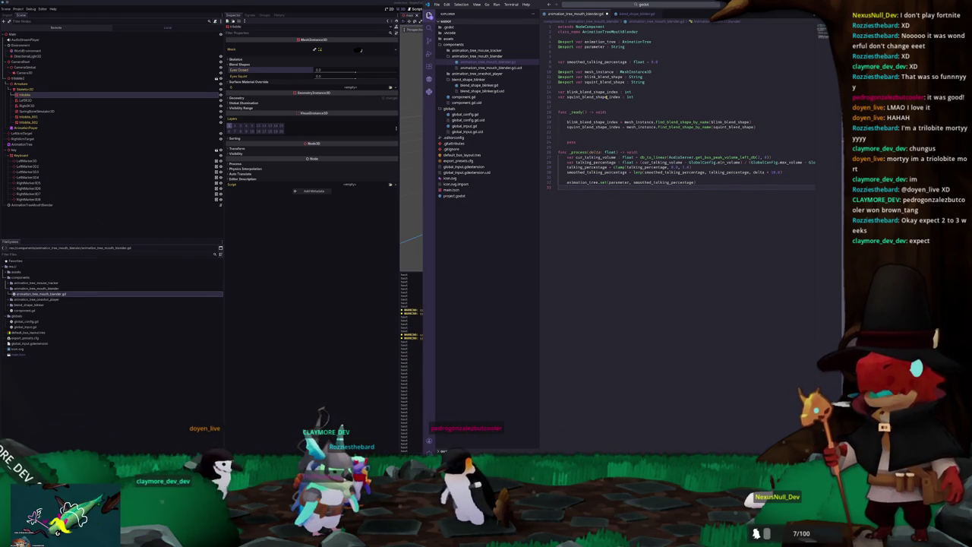
pyautogui.press('BackSpace')
pyautogui.press('Up')
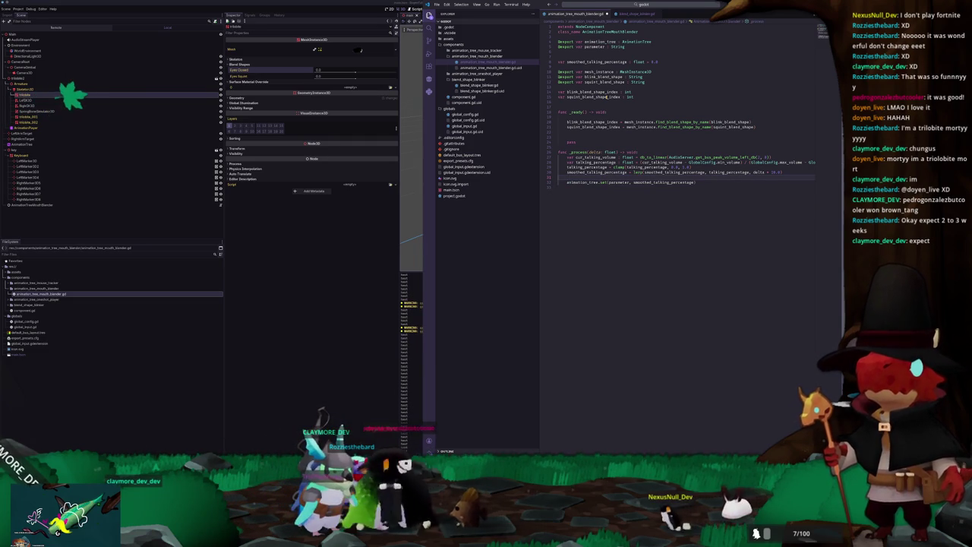
pyautogui.press('Return')
pyautogui.write('if smooth')
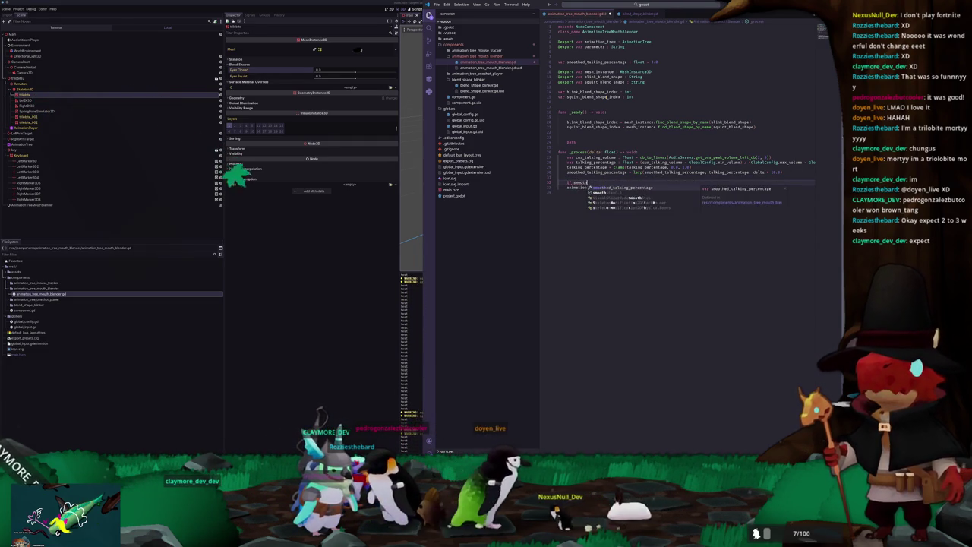
pyautogui.press('Return')
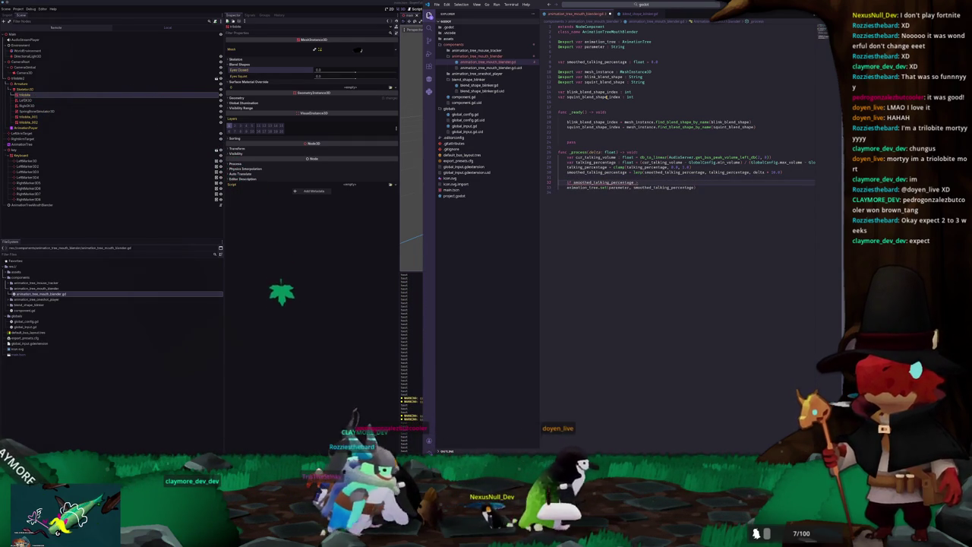
pyautogui.write('> 0.0')
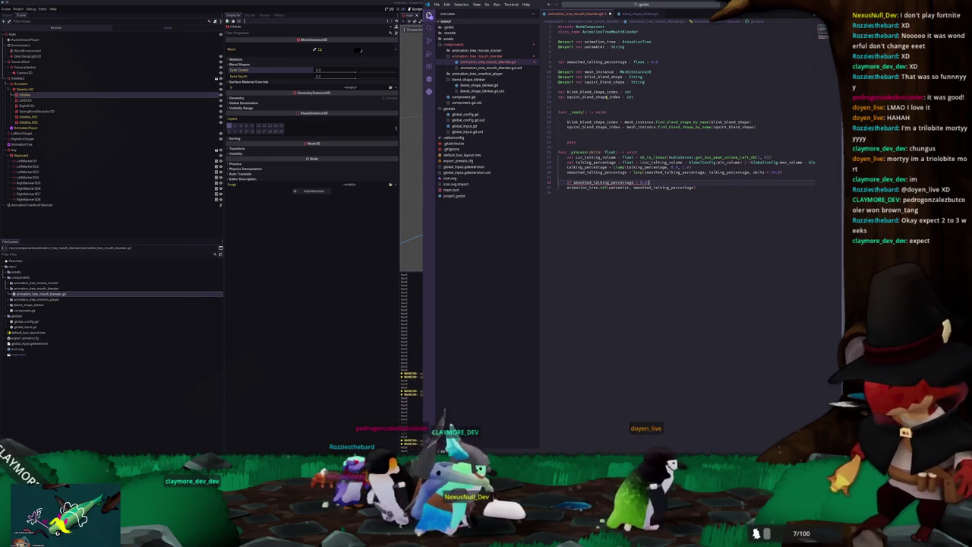
pyautogui.write(':')
pyautogui.press('Return')
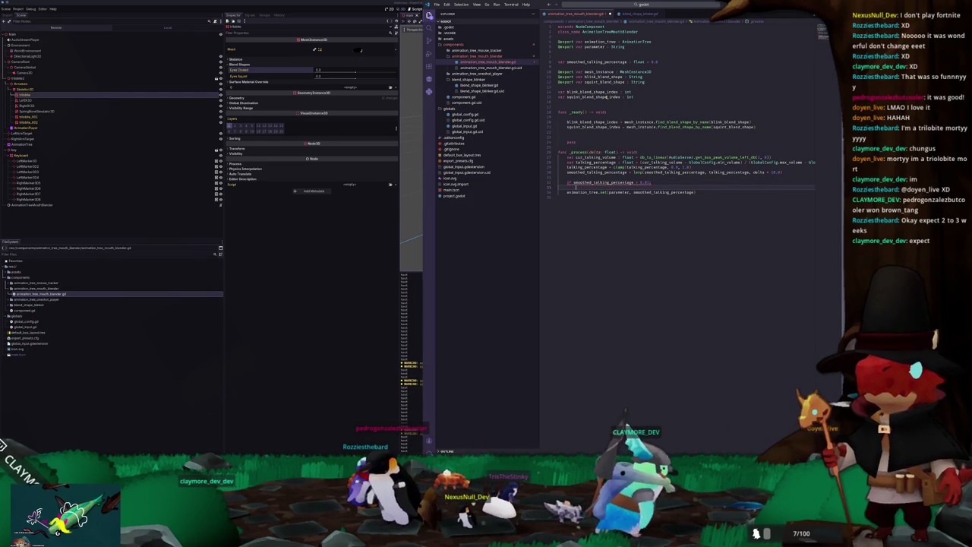
# Step: Inside the check, set mesh_instance's blink blend shape value to 0.0
pyautogui.write('blink_')
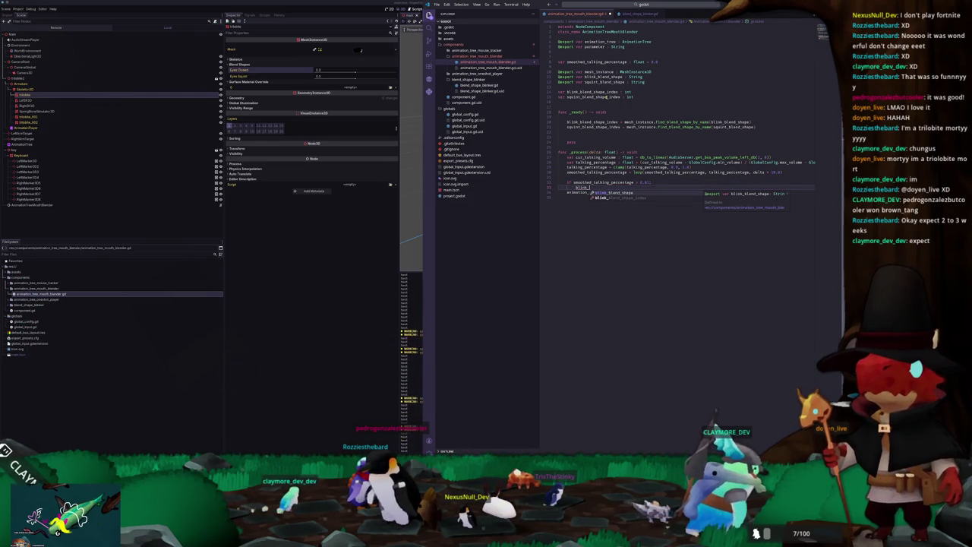
pyautogui.press('BackSpace')
pyautogui.press('BackSpace')
pyautogui.press('BackSpace')
pyautogui.write('mesh_i')
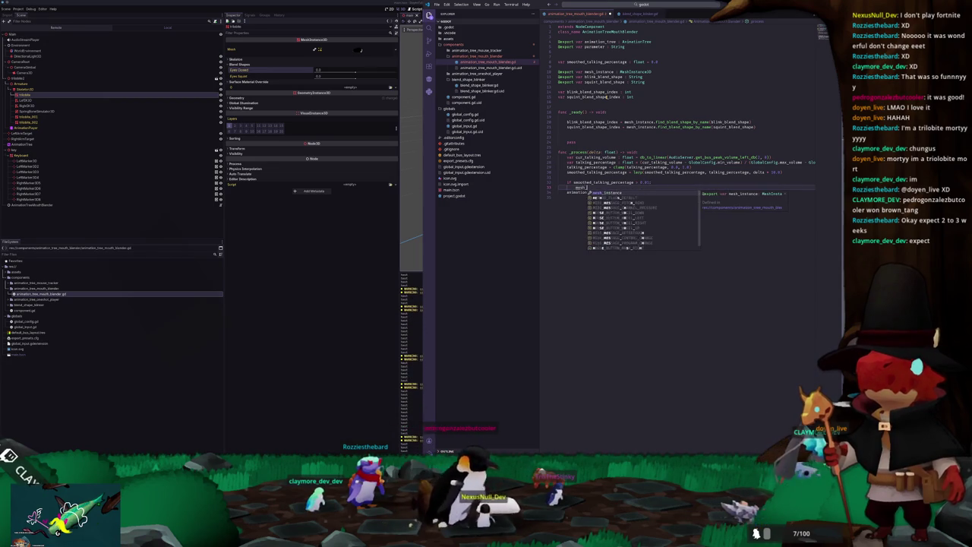
pyautogui.press('Tab')
pyautogui.write('.se')
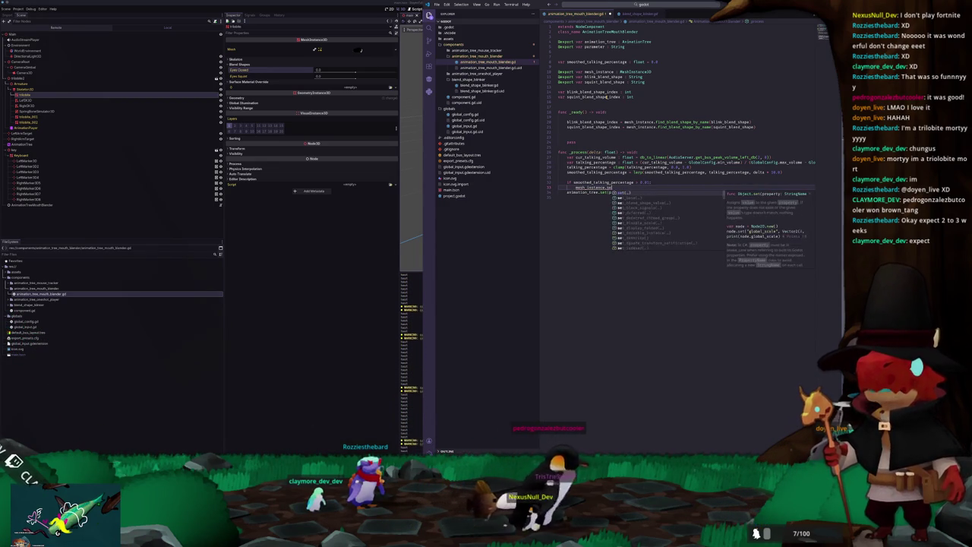
pyautogui.write('t_blend_shape_value(')
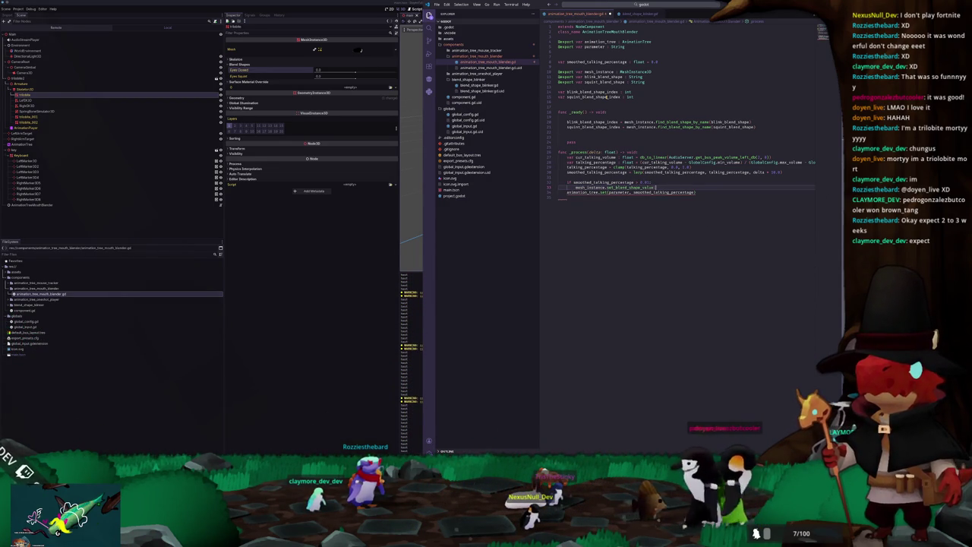
pyautogui.write('blink')
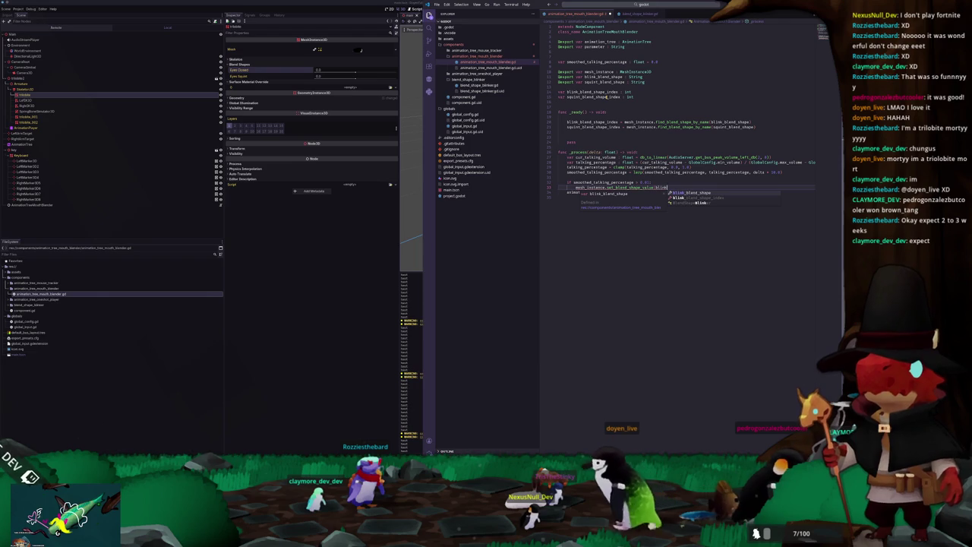
pyautogui.write(', ')
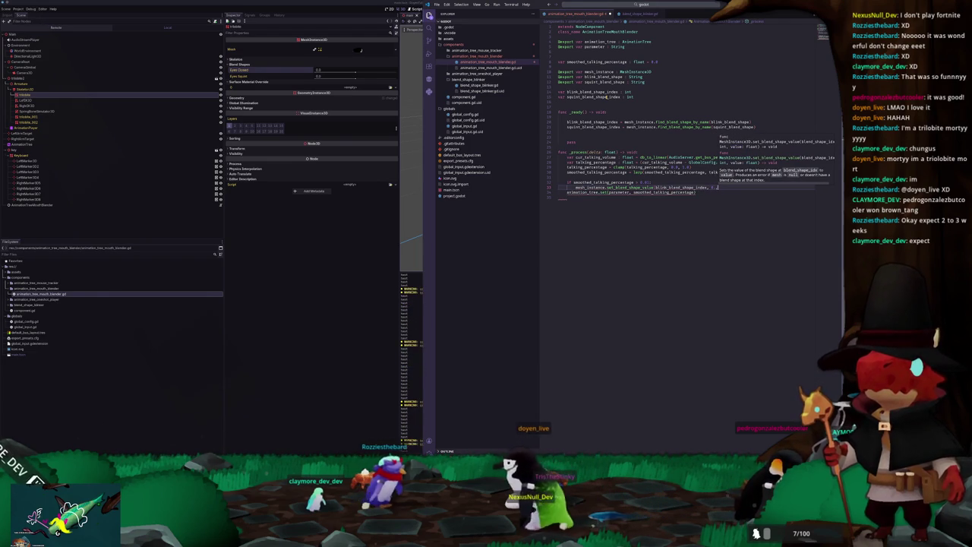
pyautogui.write('0.0')
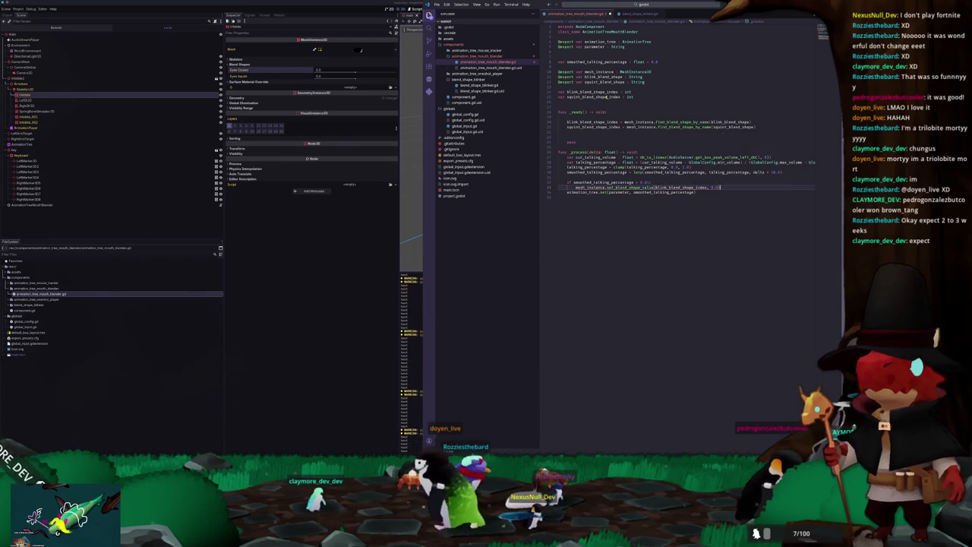
# Step: Below animation_tree.set, set the squint blend shape value to smoothed_talking_percentage and save the script
pyautogui.click(695, 192)
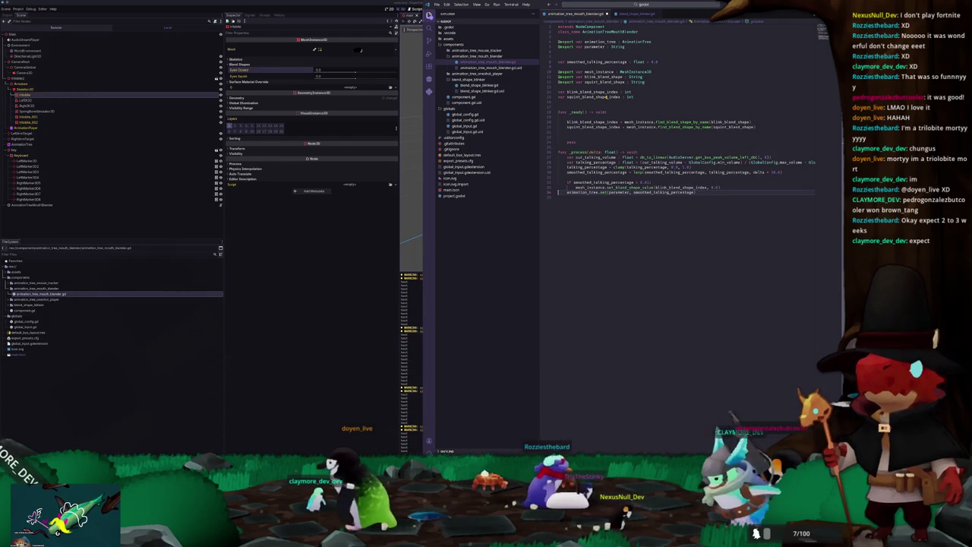
pyautogui.press('Return')
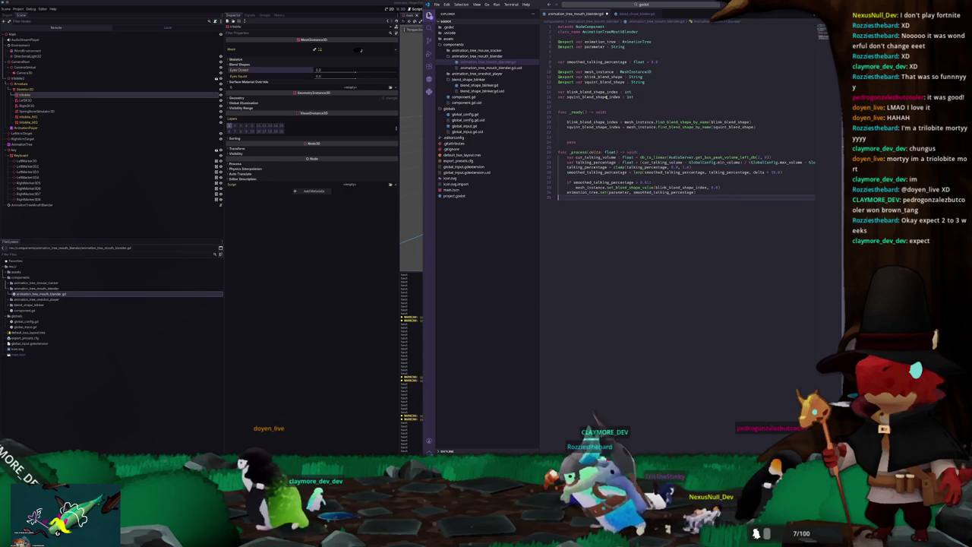
pyautogui.write('mesh_')
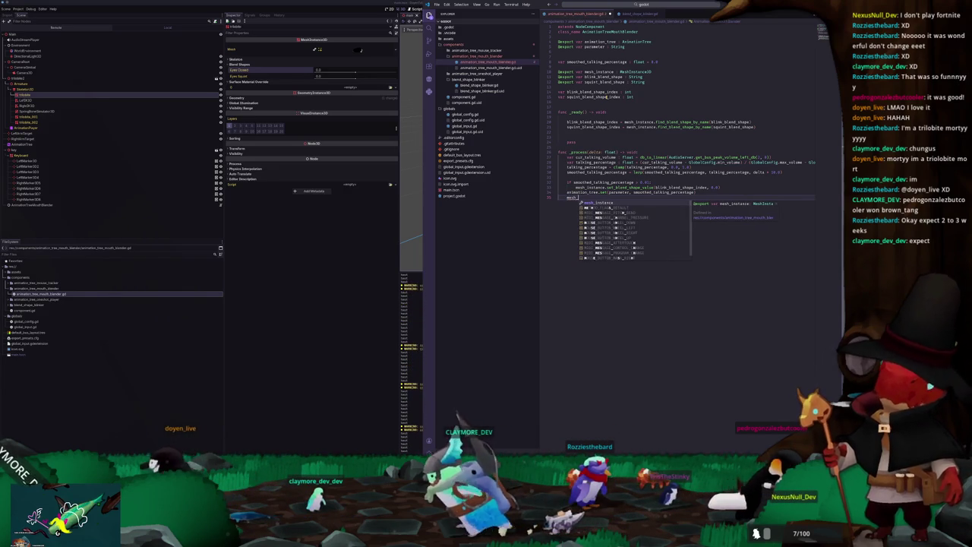
pyautogui.write('instance.set_bl')
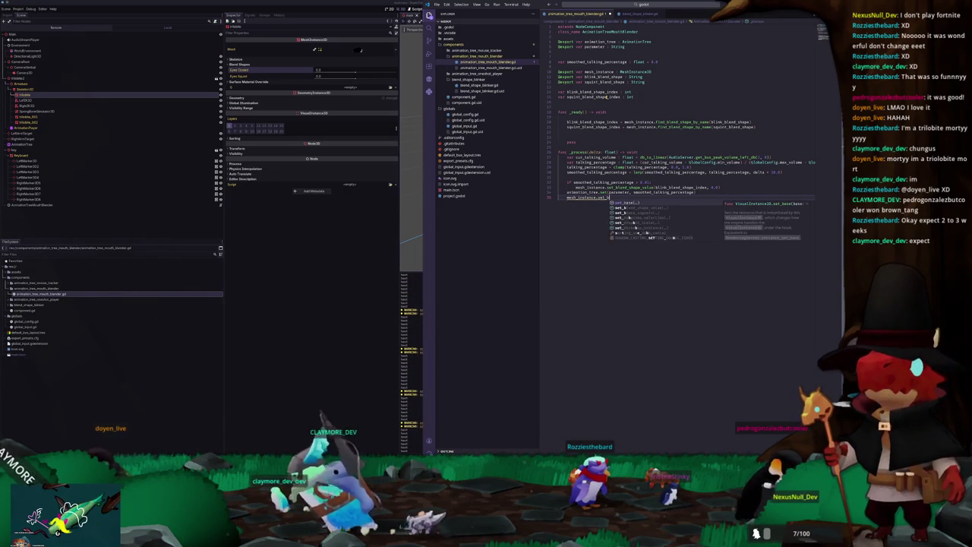
pyautogui.write('end_shape_')
pyautogui.press('Return')
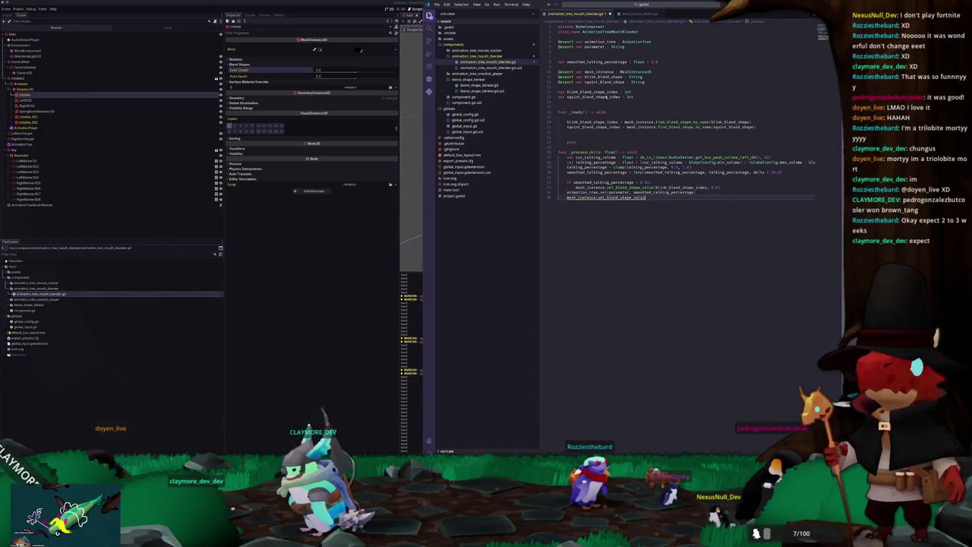
pyautogui.write('ue(smooth')
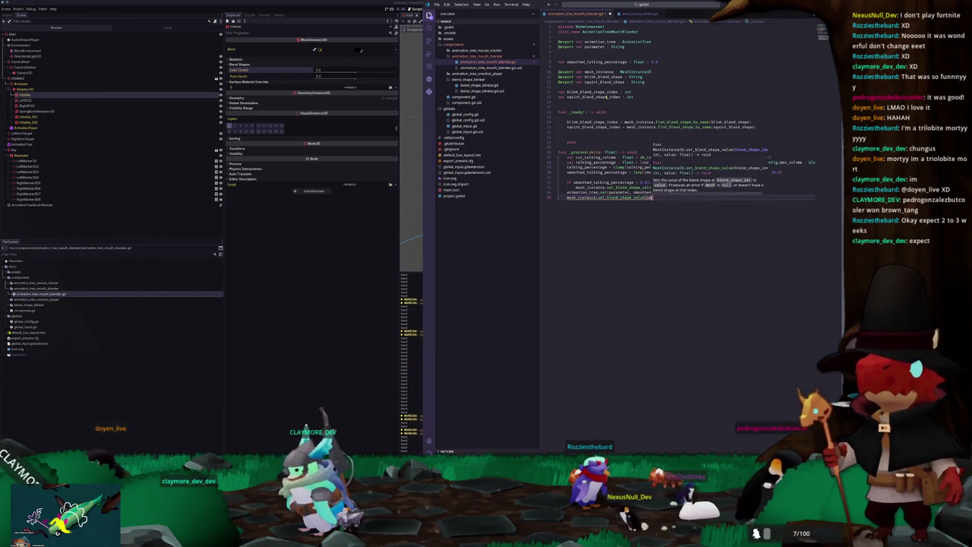
pyautogui.press('BackSpace')
pyautogui.press('BackSpace')
pyautogui.press('BackSpace')
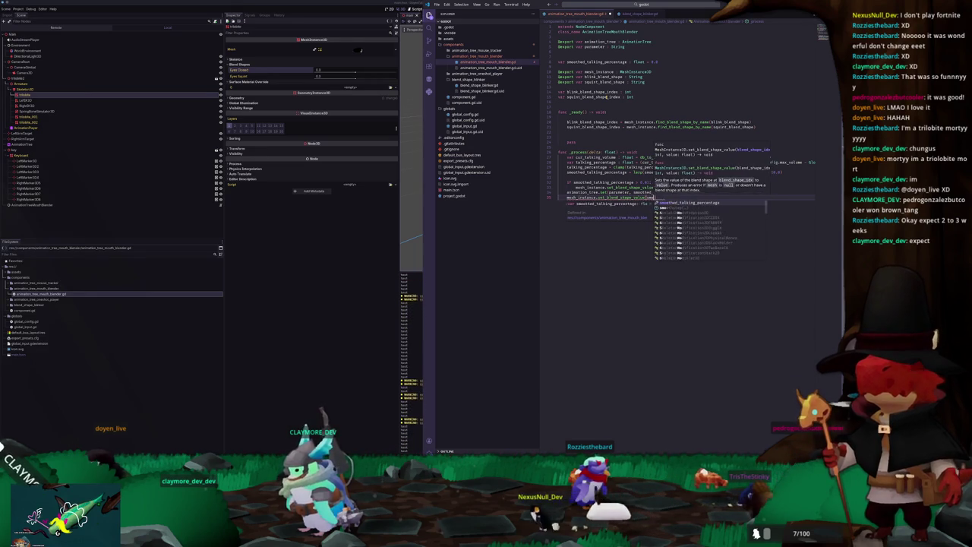
pyautogui.write('squint')
pyautogui.press('Down')
pyautogui.press('Return')
pyautogui.write(', smoothed_talking_percentage')
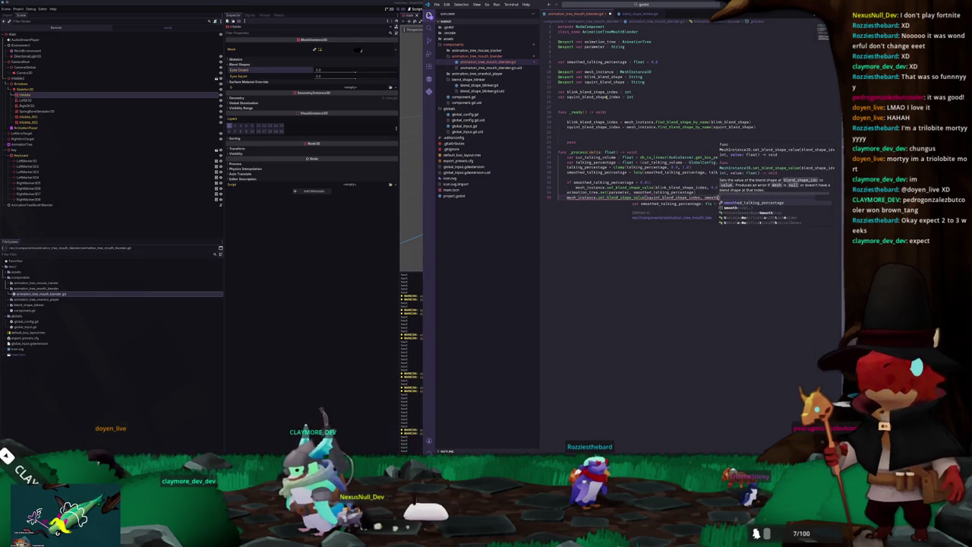
pyautogui.press('Return')
pyautogui.write(')')
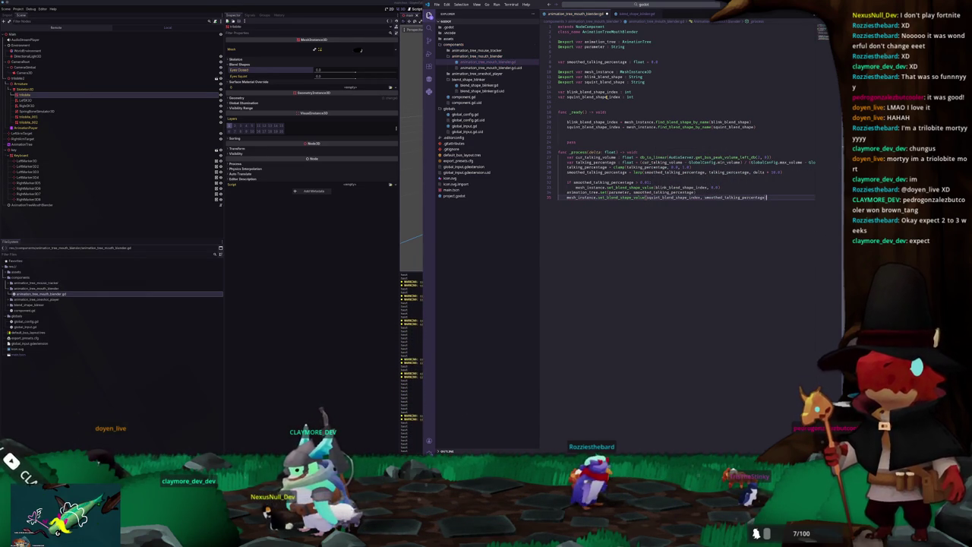
pyautogui.hotkey('ctrl', 's')
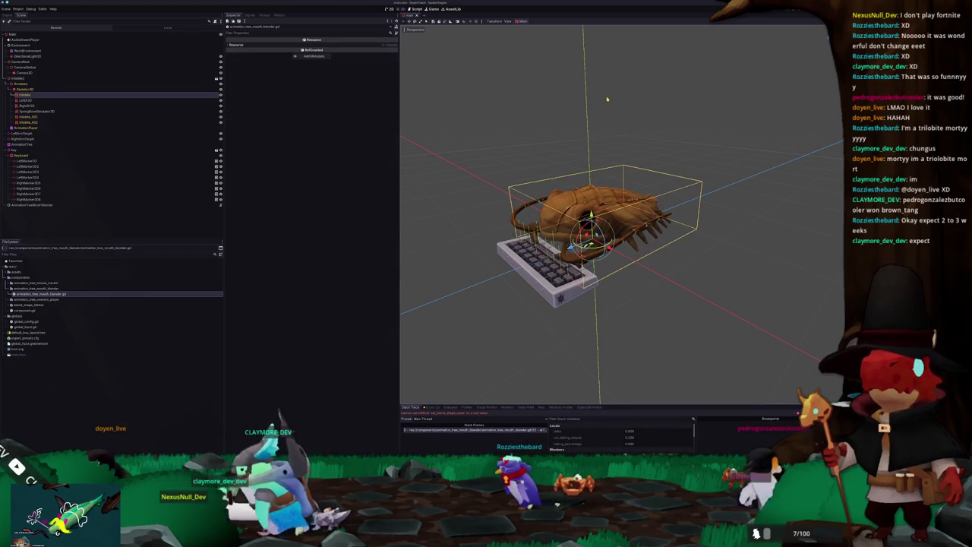
# Step: Assign the trilobite as AnimationTreeMouthBlender's Mesh Instance
pyautogui.click(152, 204)
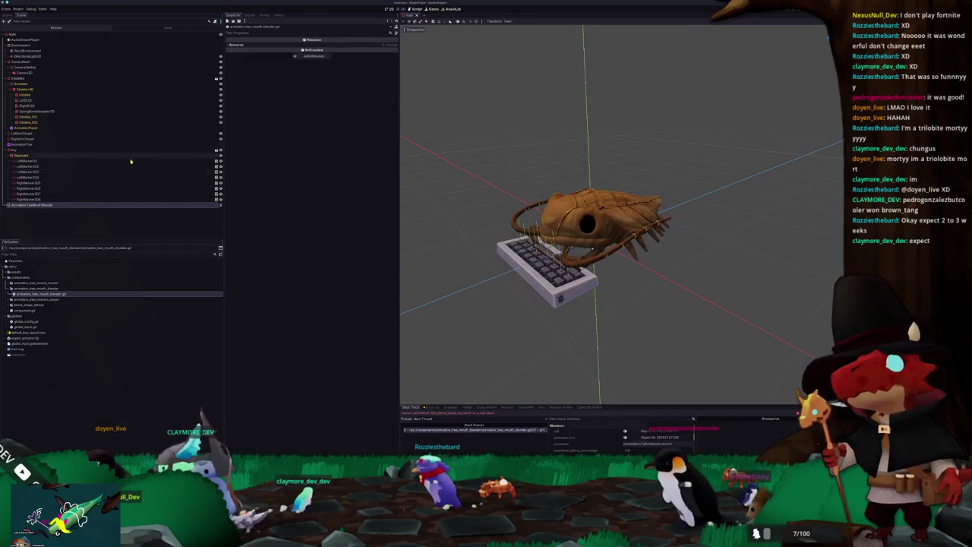
pyautogui.click(351, 57)
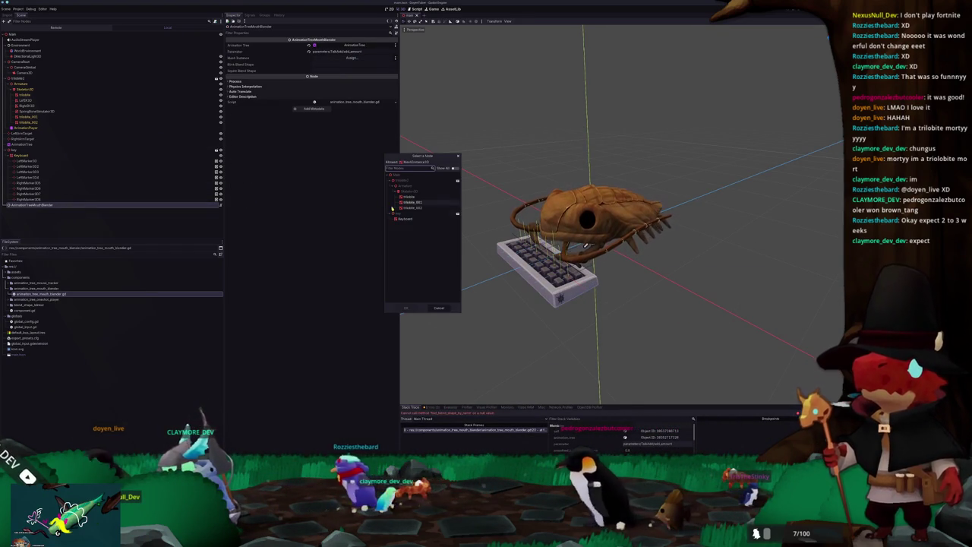
pyautogui.doubleClick(408, 197)
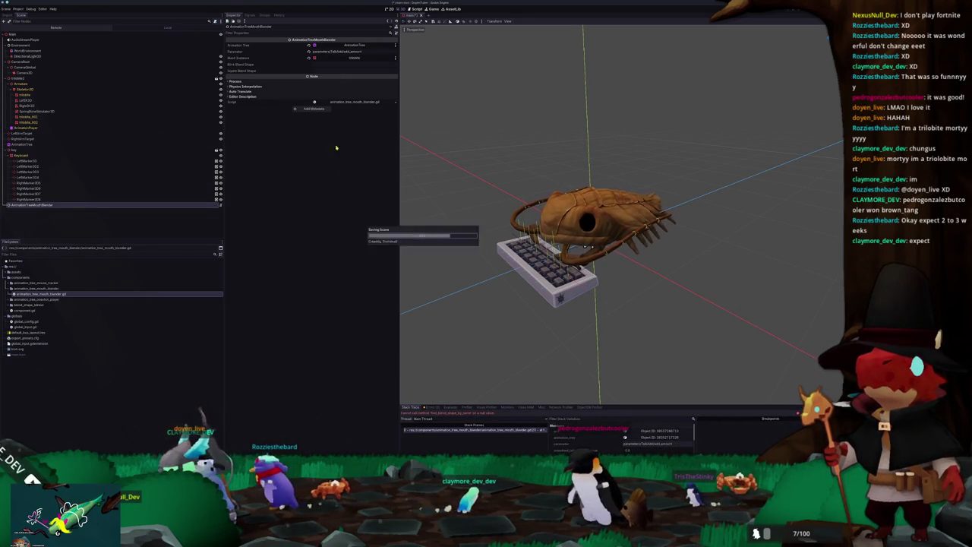
# Step: Check the trilobite's blend shape names, enter EyesClosed and EyesSquint, and run the project
pyautogui.click(30, 94)
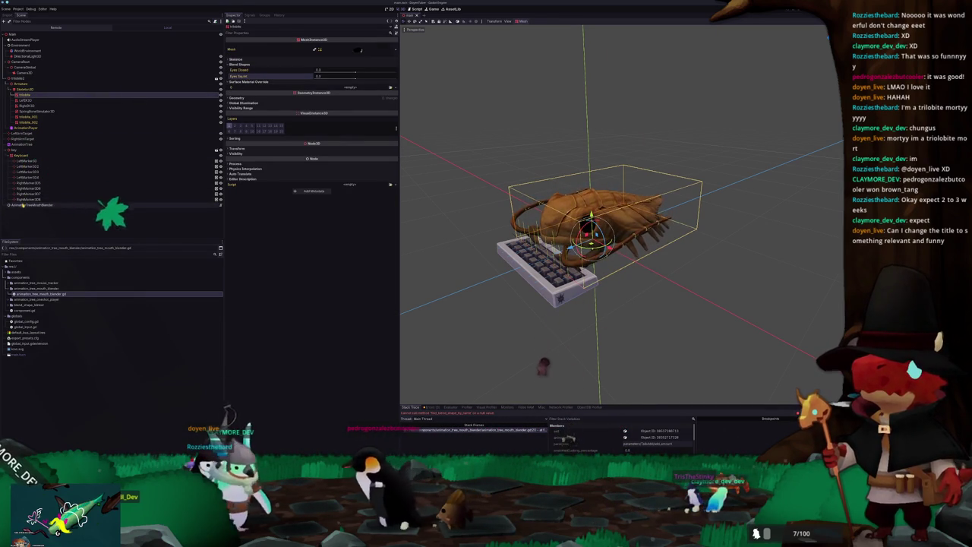
pyautogui.click(104, 205)
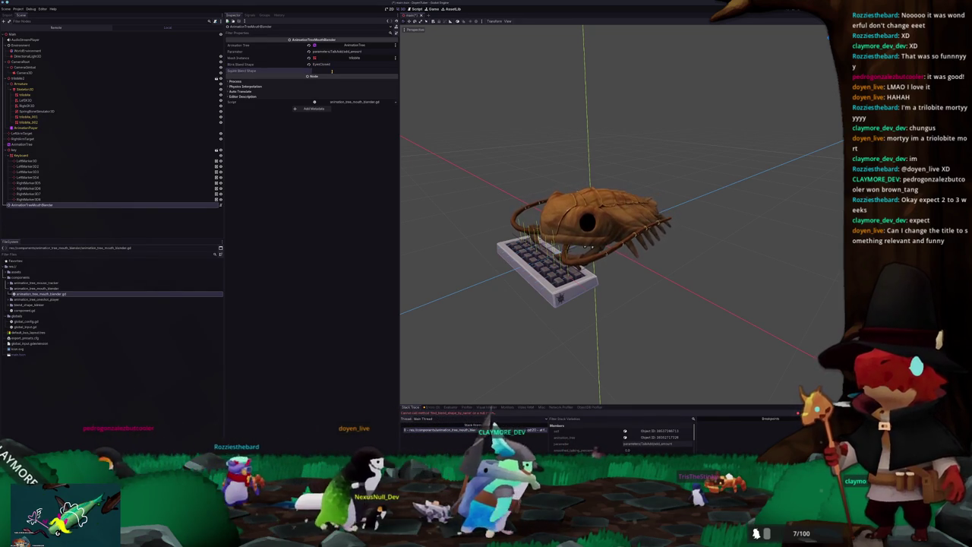
pyautogui.write('Eyesquint')
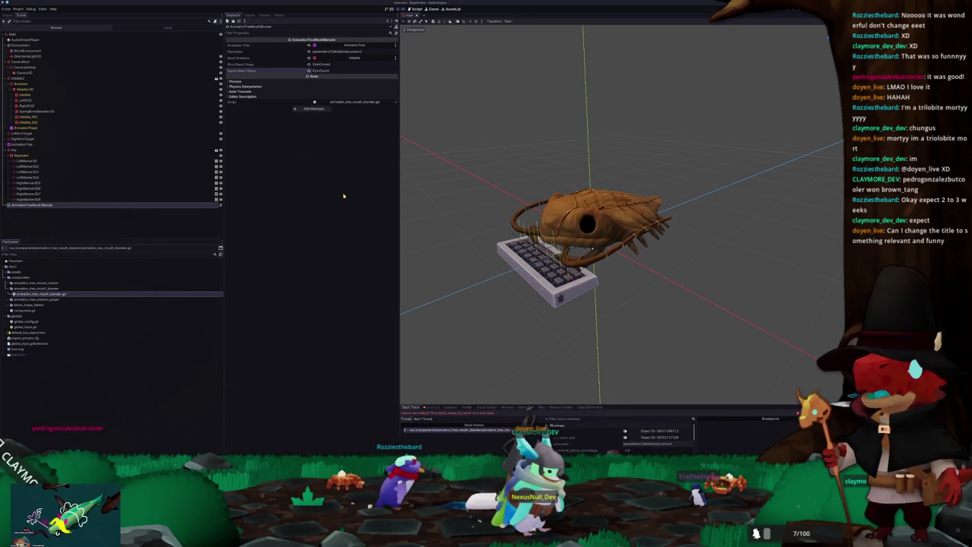
pyautogui.press('F5')
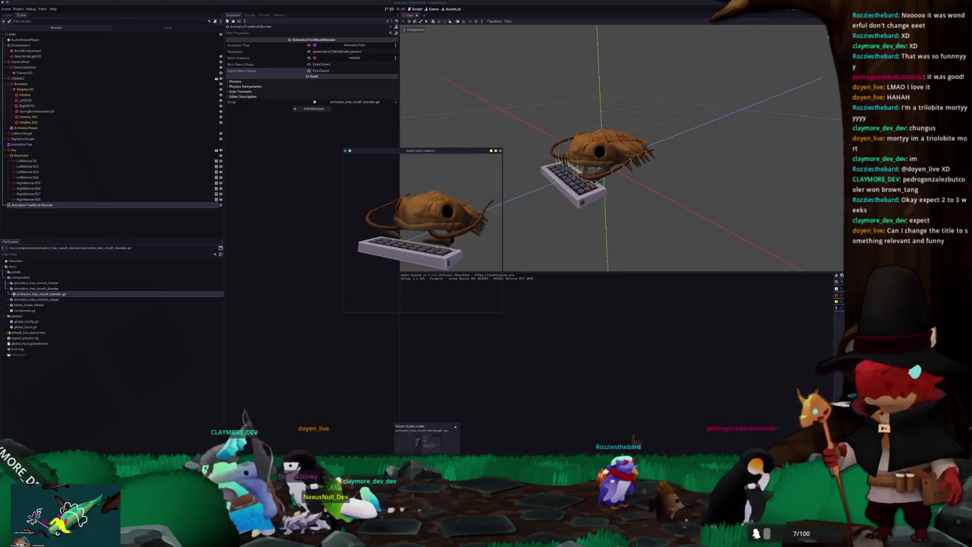
# Step: Move the running game window to the left and return to the mouth-blender script
pyautogui.moveTo(425, 459)
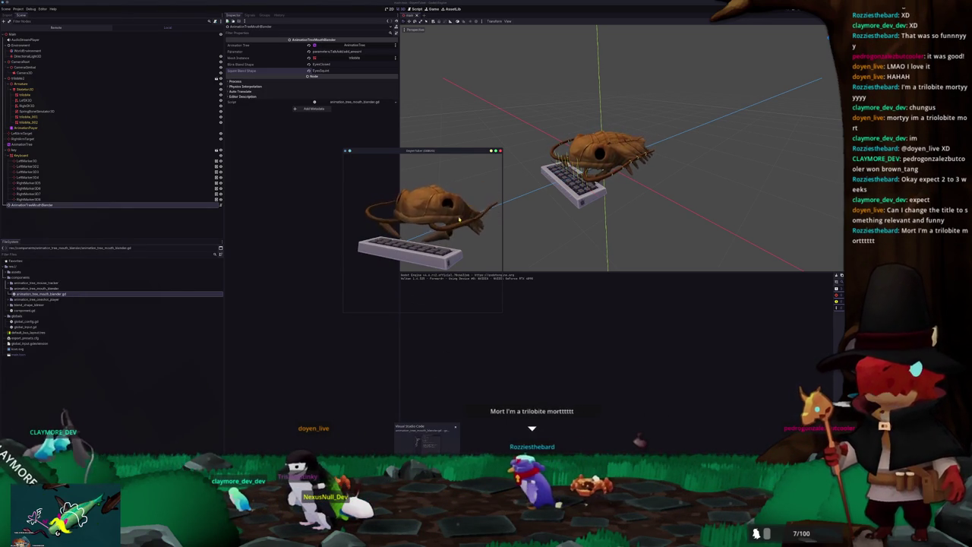
pyautogui.moveTo(459, 152); pyautogui.dragTo(299, 162)
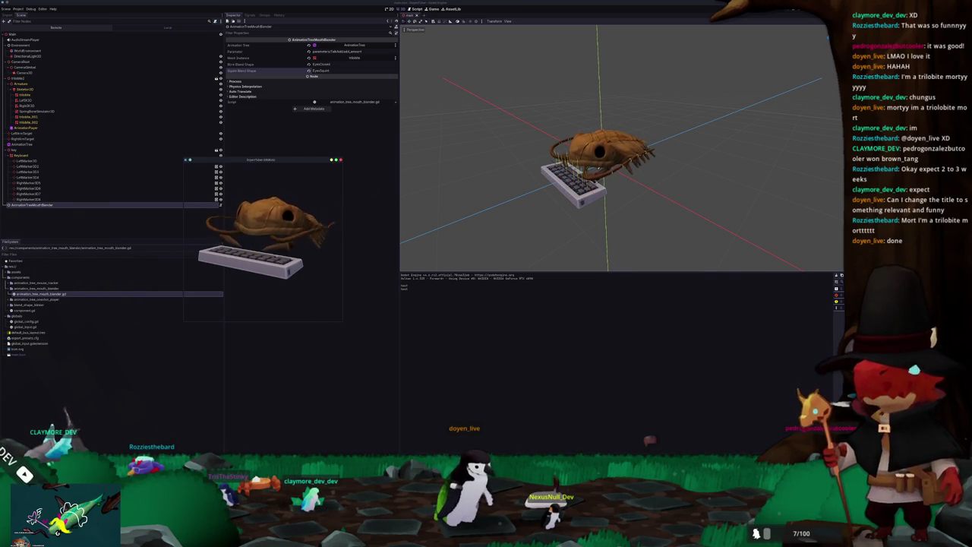
pyautogui.hotkey('alt', 'Tab')
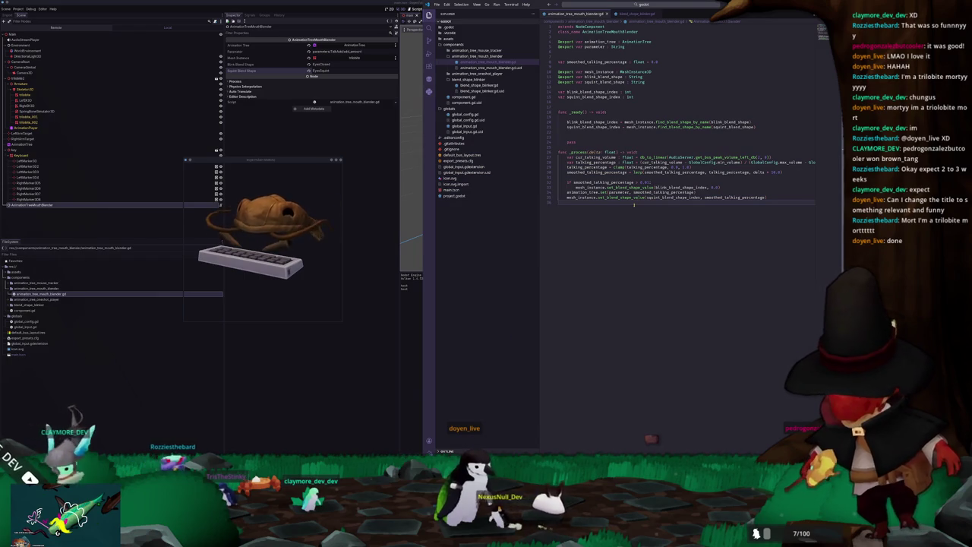
# Step: Add 'var smoothed_squint_percentage : float = 0.0' below the talking variable, with blank lines before the index variables
pyautogui.click(569, 67)
pyautogui.press('Return')
pyautogui.write('var smoo')
pyautogui.write('thed_ta')
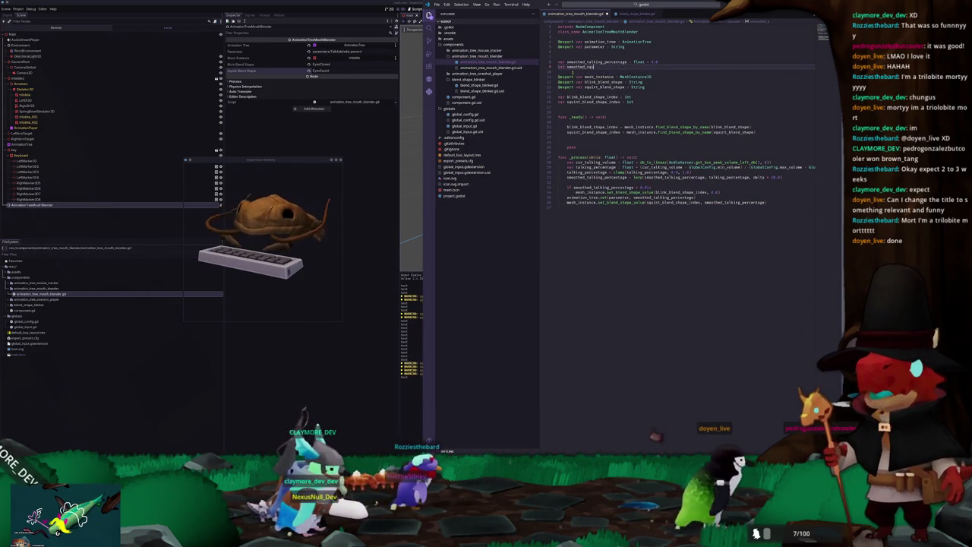
pyautogui.write('uint_percent')
pyautogui.write('age : float = 0.0')
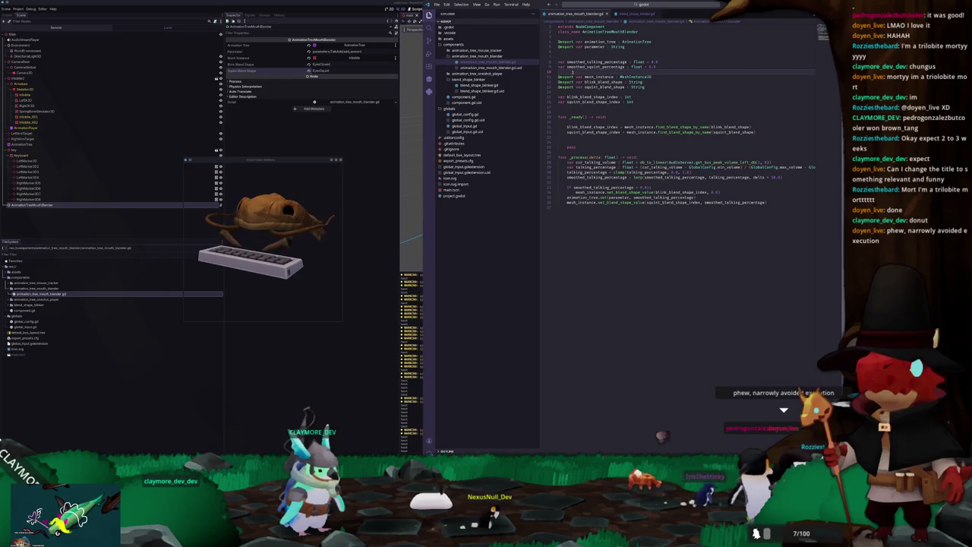
pyautogui.press('Return')
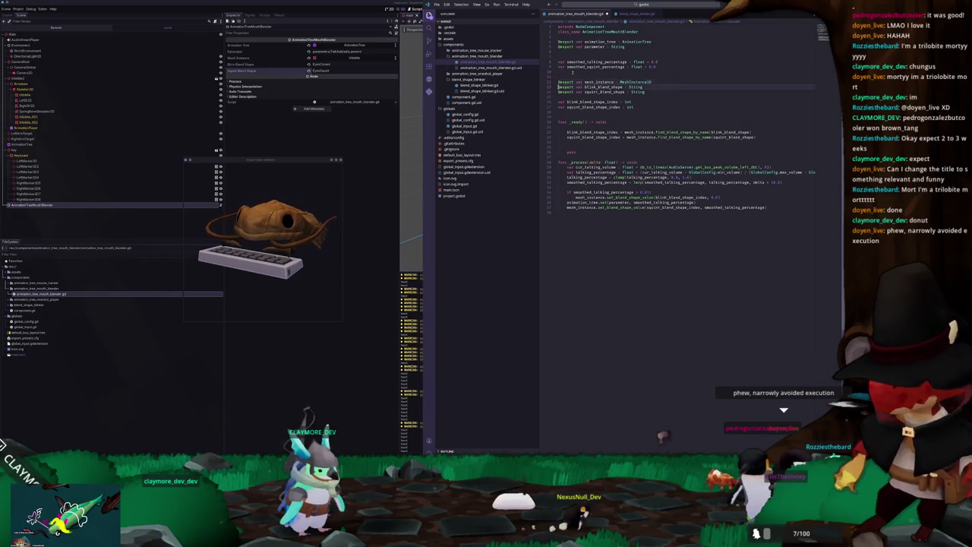
pyautogui.press('Return')
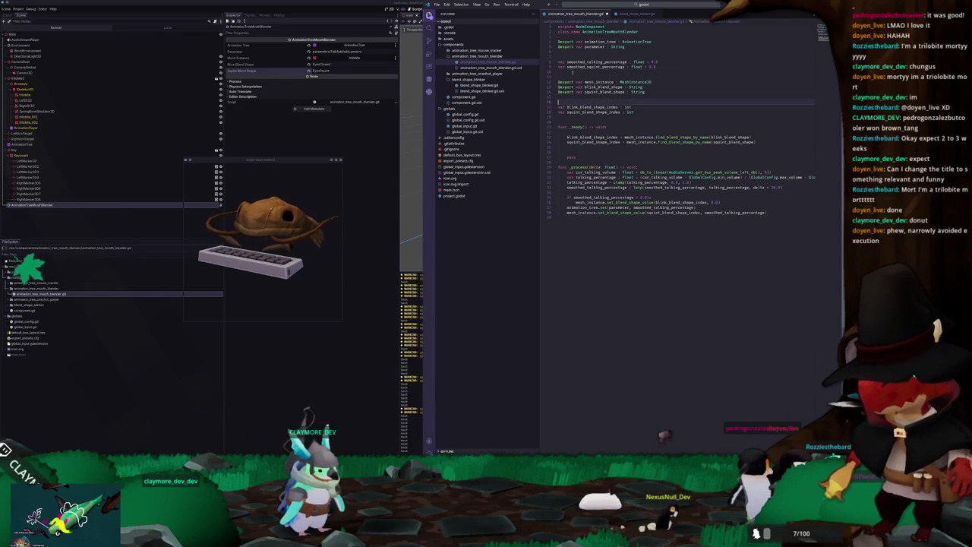
pyautogui.press('Down')
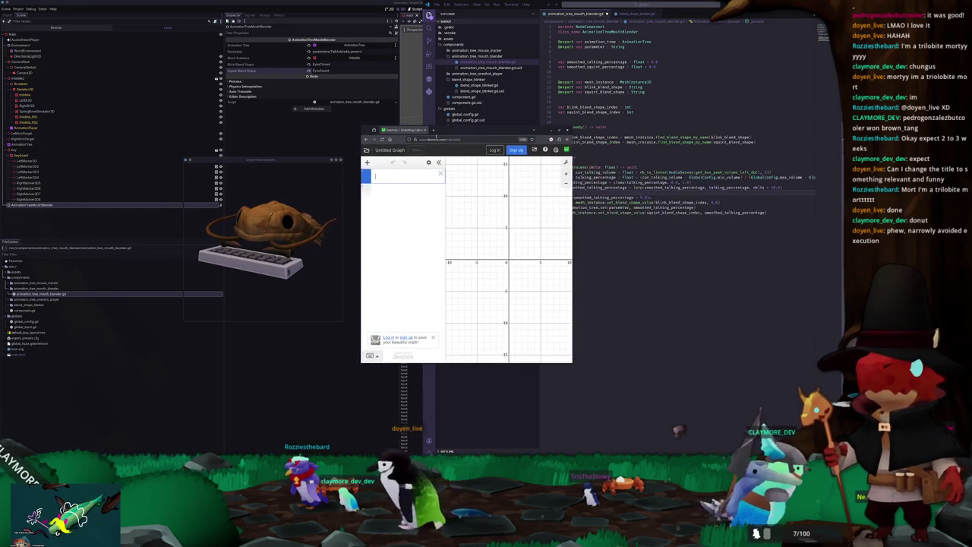
# Step: Enter y=x in Desmos and zoom in around the origin
pyautogui.write('y=x')
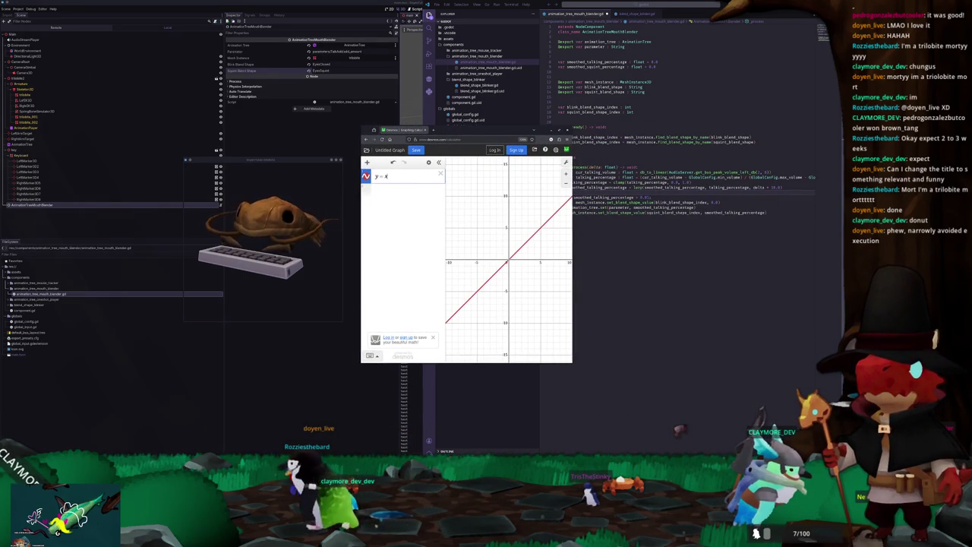
pyautogui.scroll(5, 515, 247)
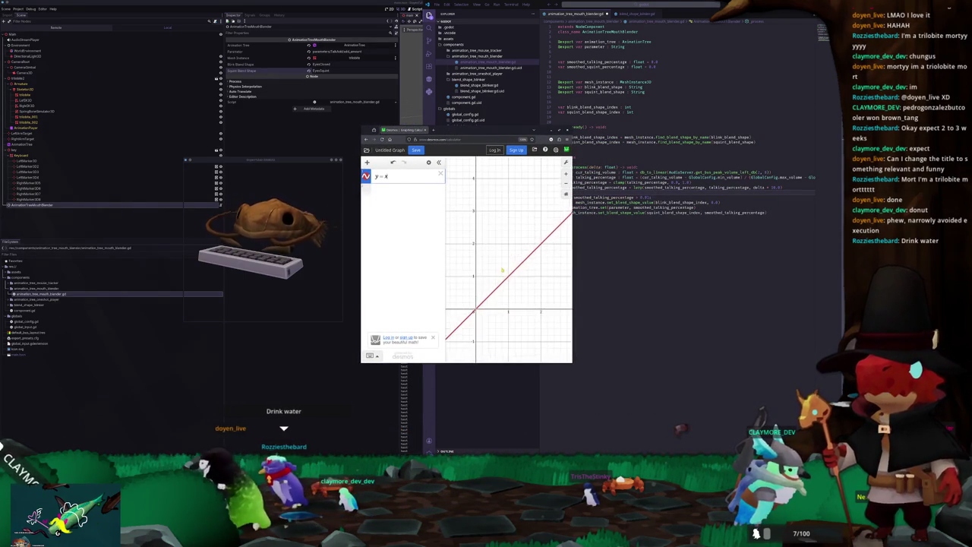
pyautogui.scroll(4, 521, 268)
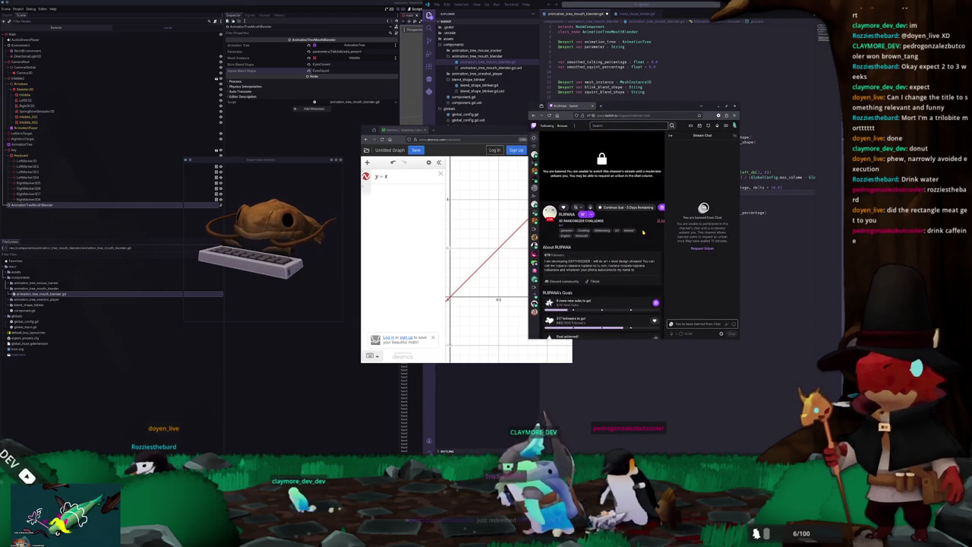
# Step: Submit a Twitch chat unban request with the reason 'I like matsching' and close the window
pyautogui.click(702, 248)
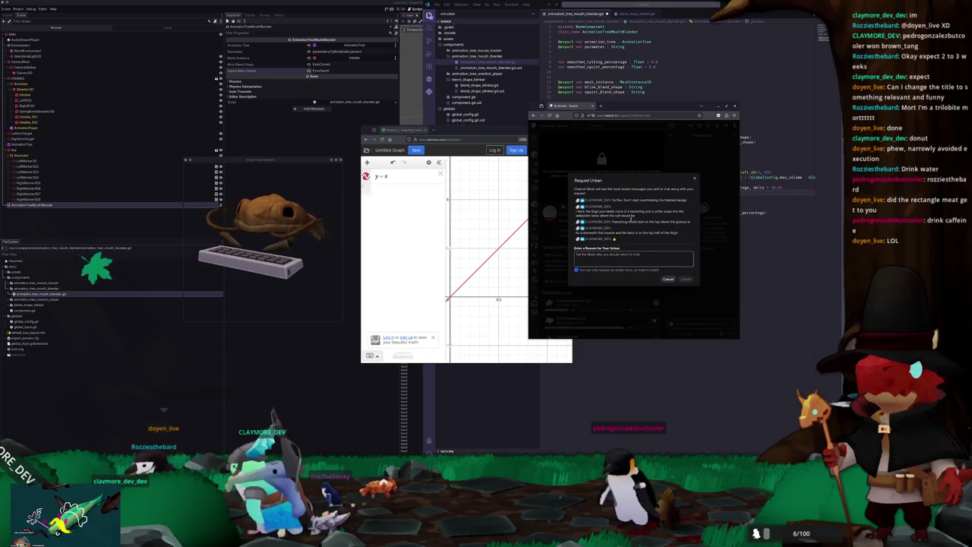
pyautogui.click(627, 259)
pyautogui.write('I like matsching you model')
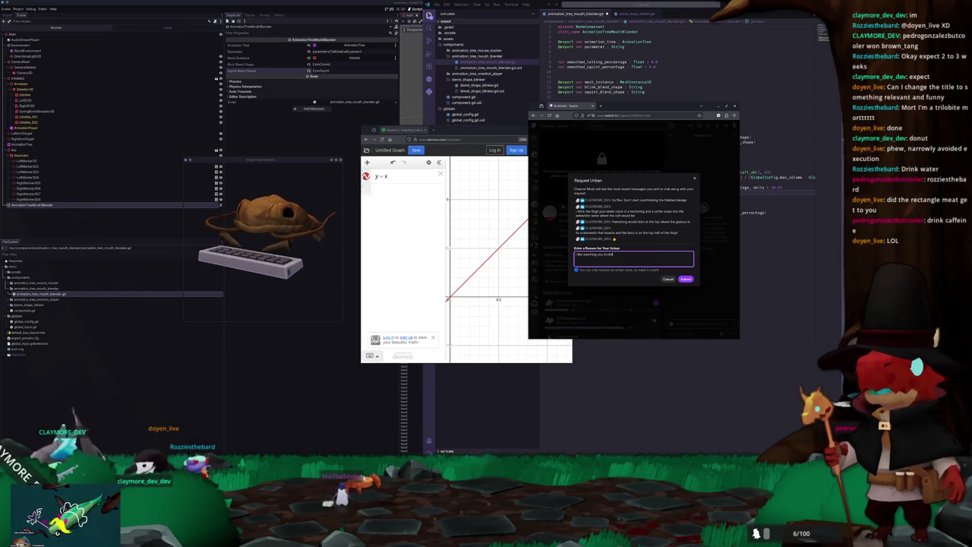
pyautogui.click(686, 278)
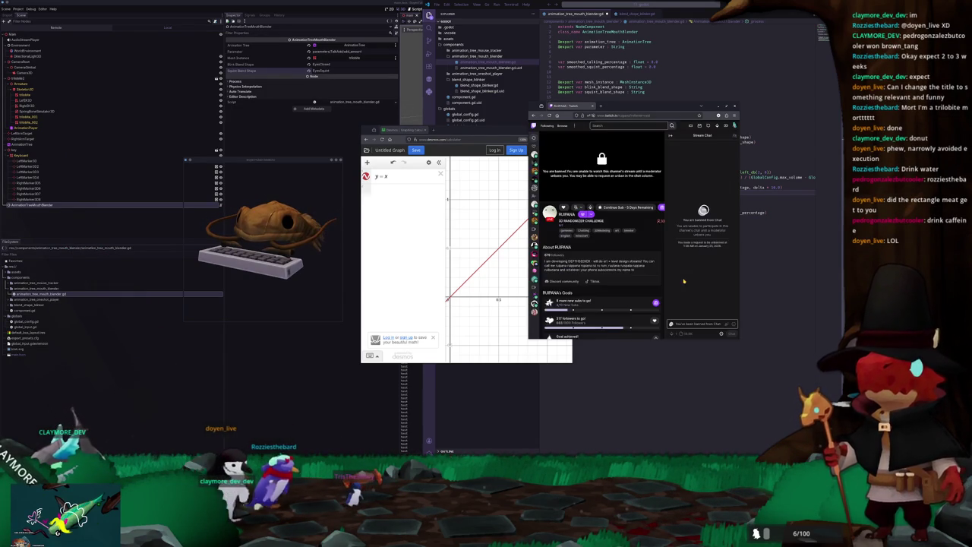
pyautogui.hotkey('ctrl', 'w')
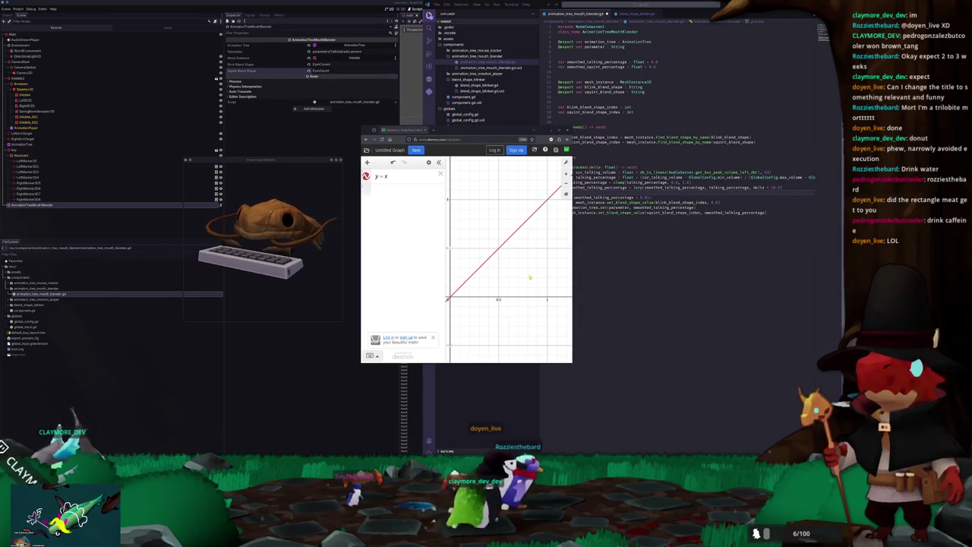
# Step: Change the Desmos expression to y = √x, then start a lerp of smoothed_squint_percentage in the script
pyautogui.scroll(1, 480, 269)
pyautogui.scroll(-1, 480, 269)
pyautogui.click(394, 176)
pyautogui.write('sqrt')
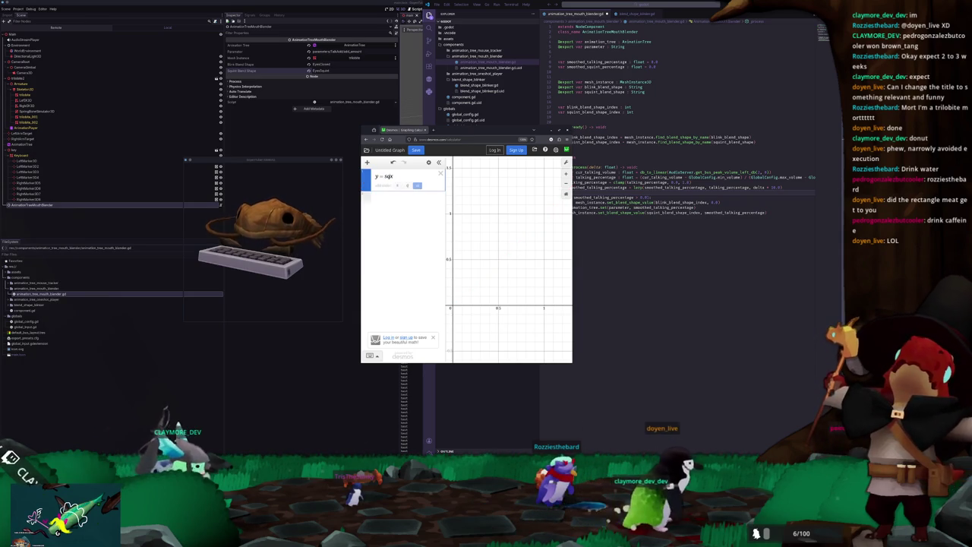
pyautogui.write('x')
pyautogui.press('Delete')
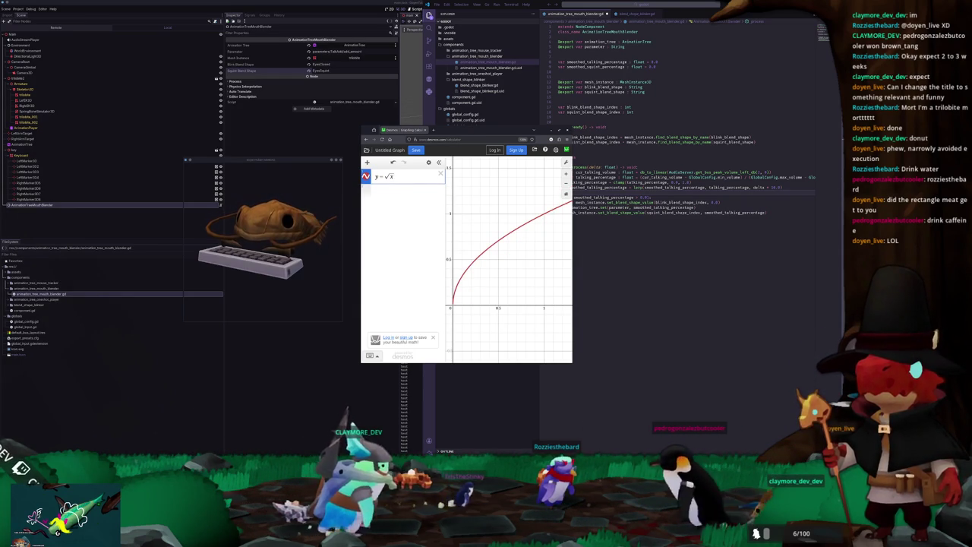
pyautogui.hotkey('alt', 'Tab')
pyautogui.write('lerp(')
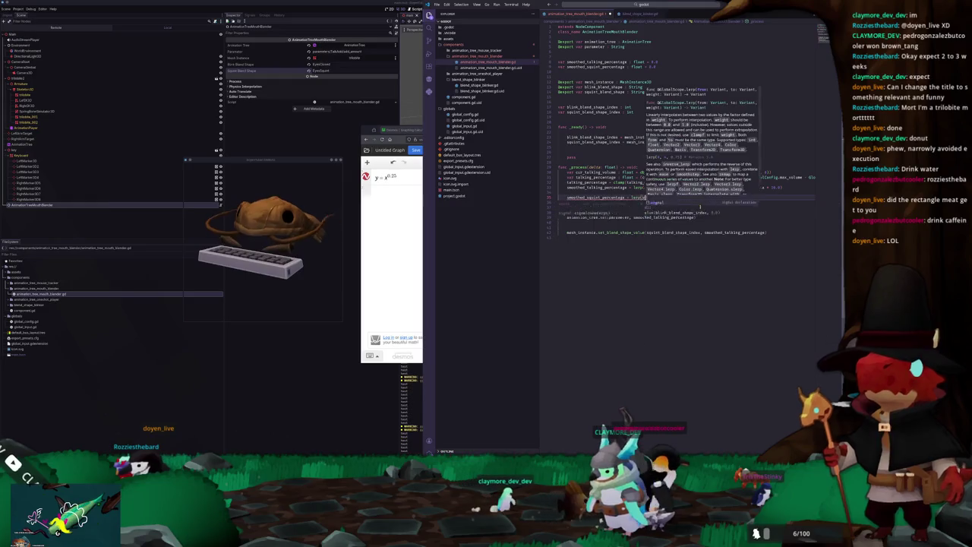
pyautogui.write('smoothed_squint_percentage')
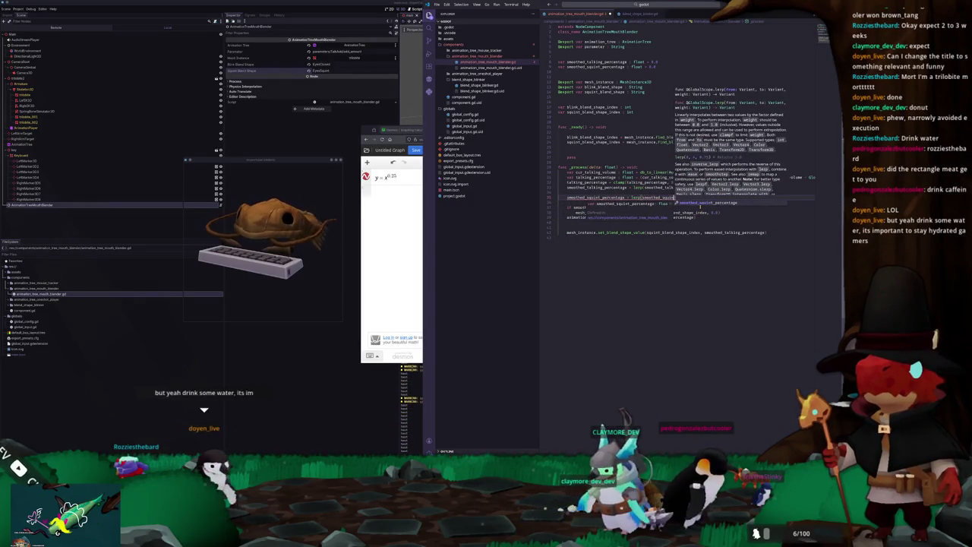
pyautogui.write(', smooth')
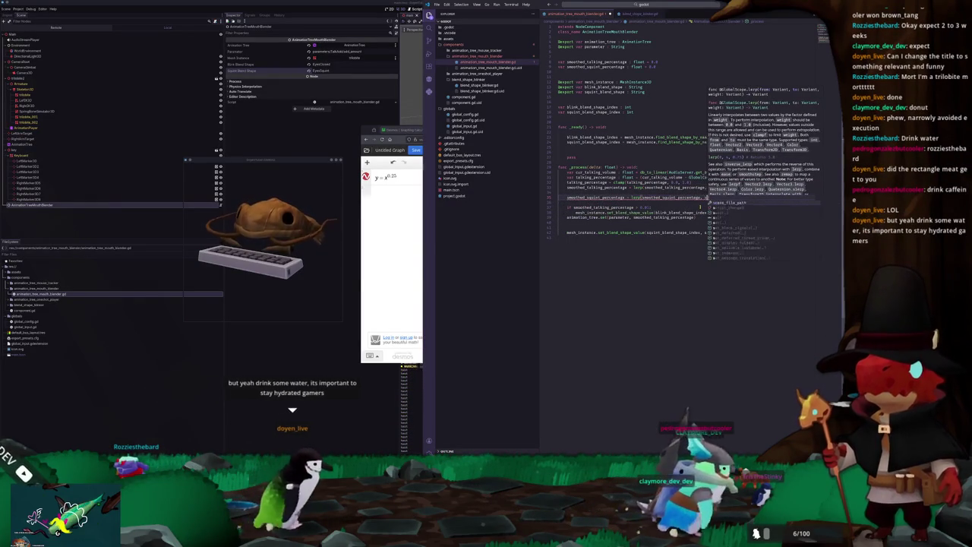
# Step: Finish the squint lerp call with smoothed_talking_percentage as target and a delta-based speed
pyautogui.press('Down')
pyautogui.press('Return')
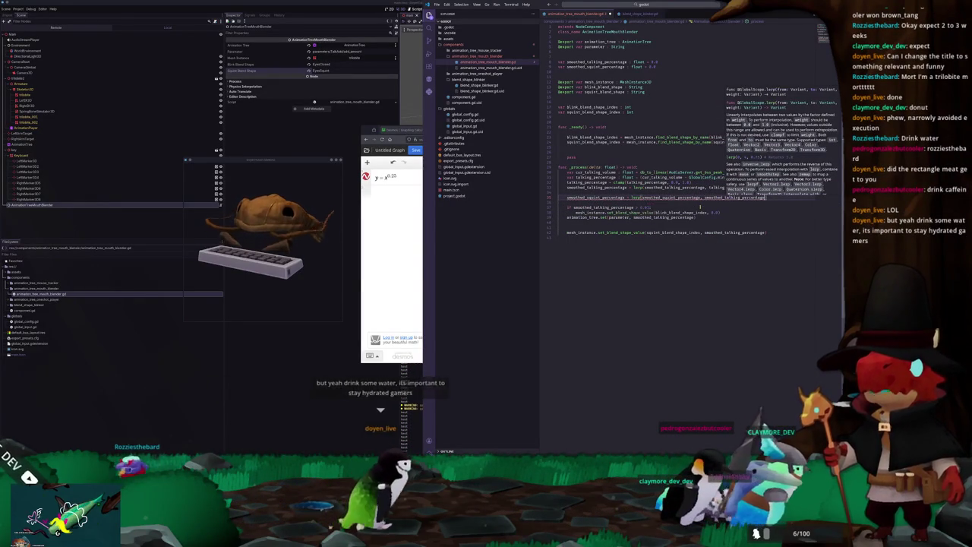
pyautogui.write(', delta')
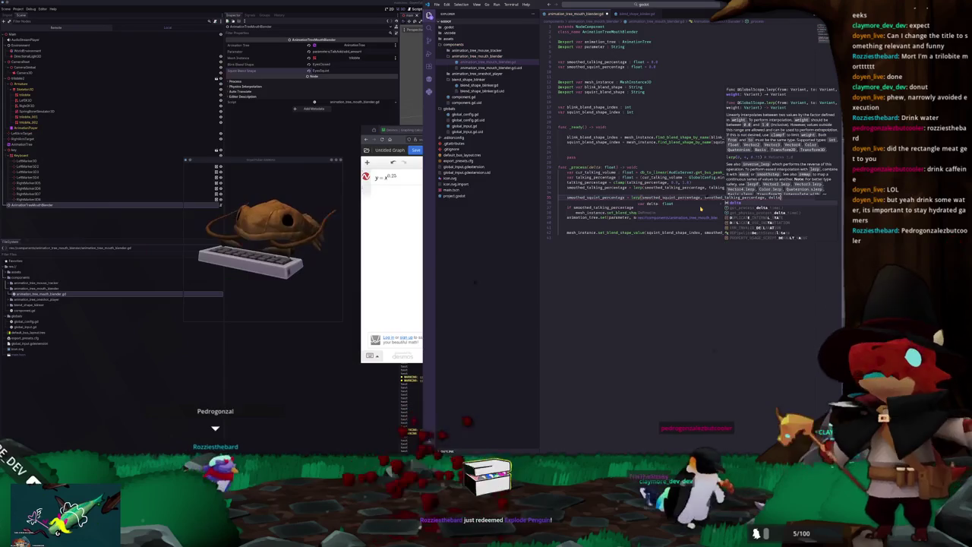
pyautogui.write(' *')
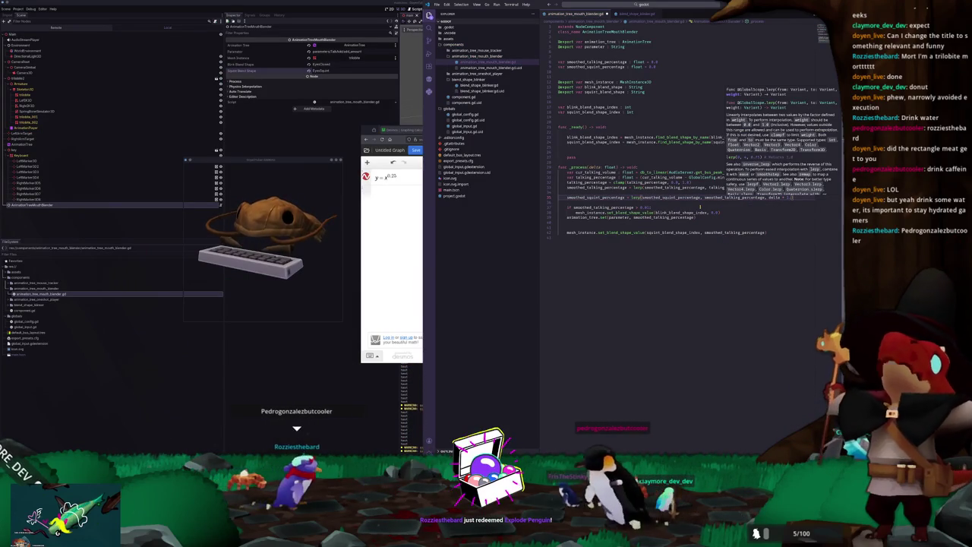
# Step: Wrap the squint lerp target in pow(smoothed_talking_percentage, 0.25) and save the script
pyautogui.press('Escape')
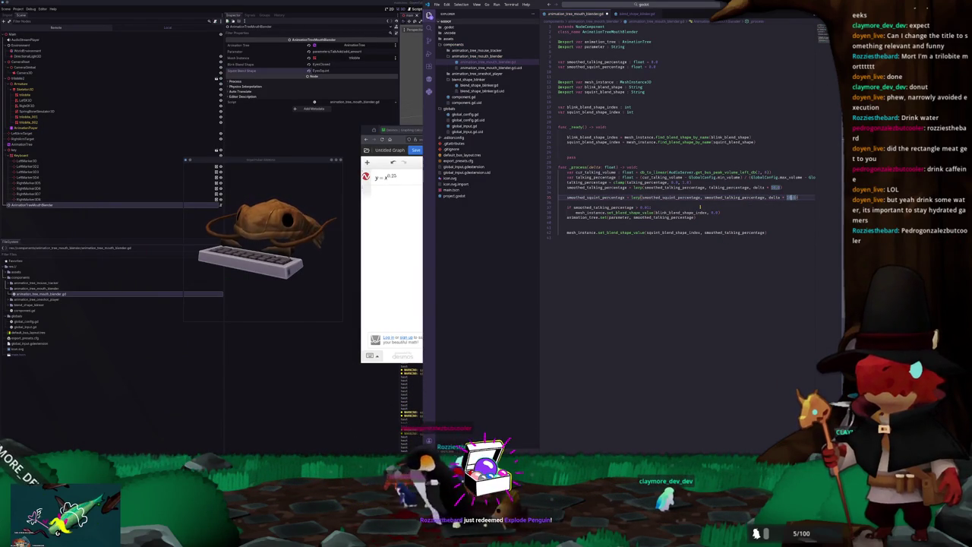
pyautogui.click(700, 204)
pyautogui.write('po')
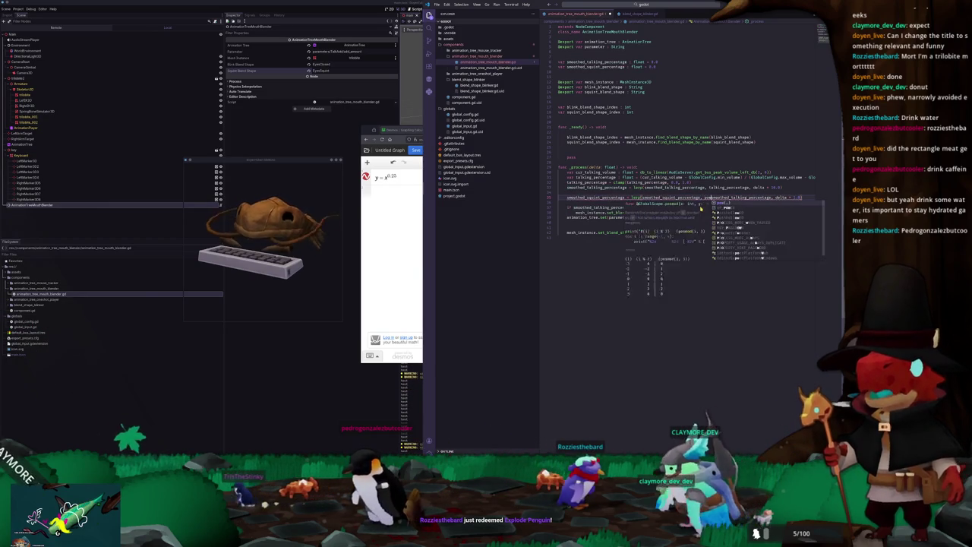
pyautogui.write('w(')
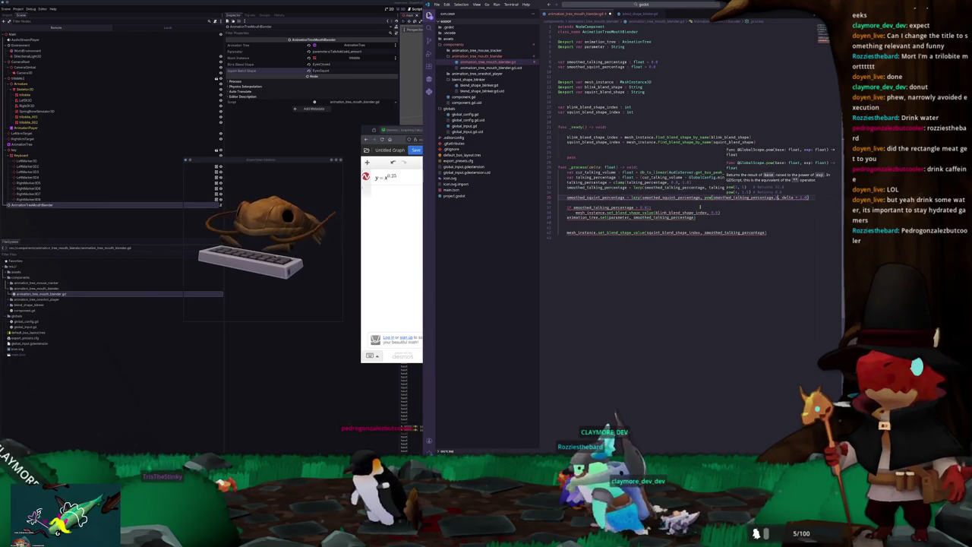
pyautogui.write('0.25),')
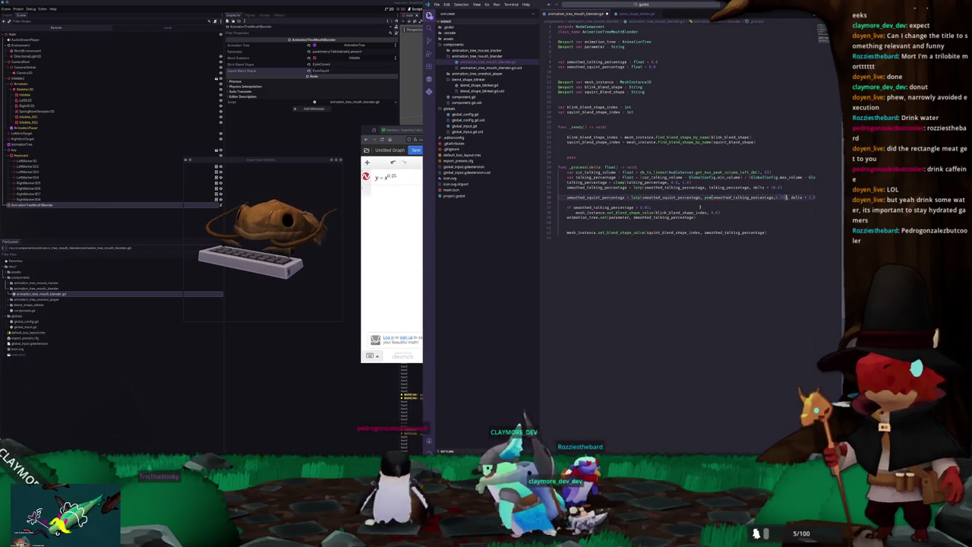
pyautogui.hotkey('ctrl', 's')
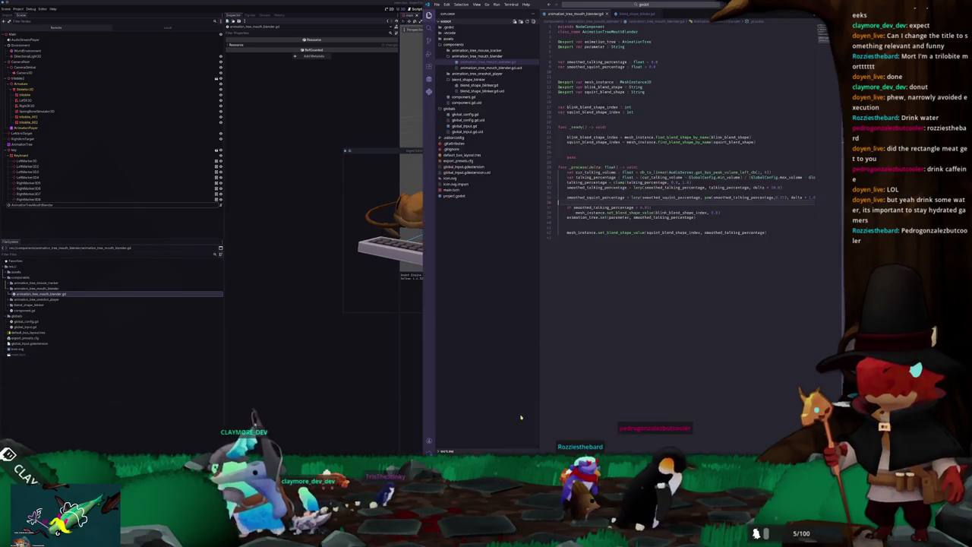
# Step: Replace the talking variable in the squint set_blend_shape_value call with smoothed_squint_percentage, then rerun
pyautogui.hotkey('alt', 'Tab')
pyautogui.doubleClick(596, 196)
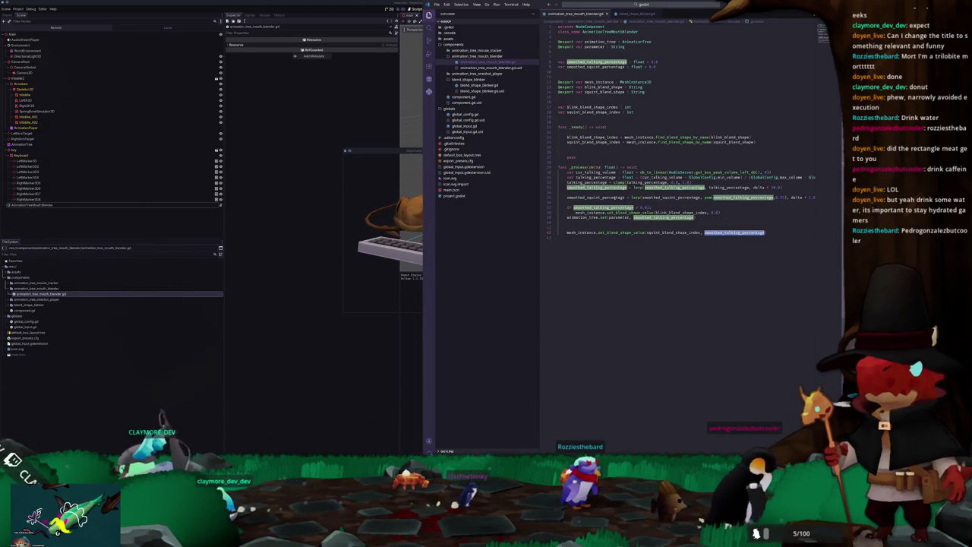
pyautogui.hotkey('ctrl', 'c')
pyautogui.doubleClick(733, 231)
pyautogui.hotkey('ctrl', 'v')
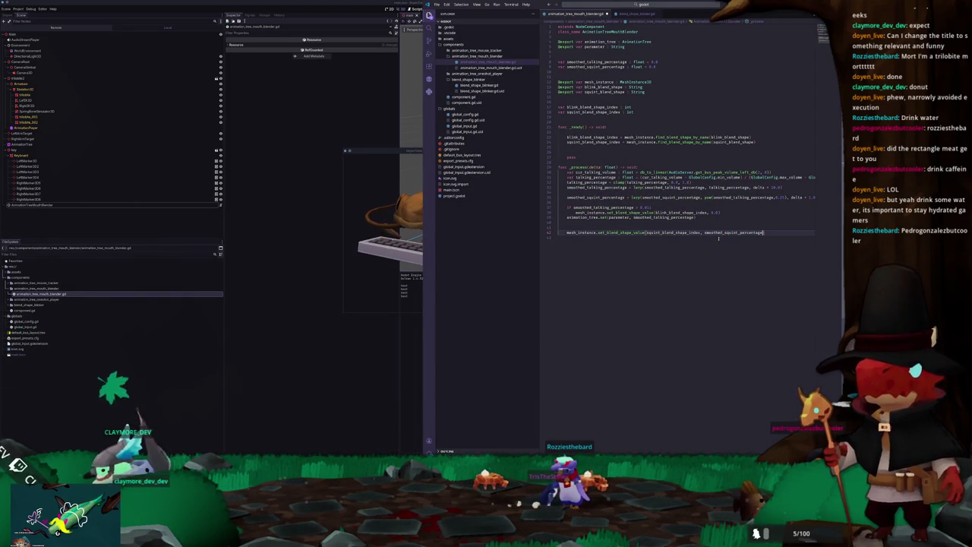
pyautogui.hotkey('alt', 'Tab')
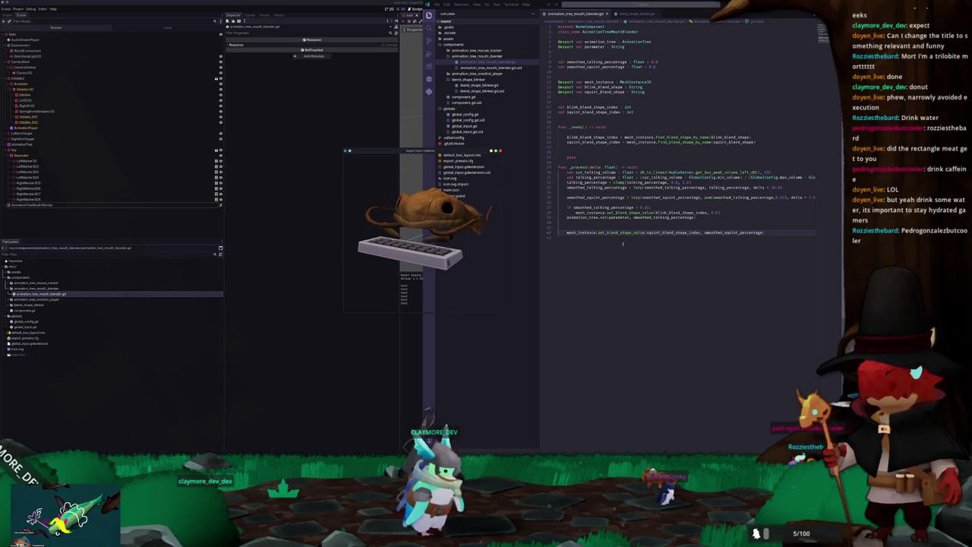
# Step: Remove the blank line between the lerps and raise the squint lerp speed to delta * 10.0
pyautogui.moveTo(418, 176); pyautogui.dragTo(297, 202)
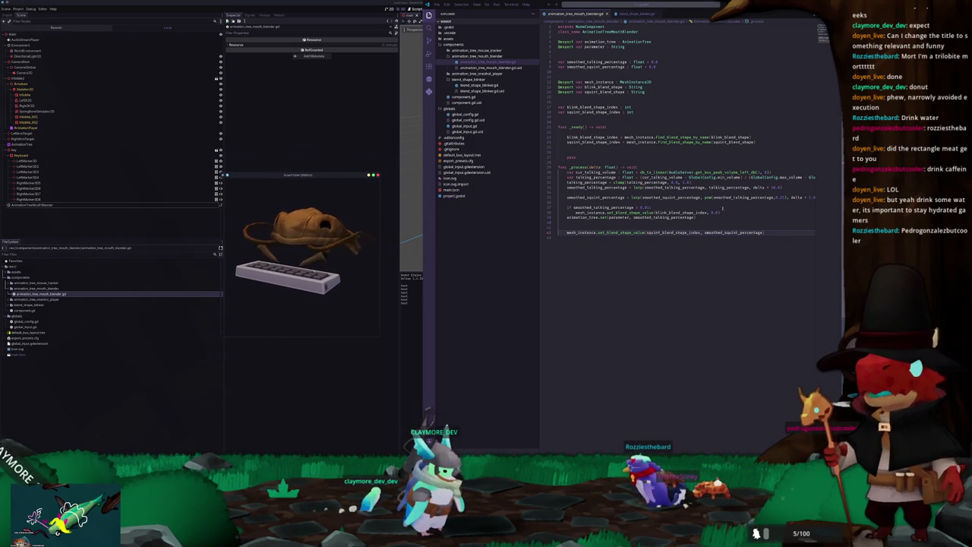
pyautogui.click(732, 200)
pyautogui.press('Up')
pyautogui.press('Up')
pyautogui.press('Delete')
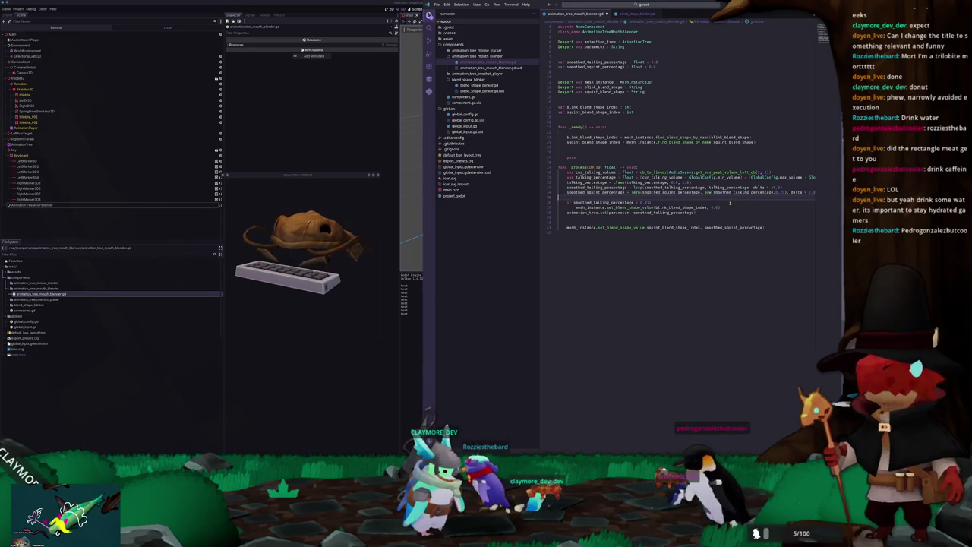
pyautogui.press('End')
pyautogui.write('10.0')
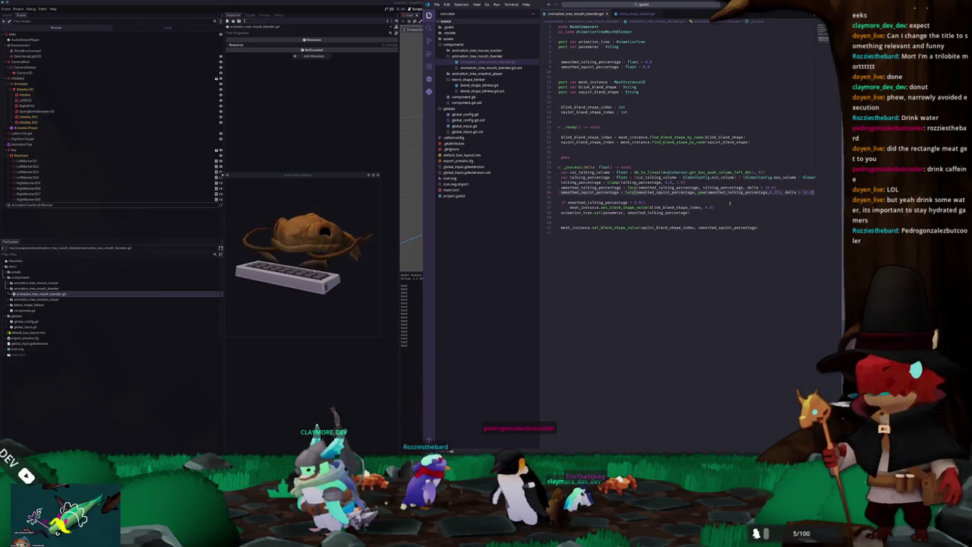
# Step: Insert an 'if smoothed_talking_percentage > 0.0' line above the squint lerp
pyautogui.press('Return')
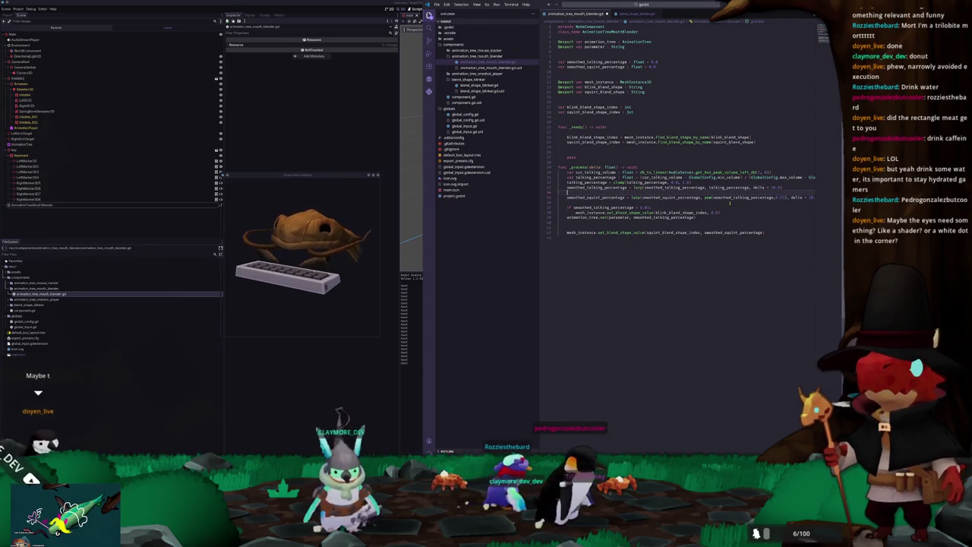
pyautogui.write('if smoothed_talking_percentage ')
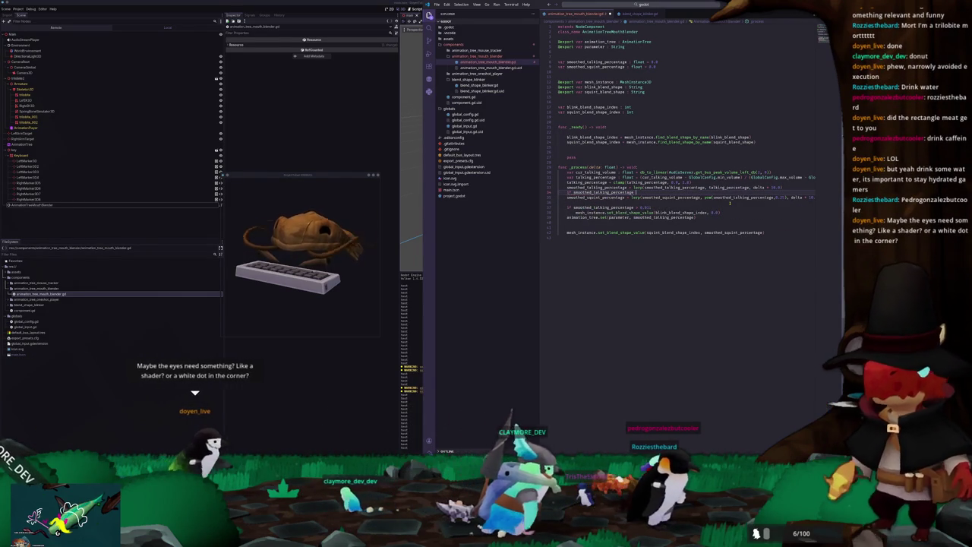
pyautogui.write('> 0.0:')
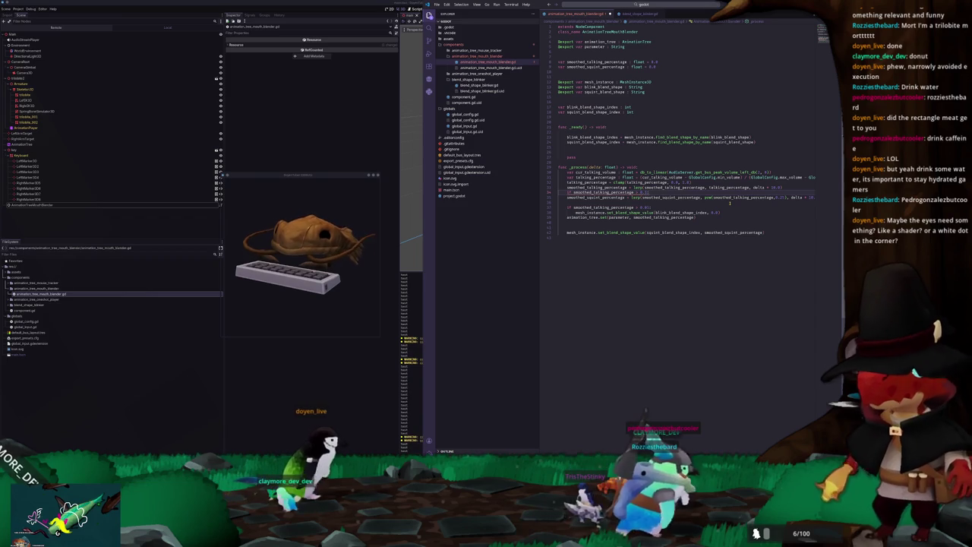
pyautogui.hotkey('shift', 'Left')
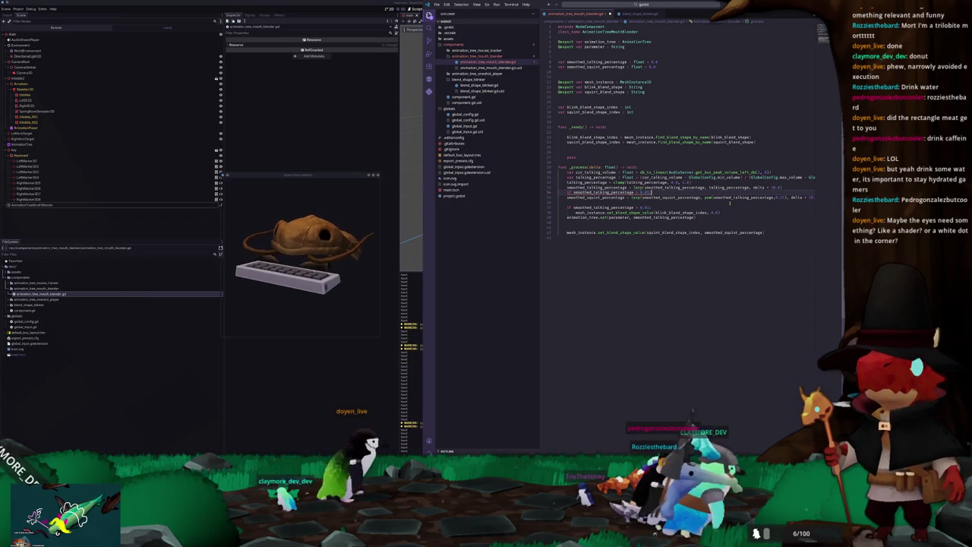
pyautogui.press('Down')
pyautogui.press('End')
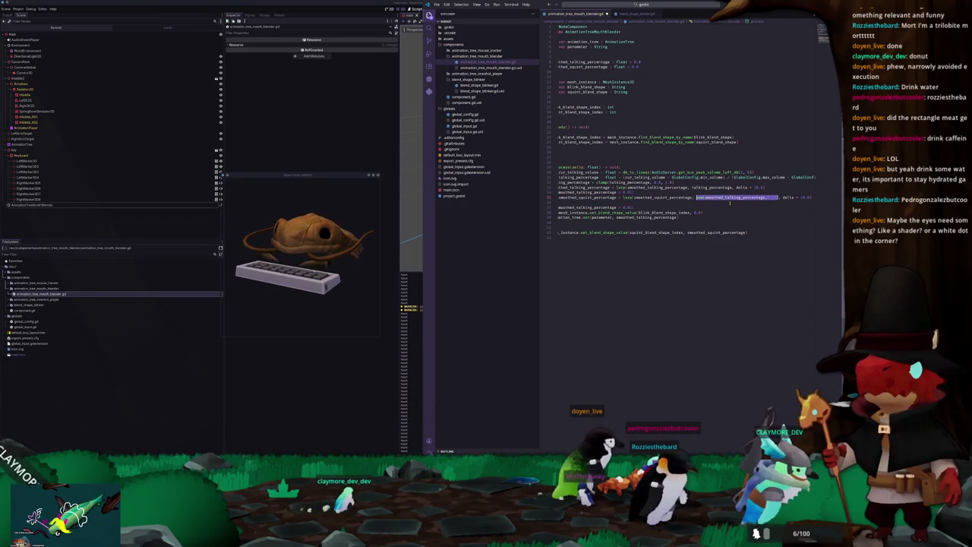
# Step: Add an else branch lerping smoothed_squint_percentage toward 0.0 at delta * 10.0
pyautogui.press('Down')
pyautogui.press('Return')
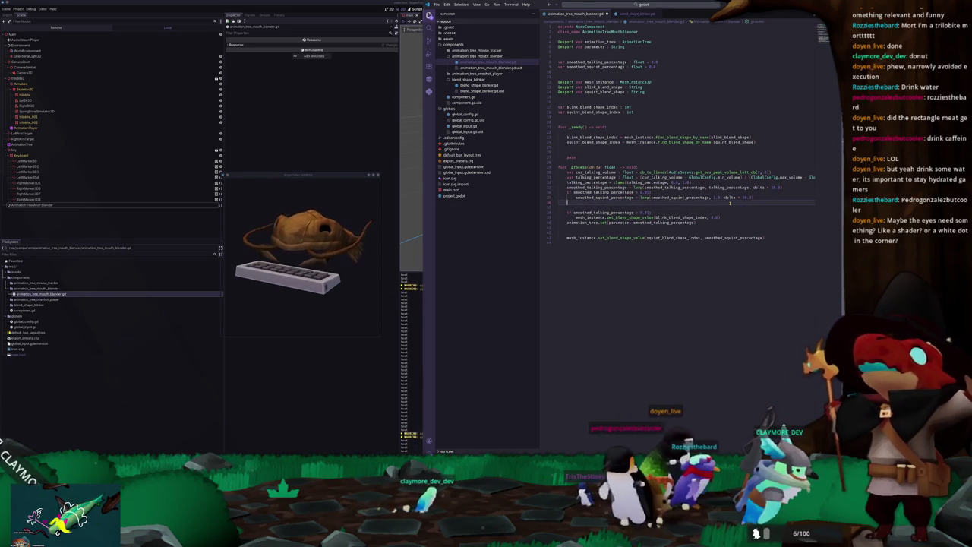
pyautogui.write('else:')
pyautogui.press('Return')
pyautogui.write('smoothe')
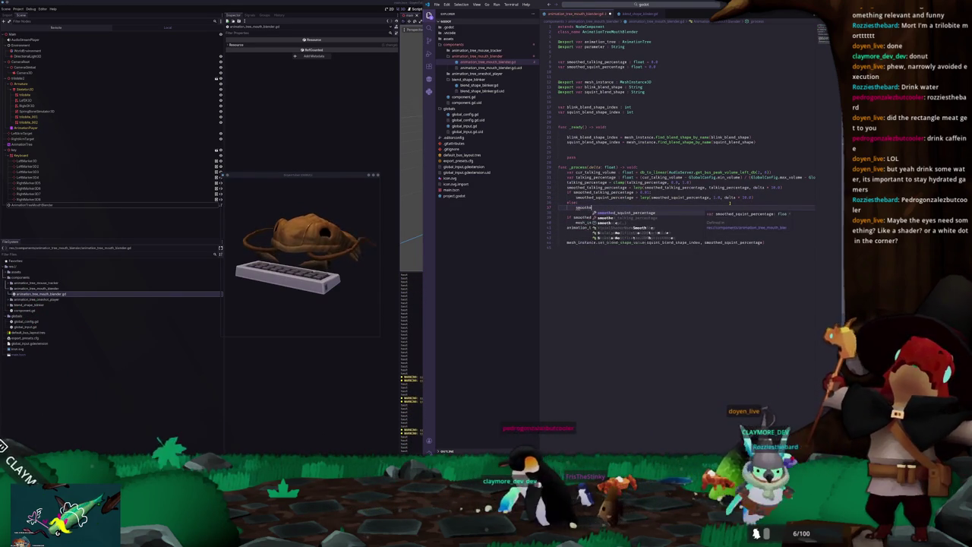
pyautogui.write('lerp(smooth')
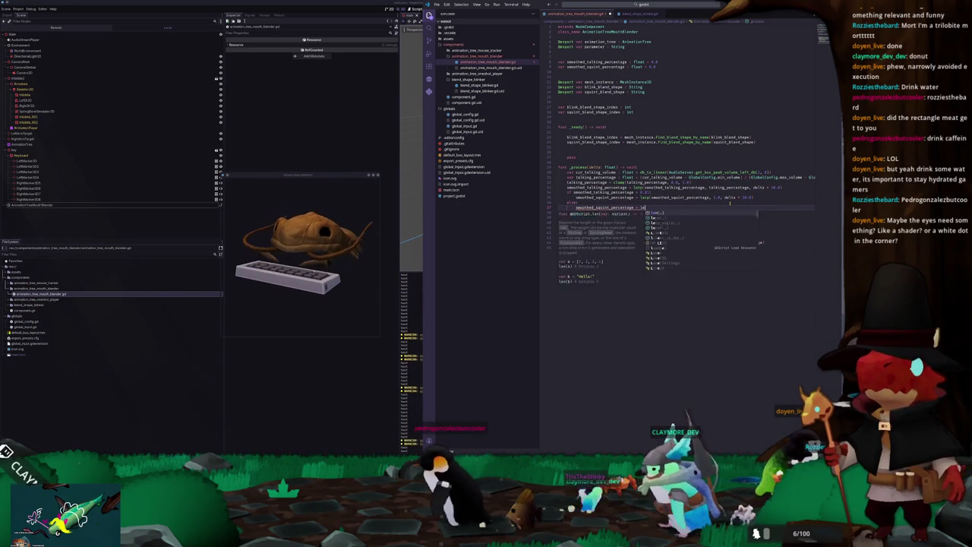
pyautogui.press('Return')
pyautogui.write(', 1.00, delta')
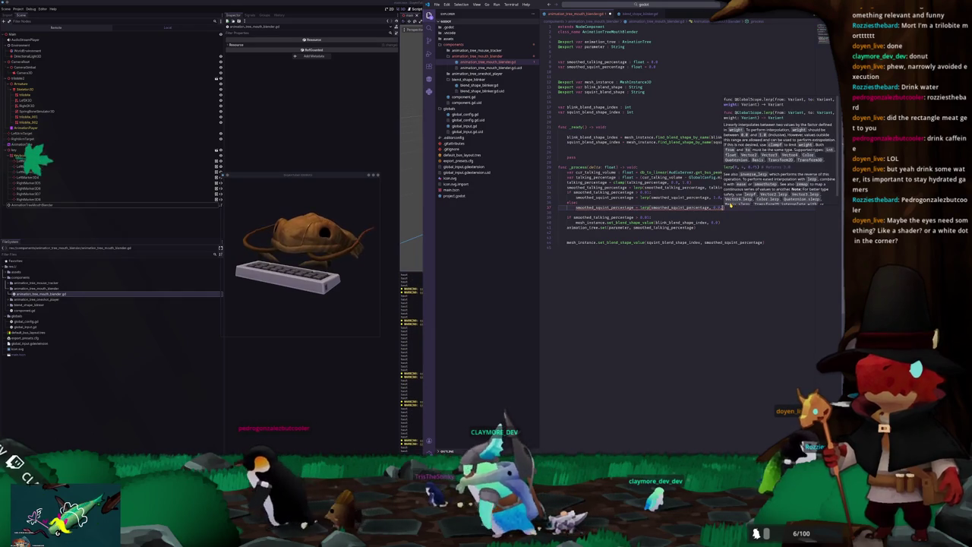
pyautogui.write(' * 10.0')
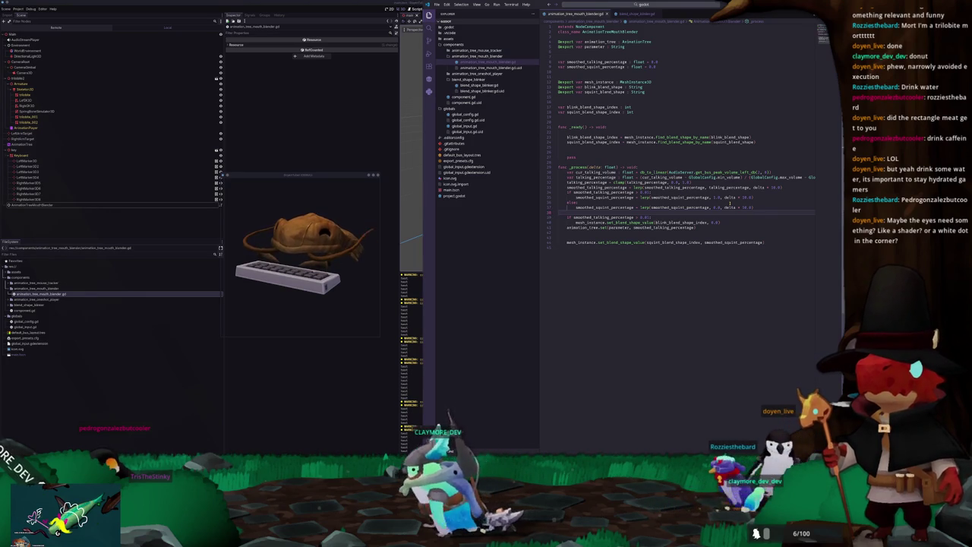
# Step: Change the talking threshold in the if condition to 0.01
pyautogui.doubleClick(644, 193)
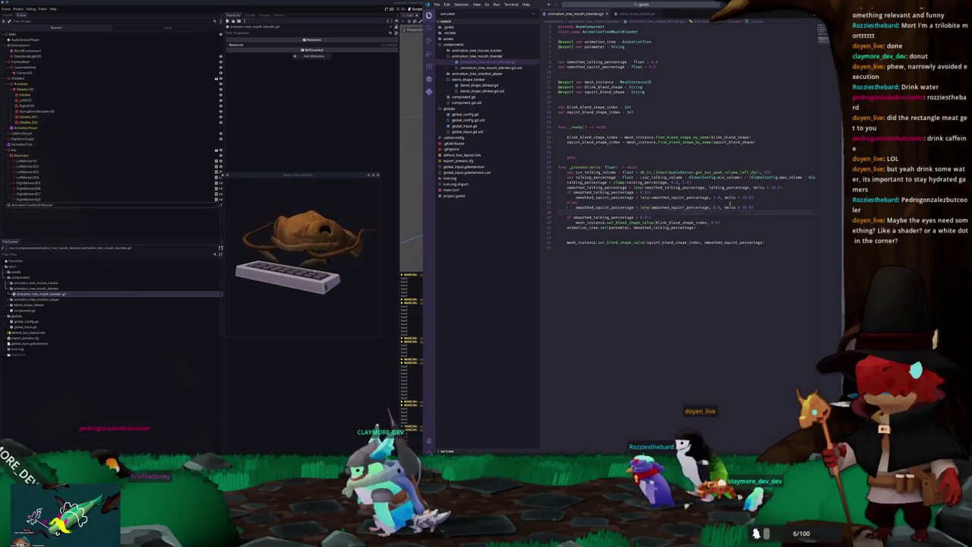
pyautogui.hotkey('shift', 'Right')
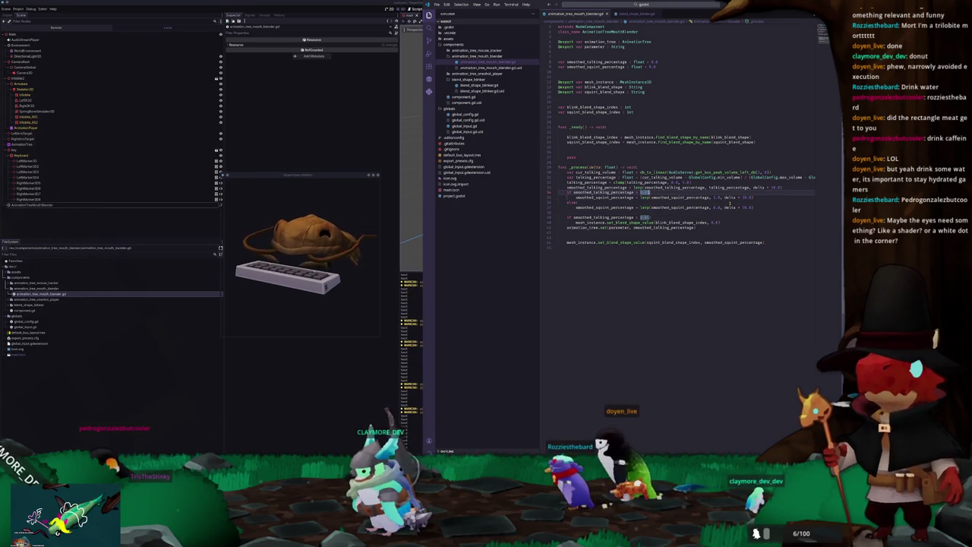
pyautogui.press('Escape')
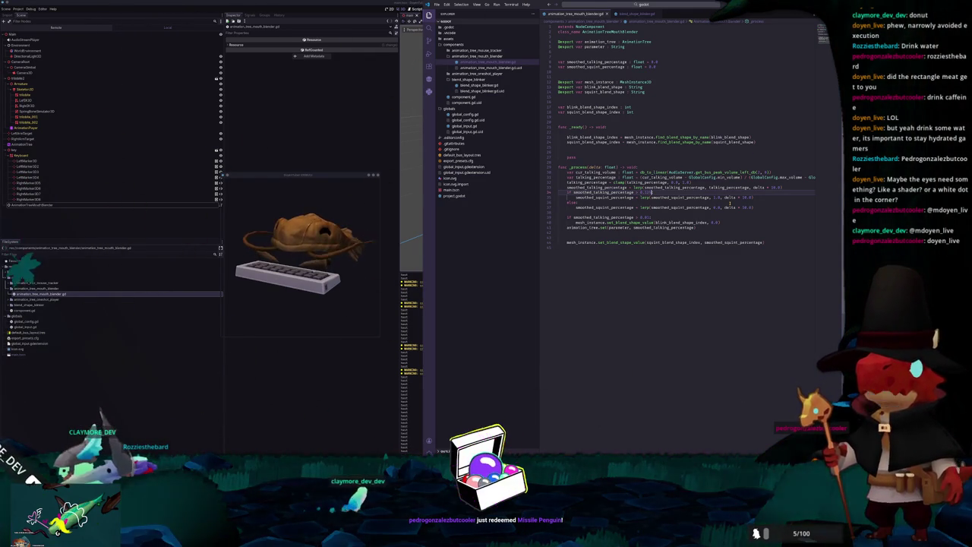
pyautogui.hotkey('ctrl', 'shift', 'Left')
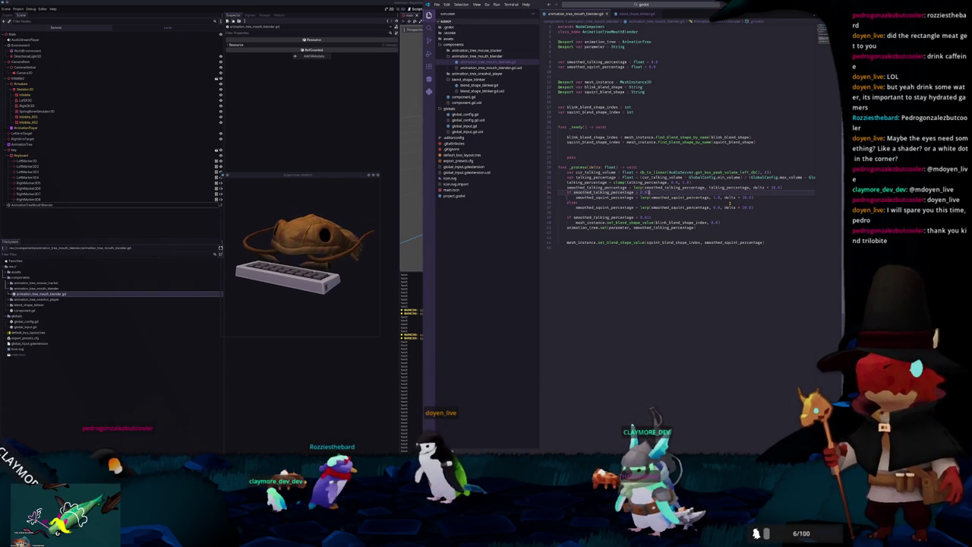
# Step: Base the blink-zeroing condition on smoothed_squint_percentage and delete the extra empty lines
pyautogui.press('Down')
pyautogui.press('Down')
pyautogui.press('Down')
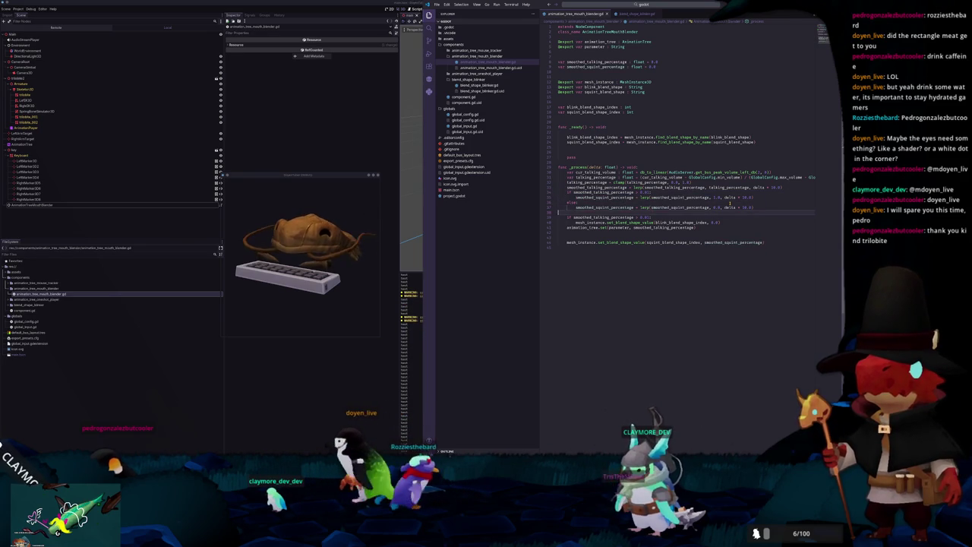
pyautogui.hotkey('ctrl', 'd')
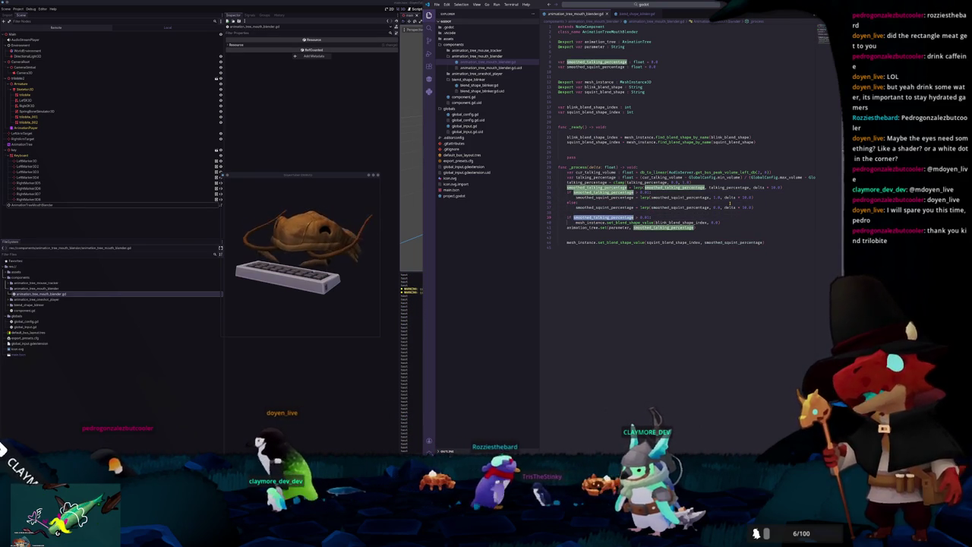
pyautogui.write('smooth')
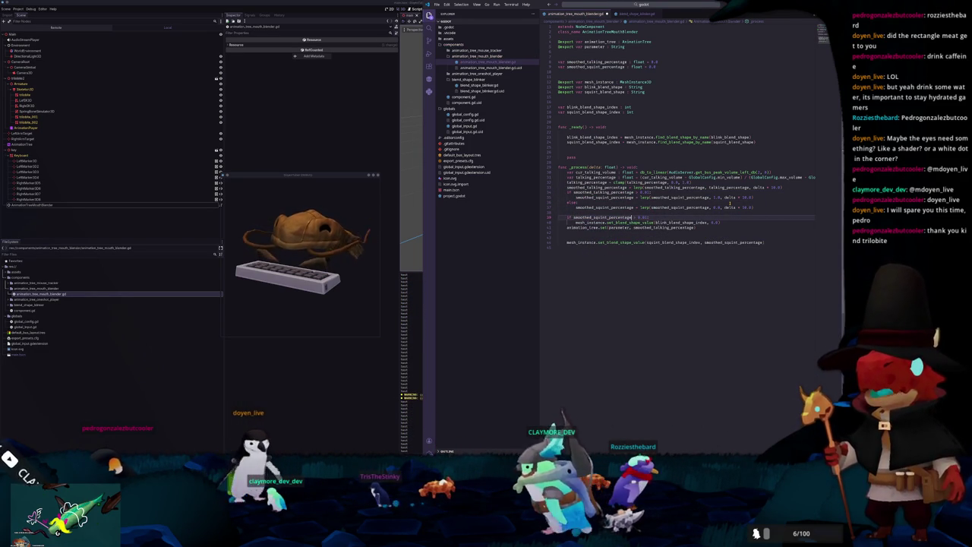
pyautogui.press('Down')
pyautogui.press('Down')
pyautogui.press('Down')
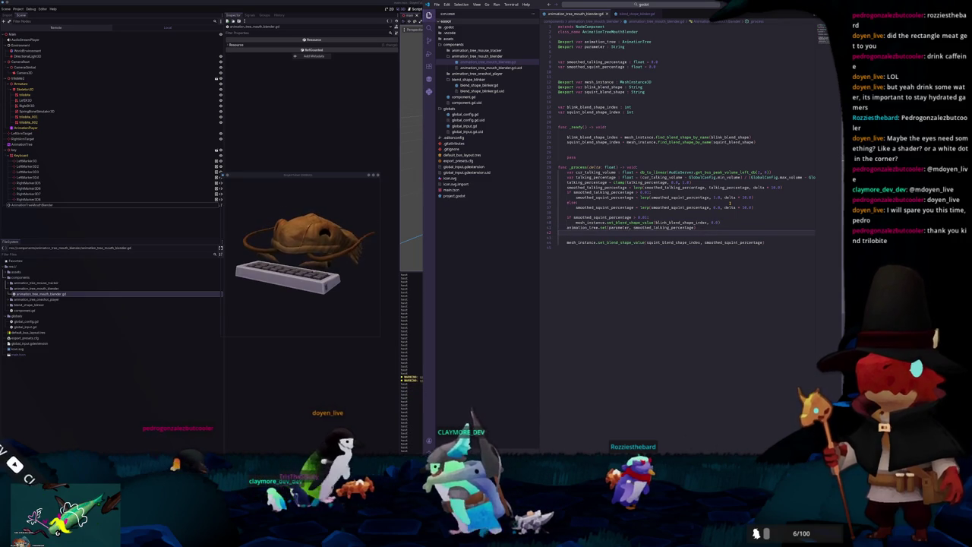
pyautogui.press('Delete')
pyautogui.press('Delete')
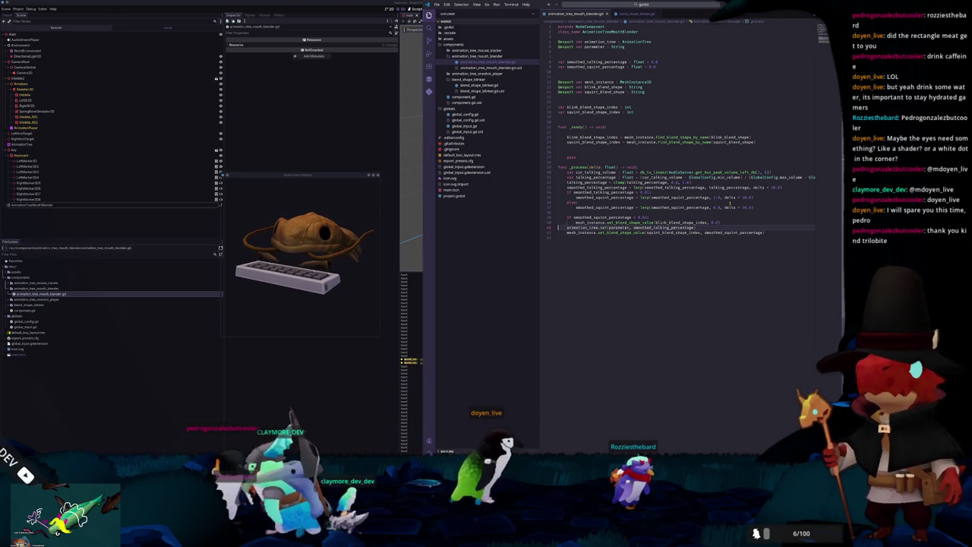
# Step: Move the animation_tree.set line above the talking check and remove the leftover blank line
pyautogui.press('Down')
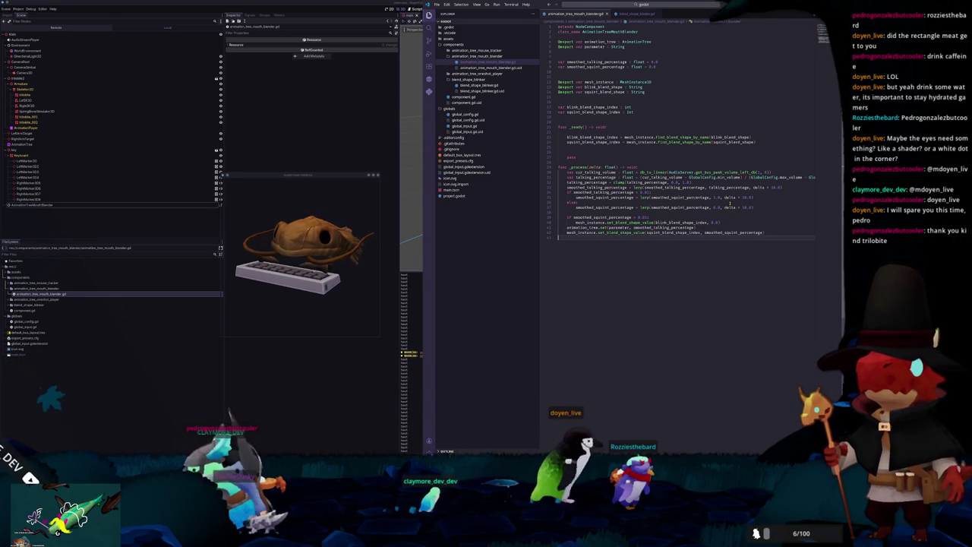
pyautogui.press('Delete')
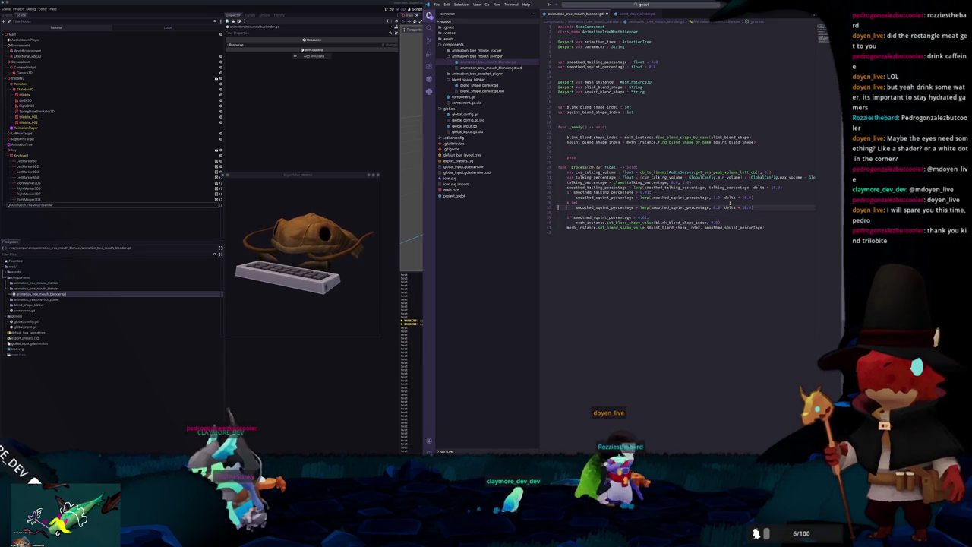
pyautogui.press('Return')
pyautogui.press('Up')
pyautogui.write('animation_tree.set(parameter, smoothed_talking_percentage)')
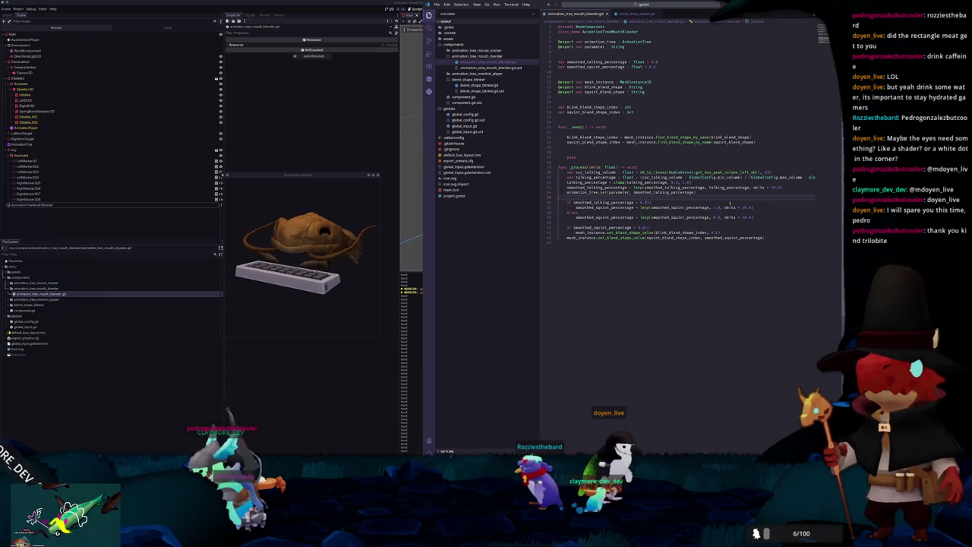
pyautogui.press('Down')
pyautogui.press('Down')
pyautogui.press('Down')
pyautogui.press('Delete')
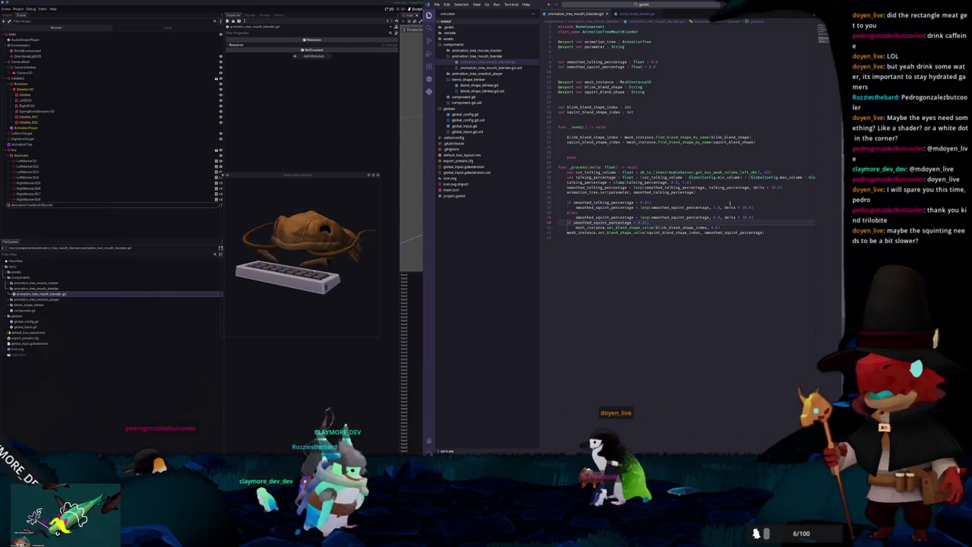
# Step: Change the talking lerp's speed factor from delta * 10.0 to delta * 1
pyautogui.click(645, 197)
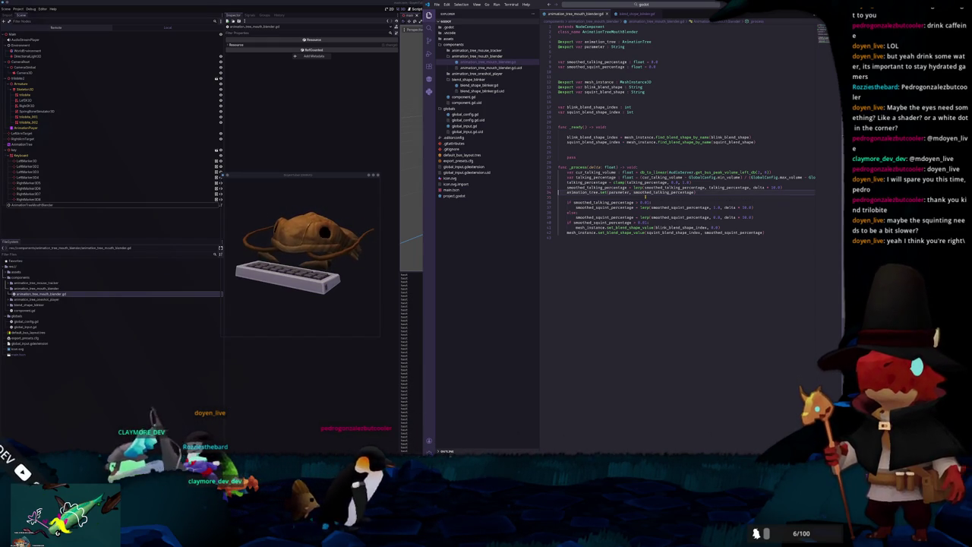
pyautogui.hotkey('shift', 'Left')
pyautogui.hotkey('shift', 'Left')
pyautogui.hotkey('shift', 'Left')
pyautogui.write('1')
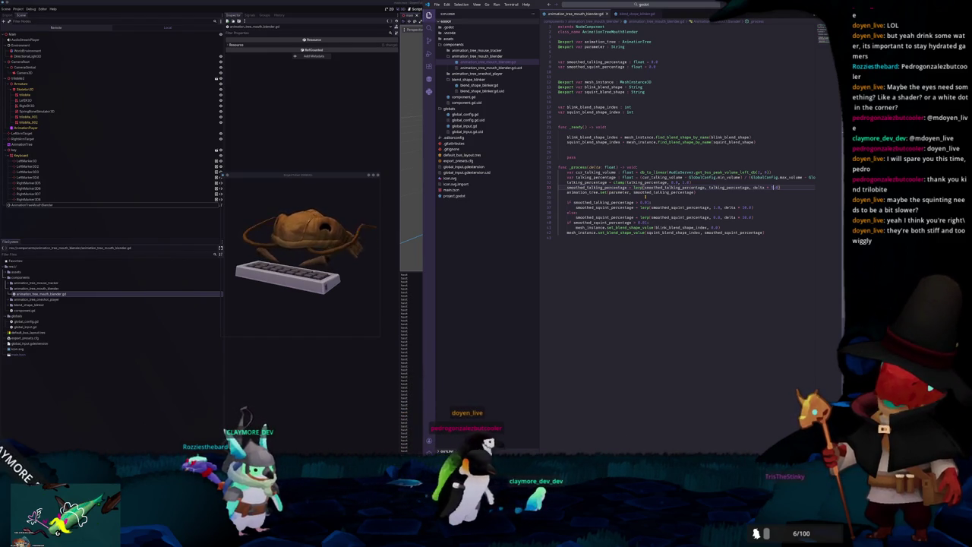
# Step: Set the SpringBoneSimulator3D Stiffness to 1.0 and adjust Drag while testing in the running game
pyautogui.click(56, 111)
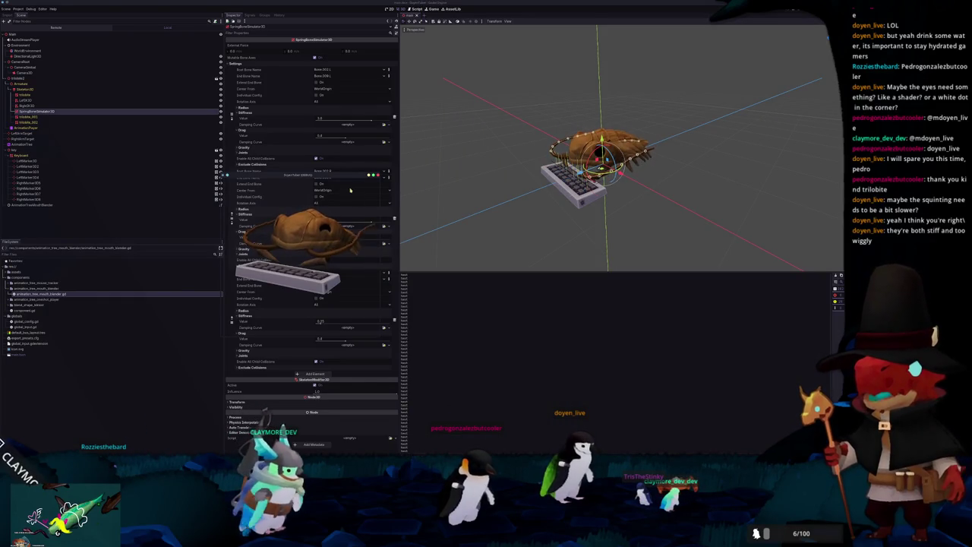
pyautogui.moveTo(347, 181); pyautogui.dragTo(469, 158)
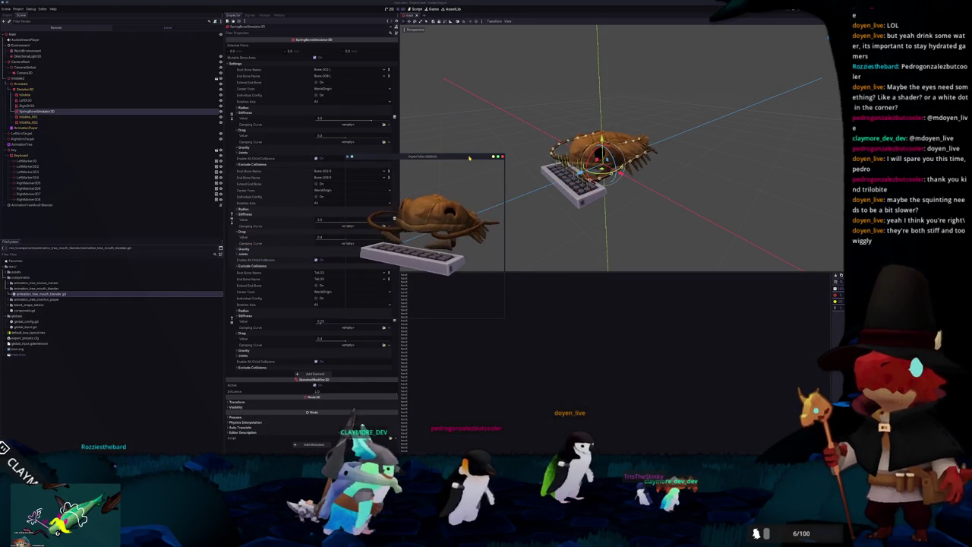
pyautogui.moveTo(375, 153); pyautogui.dragTo(437, 153)
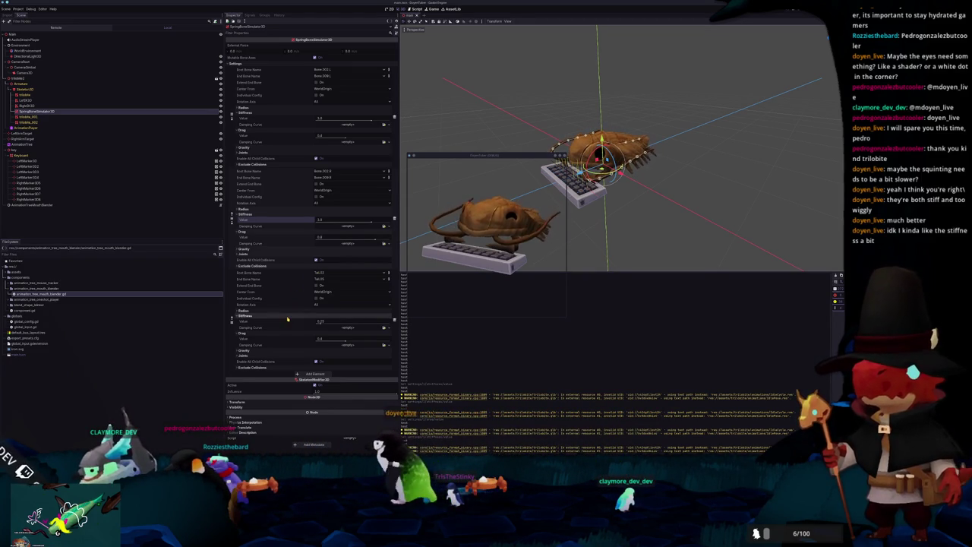
pyautogui.click(322, 321)
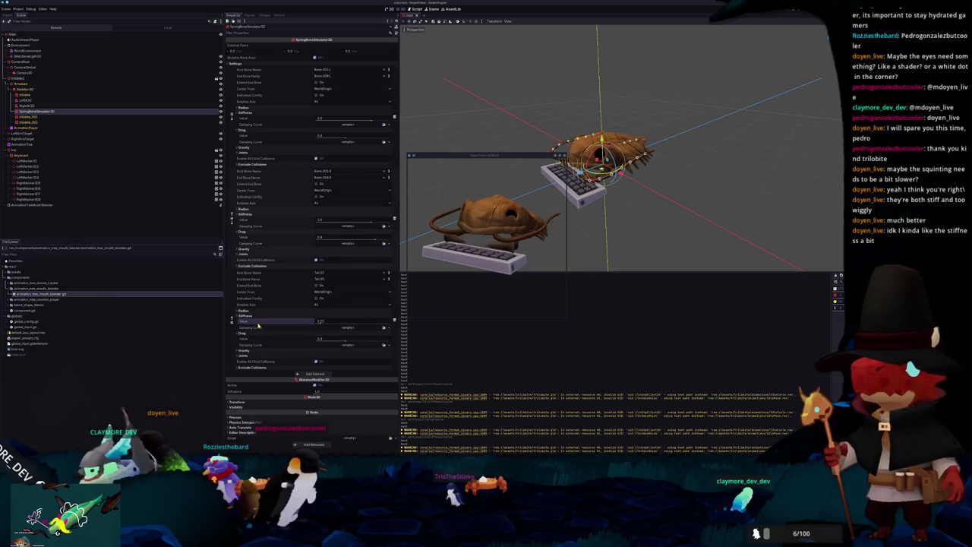
pyautogui.click(322, 135)
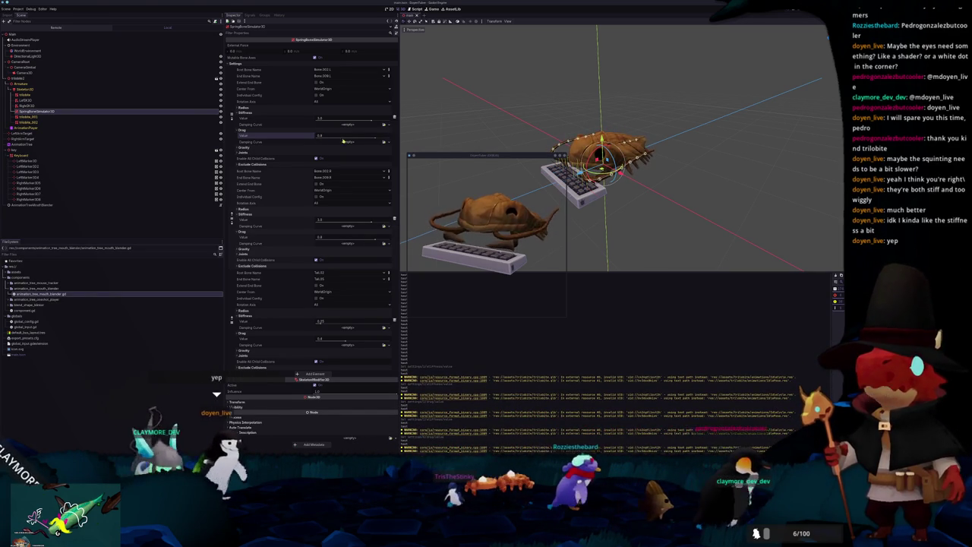
pyautogui.moveTo(473, 160); pyautogui.dragTo(487, 146)
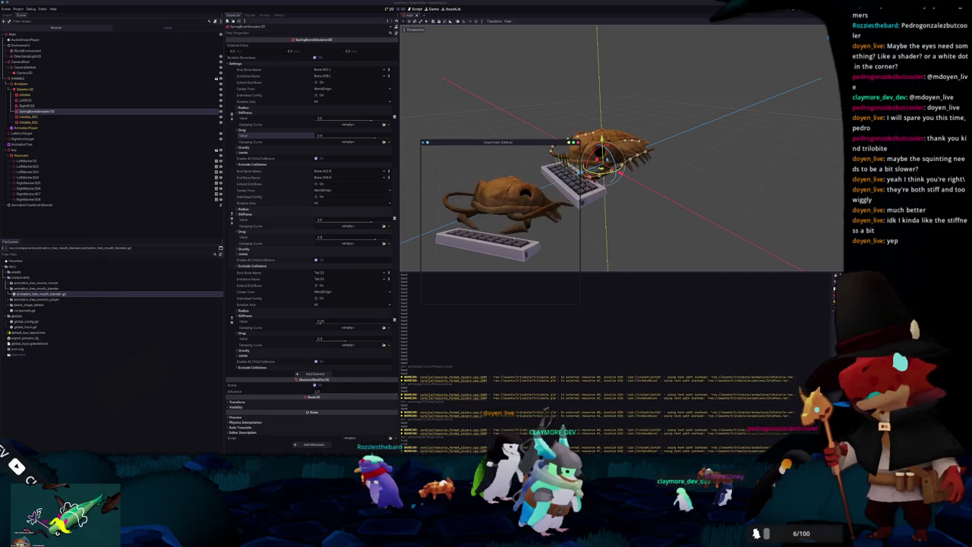
pyautogui.hotkey('alt', 'Tab')
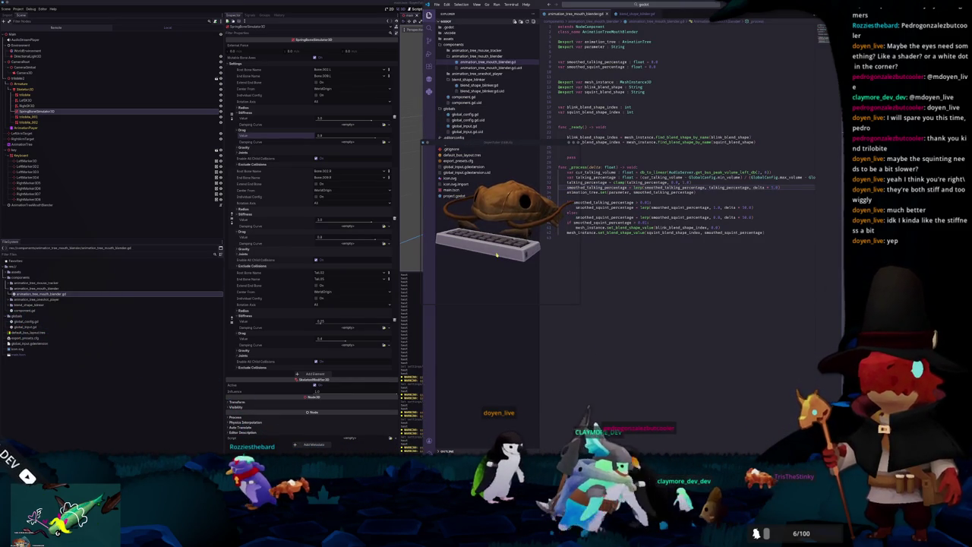
# Step: Add a blank line above func _process, then copy the timer and blink functions from blend_shape_blinker.gd
pyautogui.moveTo(514, 148)
pyautogui.mouseDown()
pyautogui.moveTo(228, 113)
pyautogui.moveTo(251, 106)
pyautogui.mouseUp()
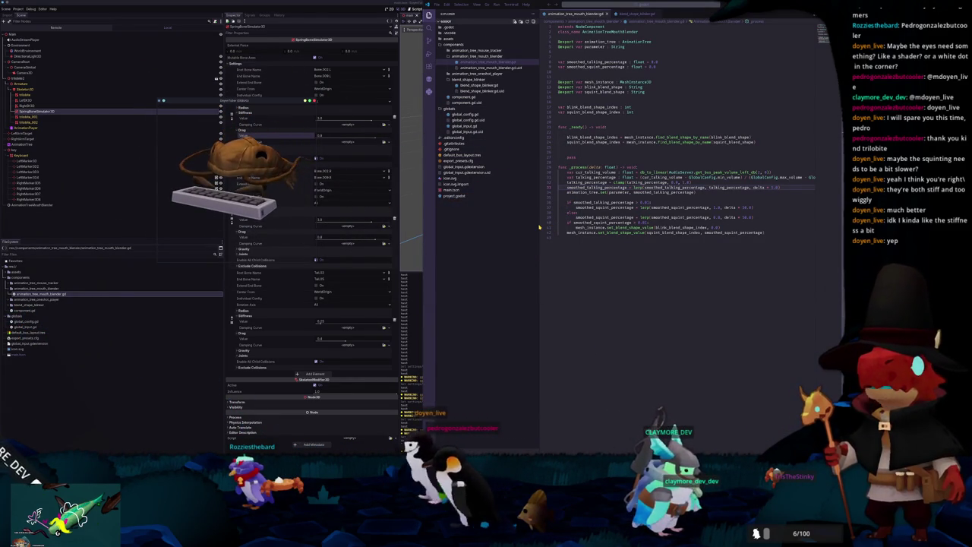
pyautogui.click(559, 161)
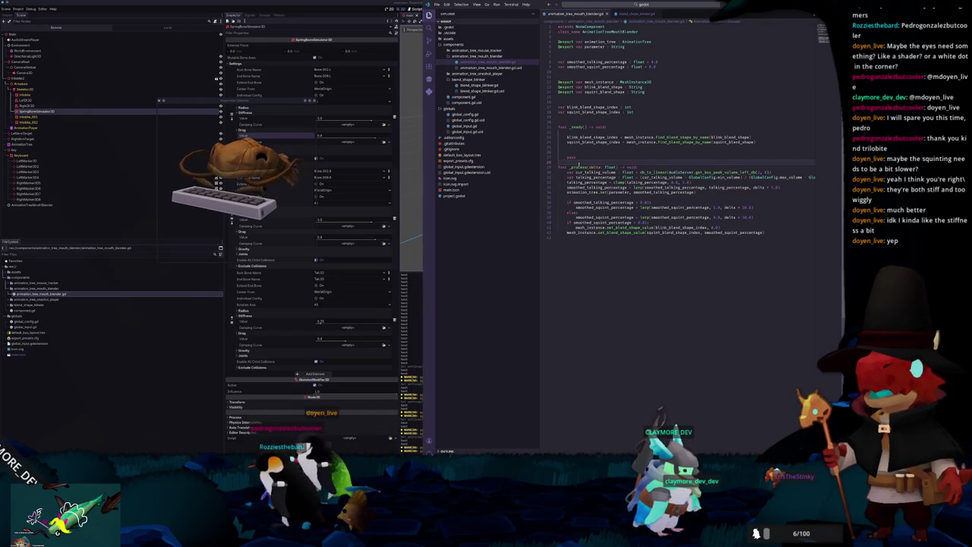
pyautogui.press('Home')
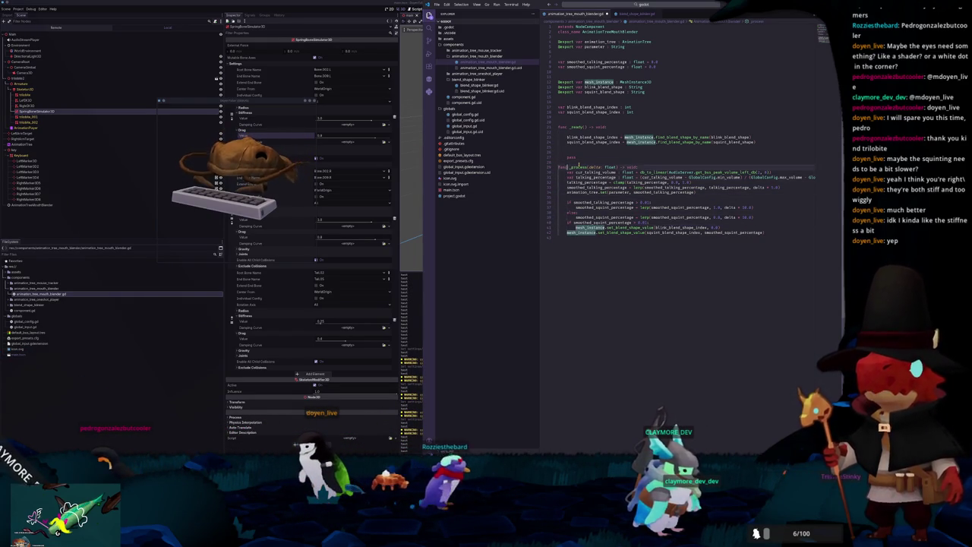
pyautogui.press('Return')
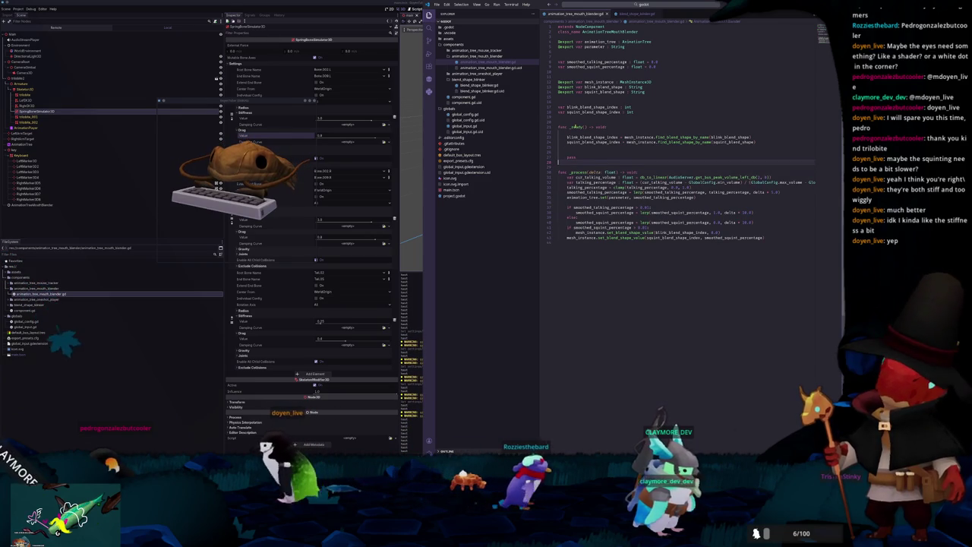
pyautogui.click(478, 85)
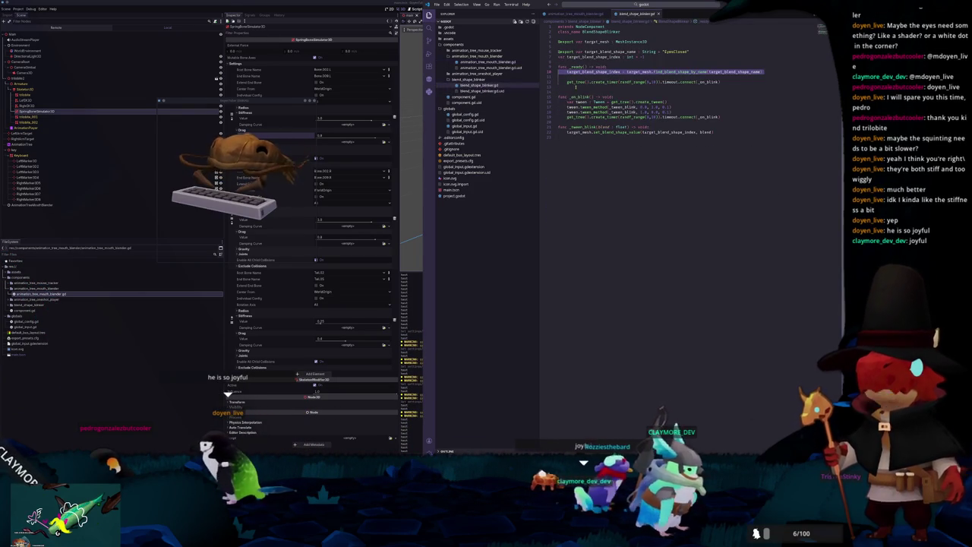
pyautogui.moveTo(714, 134); pyautogui.dragTo(556, 82)
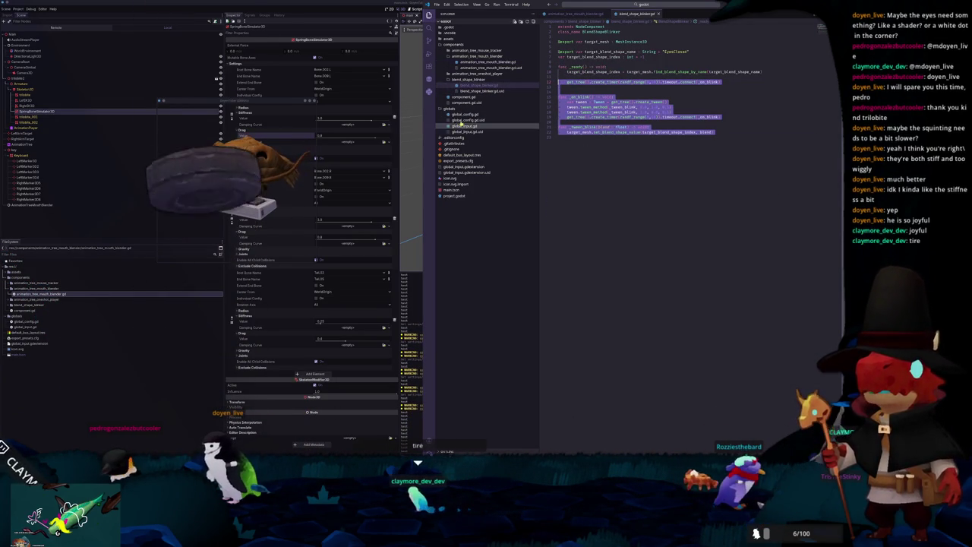
# Step: Paste the blink code into the mouth blender, using mesh_instance and blink_blend_shape_index
pyautogui.click(488, 63)
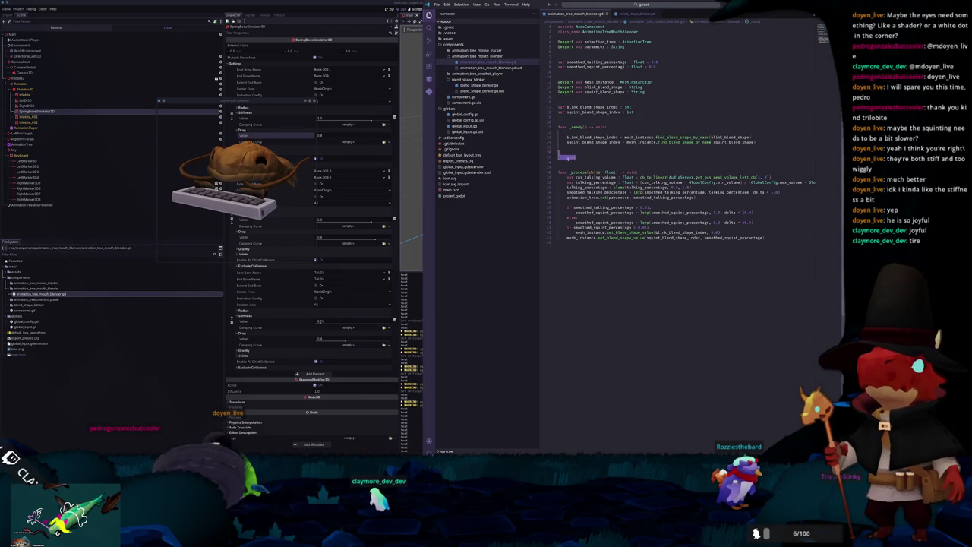
pyautogui.hotkey('ctrl', 'v')
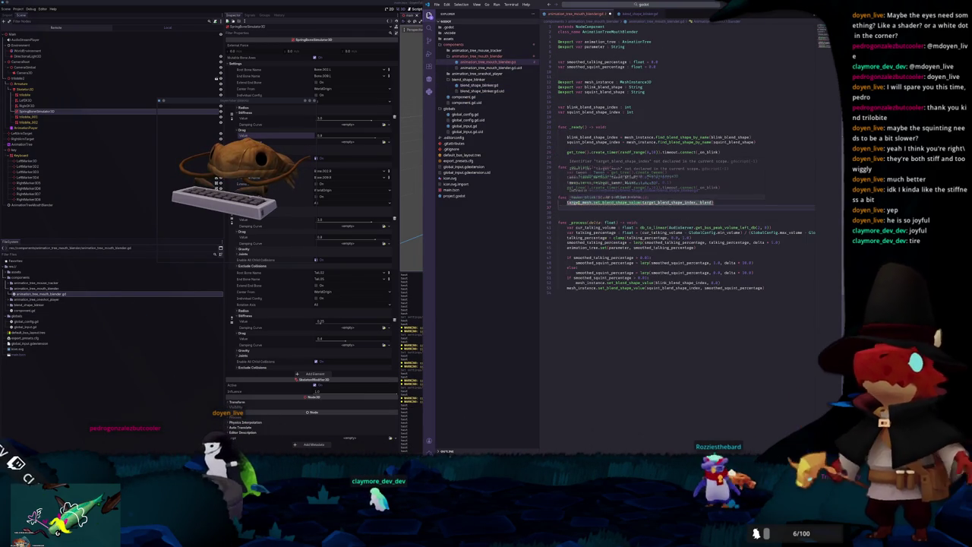
pyautogui.doubleClick(578, 202)
pyautogui.write('mesh')
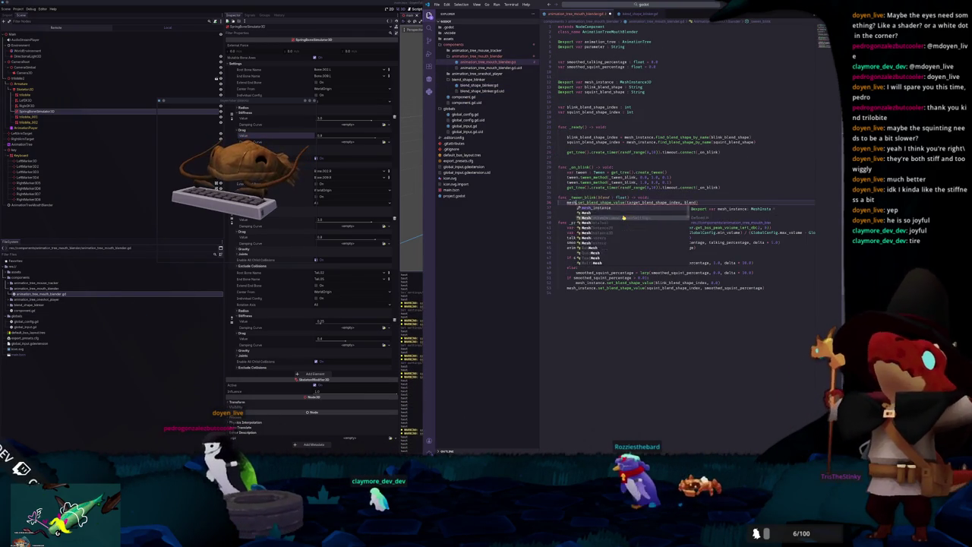
pyautogui.press('Return')
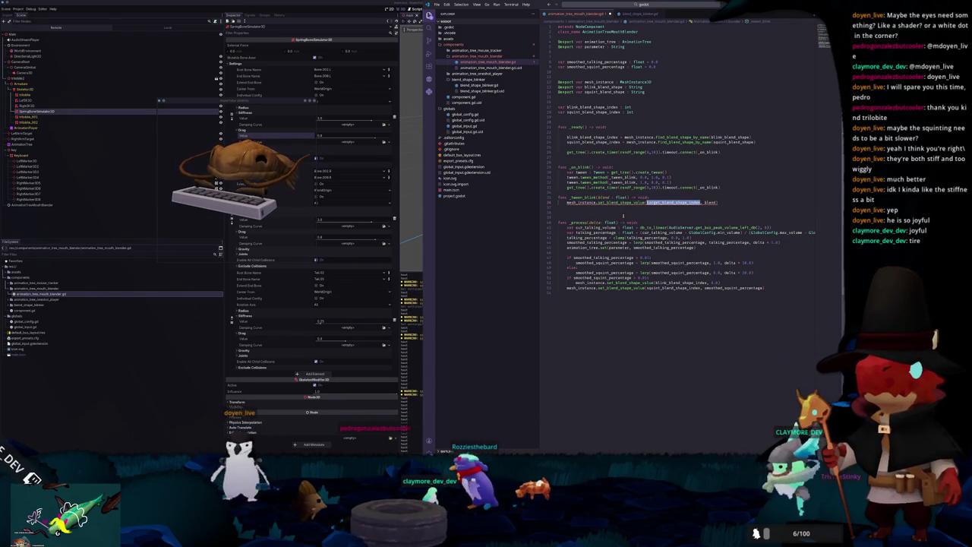
pyautogui.write('blink')
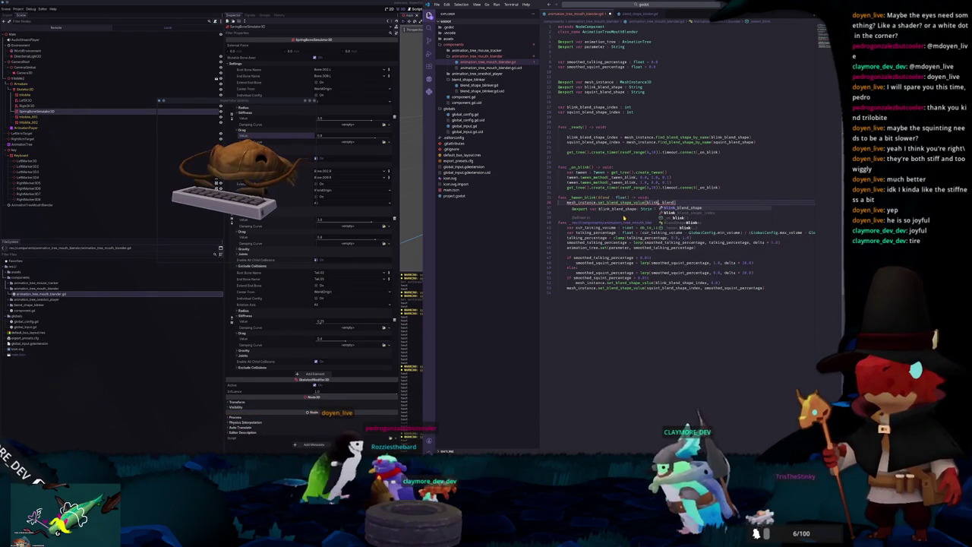
pyautogui.press('Down')
pyautogui.press('Return')
# Step: Declare blink_tween as a member variable without the create_tween initializer
pyautogui.press('Up')
pyautogui.press('Up')
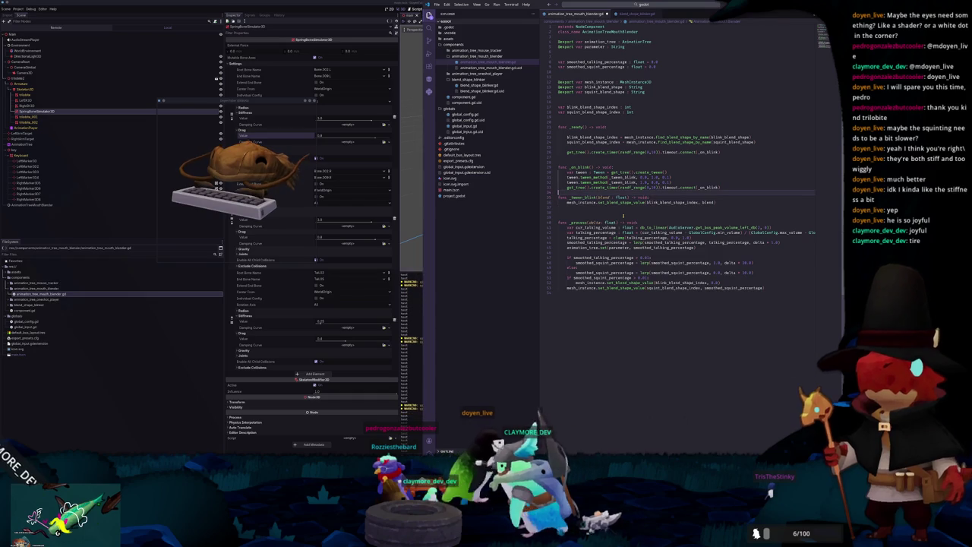
pyautogui.press('Return')
pyautogui.press('Up')
pyautogui.press('Up')
pyautogui.press('Up')
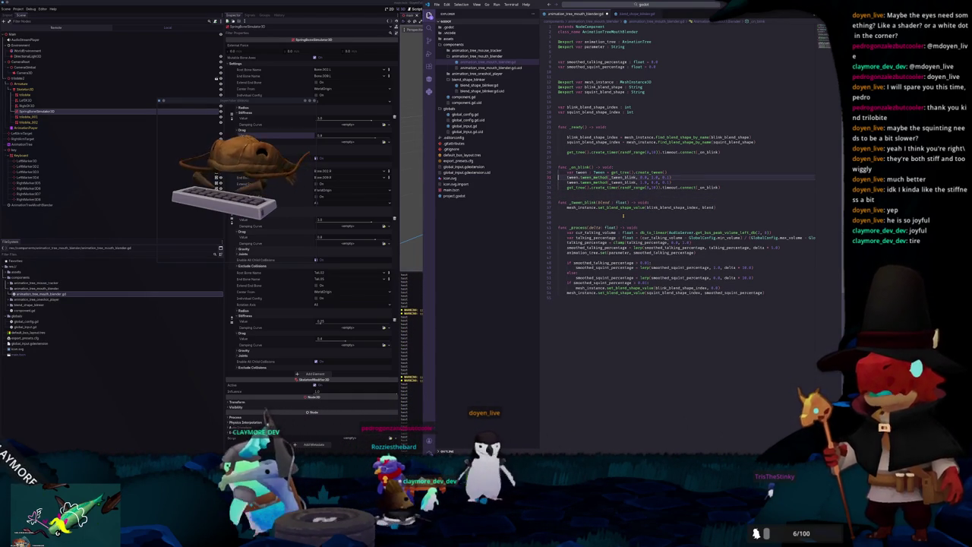
pyautogui.hotkey('shift', 'End')
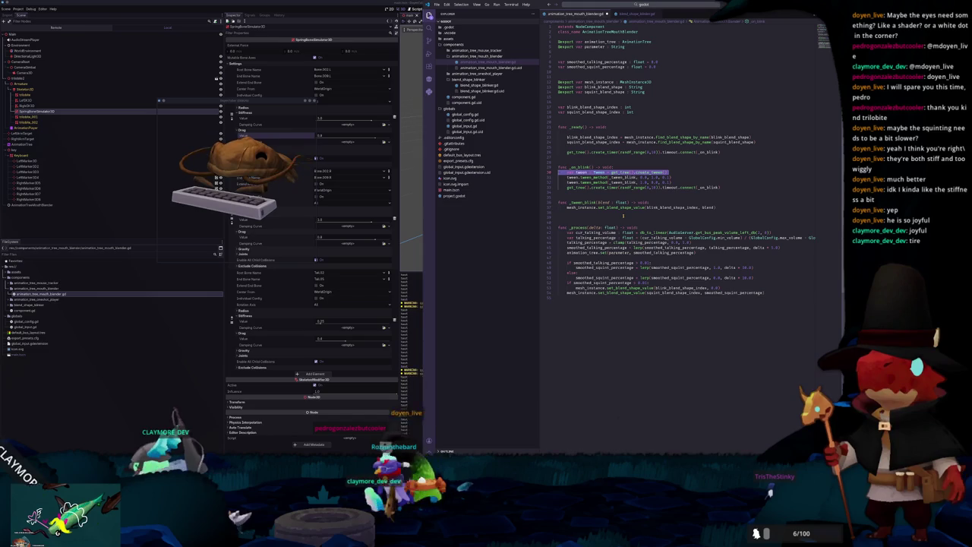
pyautogui.hotkey('ctrl', 'shift', 'k')
pyautogui.hotkey('ctrl', 'z')
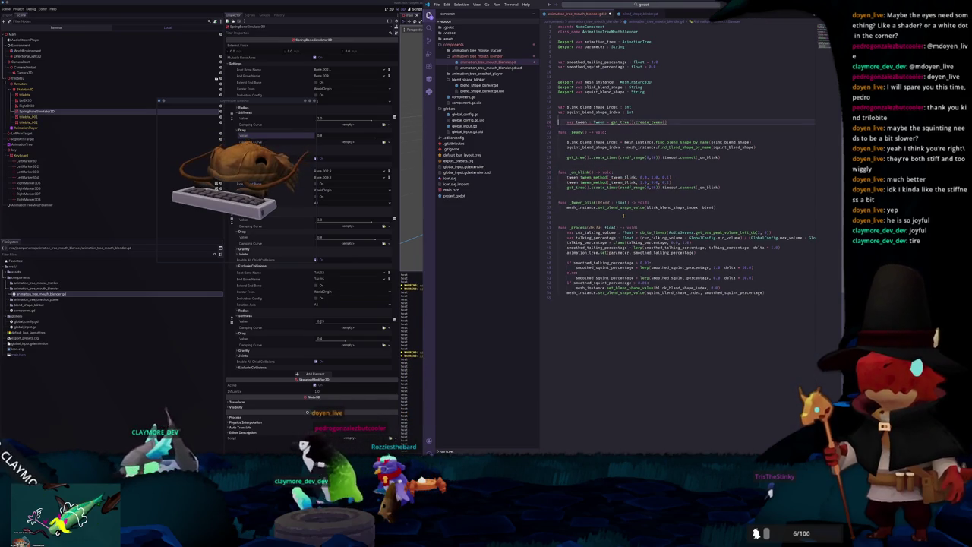
pyautogui.write('blink_')
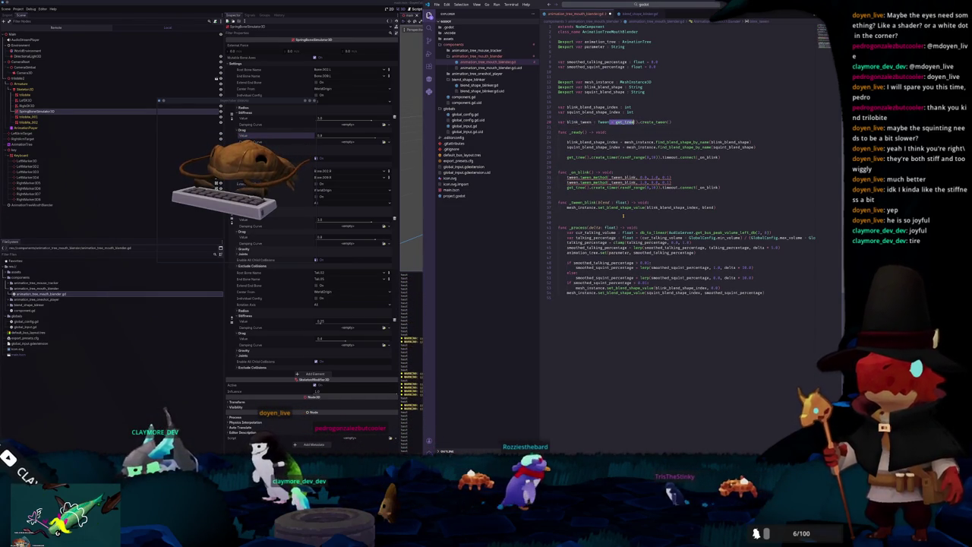
pyautogui.hotkey('shift', 'End')
pyautogui.press('Delete')
# Step: Assign get_tree().create_tween() to blink_tween in _on_blink and run both tween_method calls on it
pyautogui.press('Down')
pyautogui.press('Down')
pyautogui.press('Down')
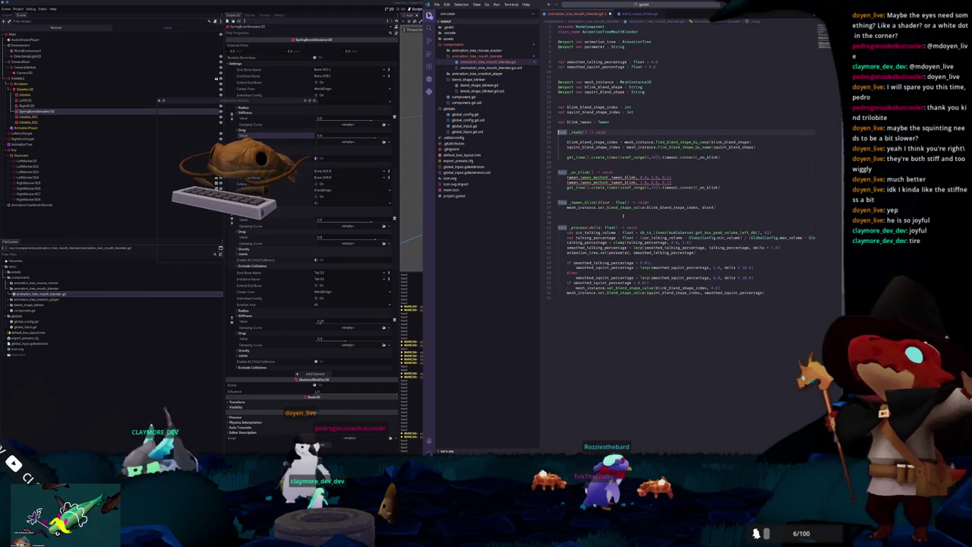
pyautogui.press('End')
pyautogui.press('Return')
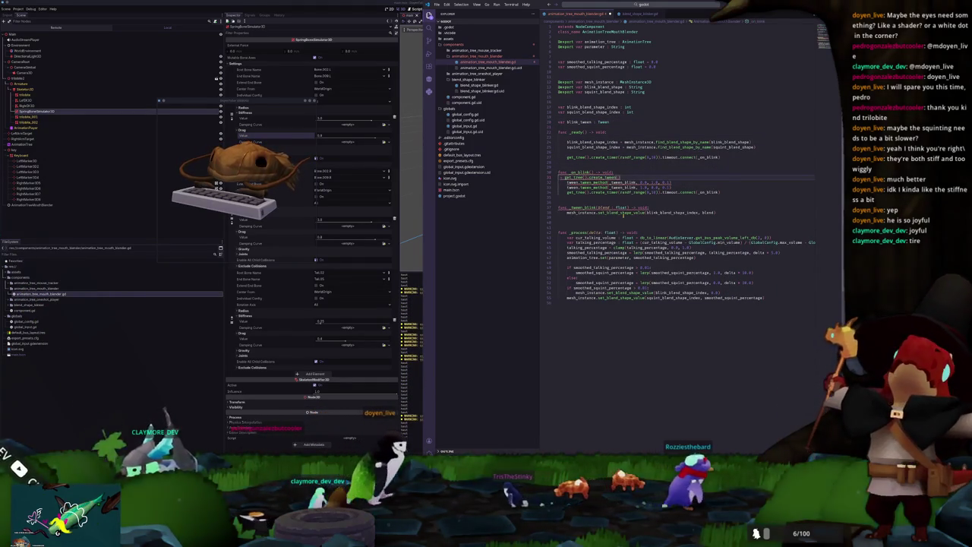
pyautogui.hotkey('ctrl', 'v')
pyautogui.press('Home')
pyautogui.write('bli')
pyautogui.press('Return')
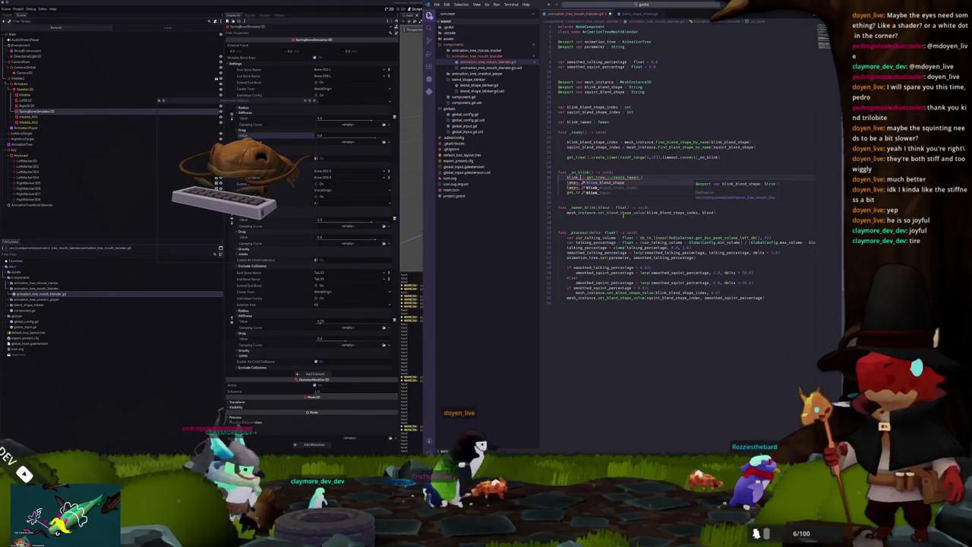
pyautogui.write('blink_tween.')
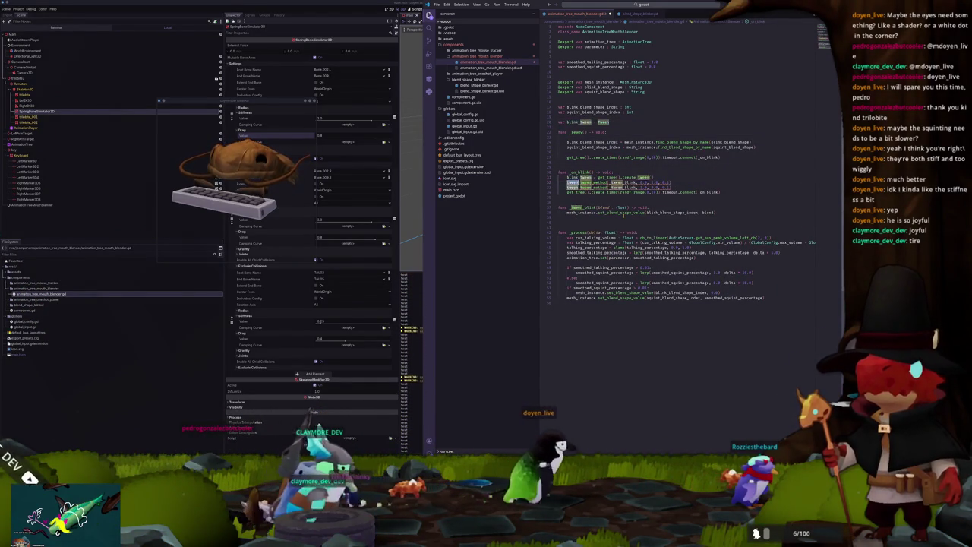
pyautogui.doubleClick(656, 186)
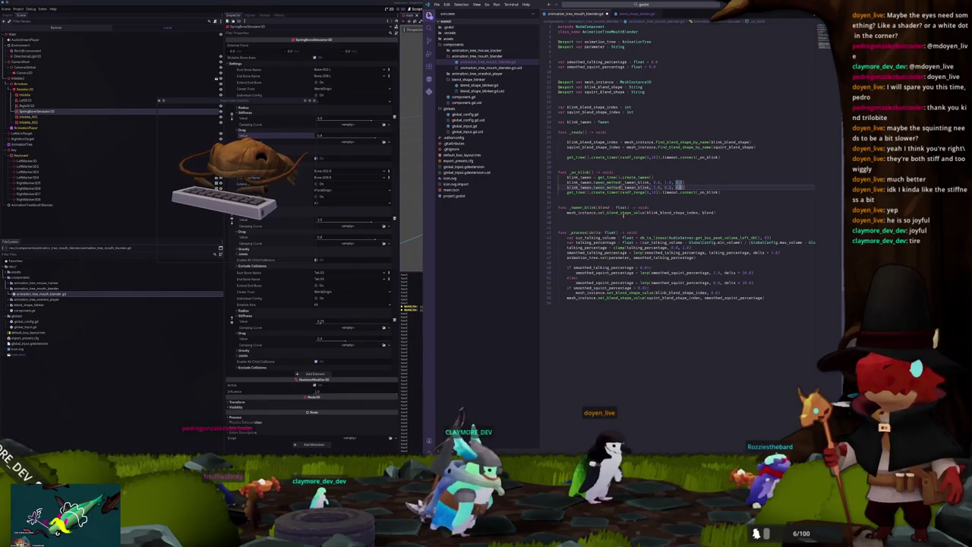
pyautogui.press('Return')
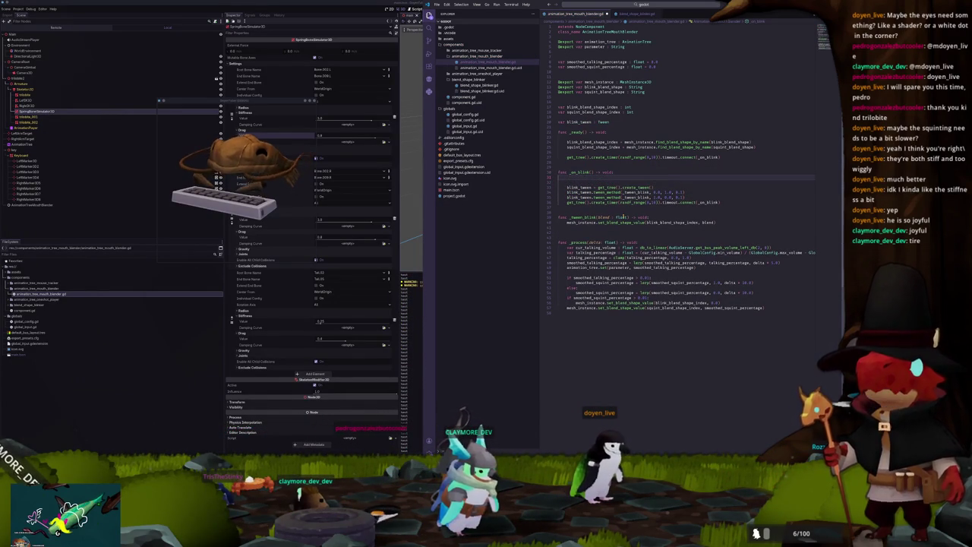
# Step: Start an 'if smoothed_talking_percentage' check at the top of _on_blink
pyautogui.write('if smoothed_talk')
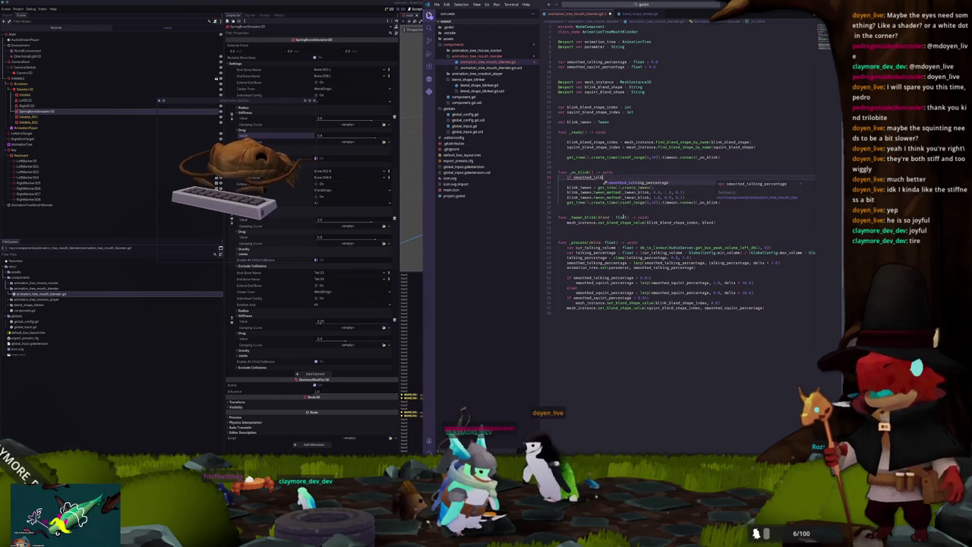
pyautogui.press('Return')
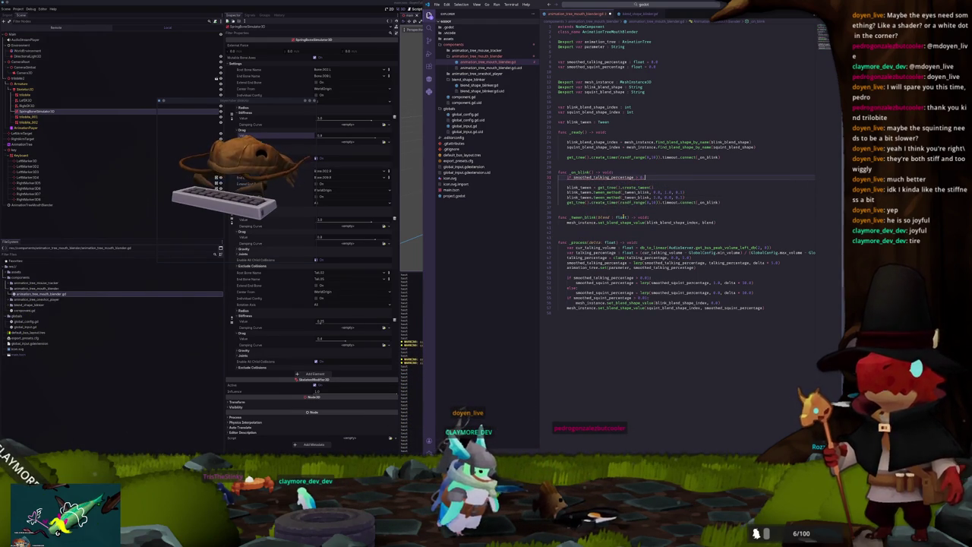
pyautogui.write('01:')
pyautogui.press('Return')
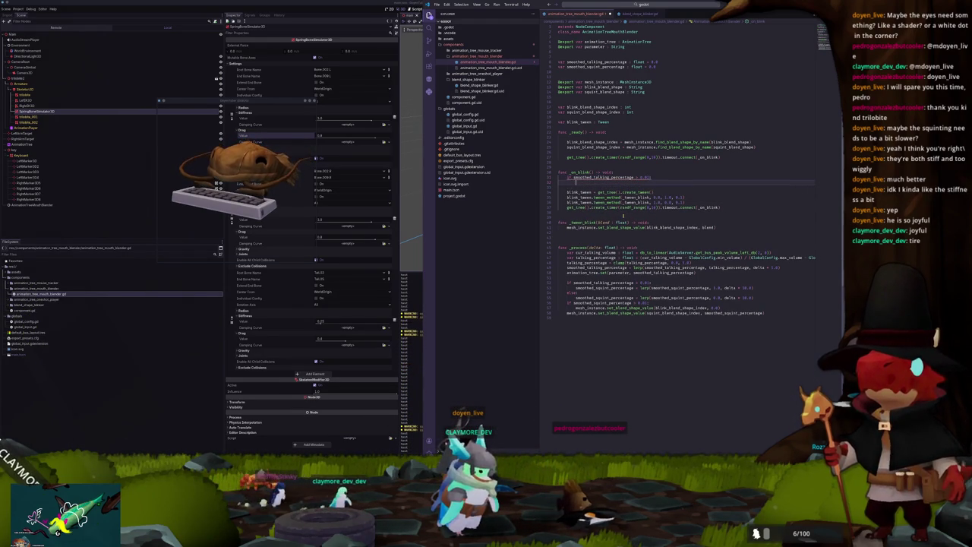
pyautogui.write('retu')
pyautogui.press('BackSpace')
pyautogui.press('BackSpace')
pyautogui.press('BackSpace')
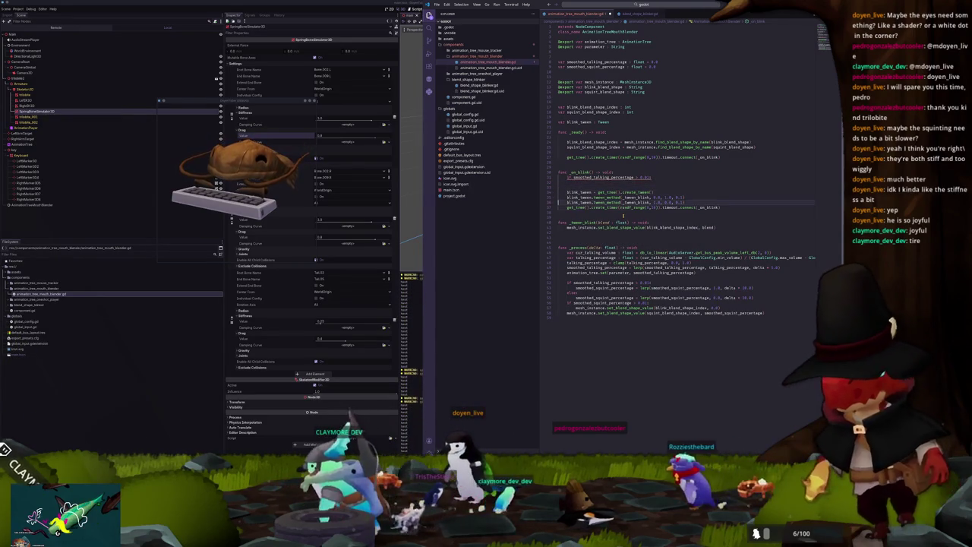
# Step: Move the blink timer line above the check, add return, and add 'randf() > smoothed_squint_percentage' to the condition
pyautogui.hotkey('ctrl', 'x')
pyautogui.press('Up')
pyautogui.press('Up')
pyautogui.press('Up')
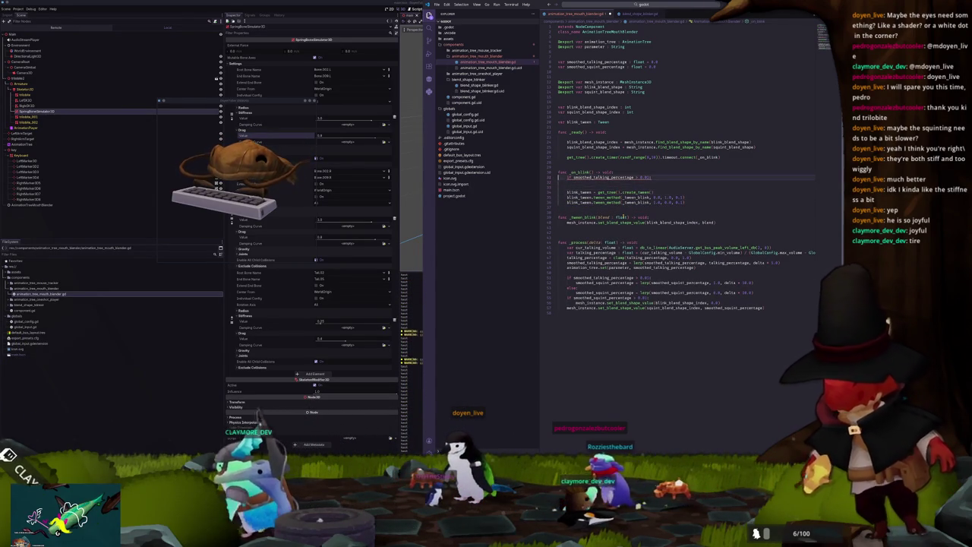
pyautogui.hotkey('ctrl', 'v')
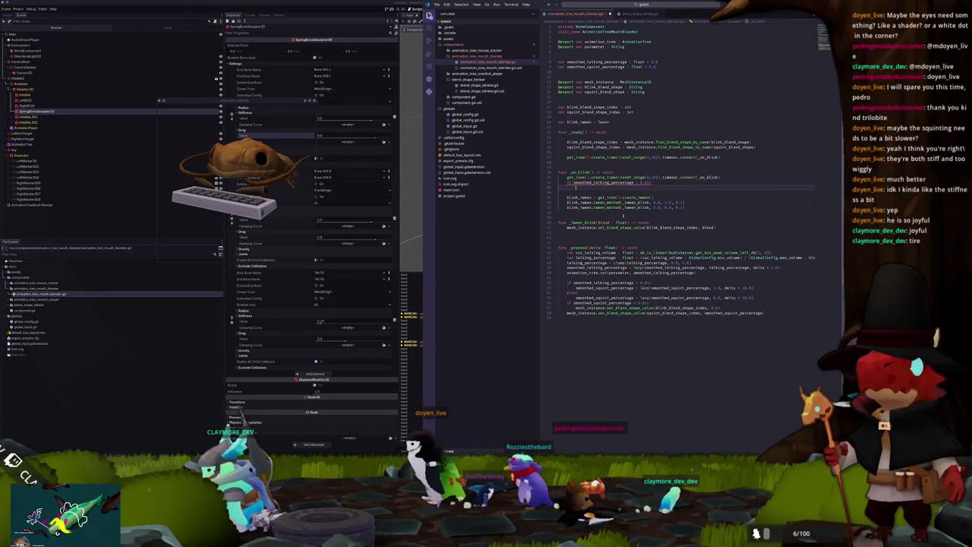
pyautogui.write('return')
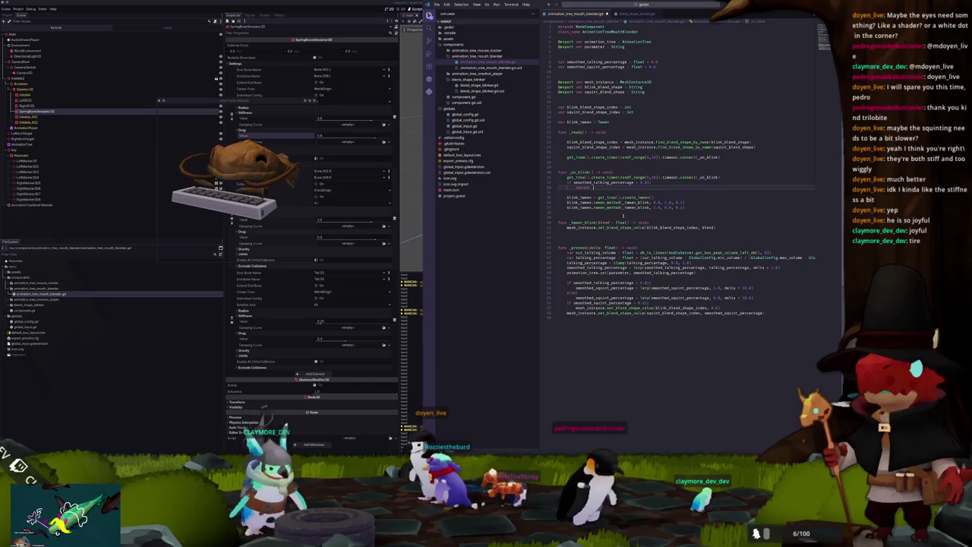
pyautogui.click(559, 192)
pyautogui.press('Delete')
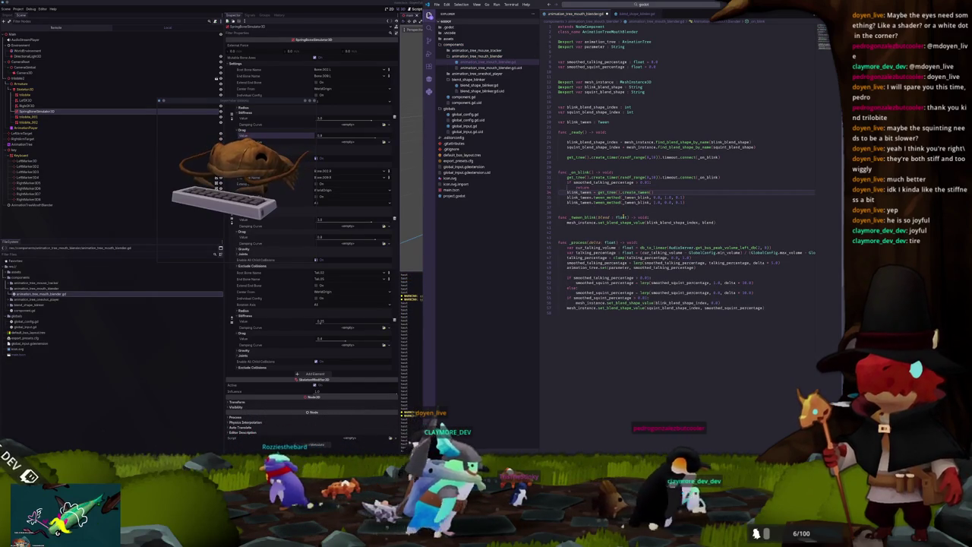
pyautogui.write('randf() >')
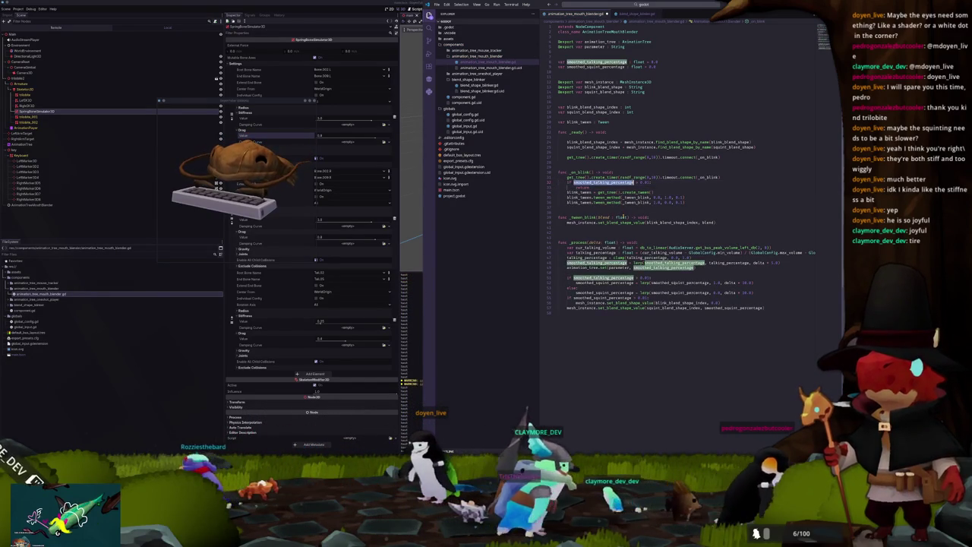
pyautogui.write('smoothed_squint_percentage')
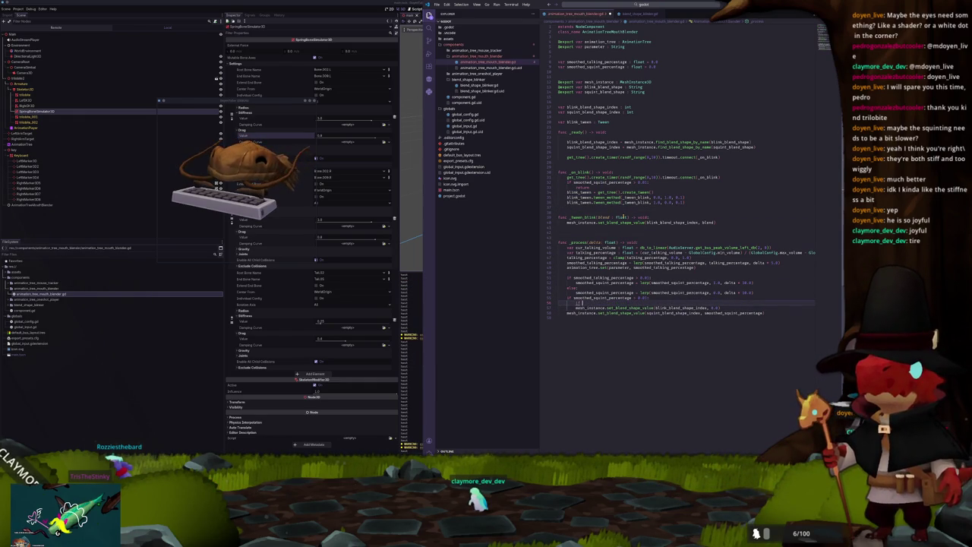
# Step: Add 'if is_instance_valid(blink_tween): blink_tween.kill()' to the squint branch of _process
pyautogui.write('is_instance')
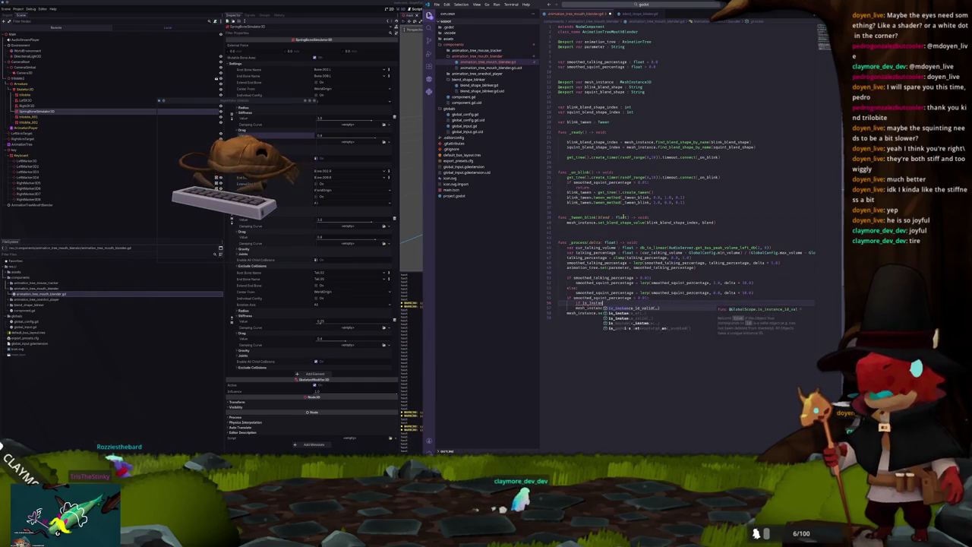
pyautogui.write('_valid(bl')
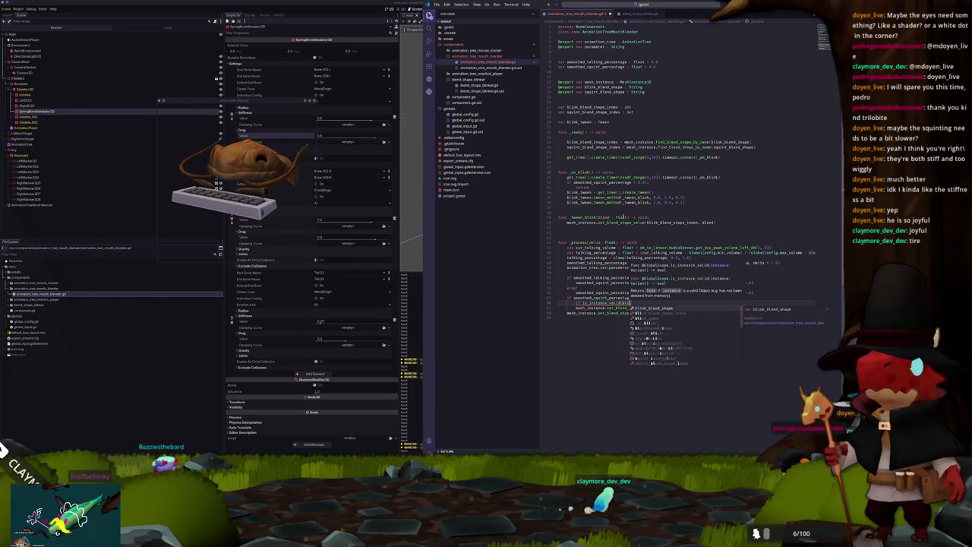
pyautogui.write('ink_tween):')
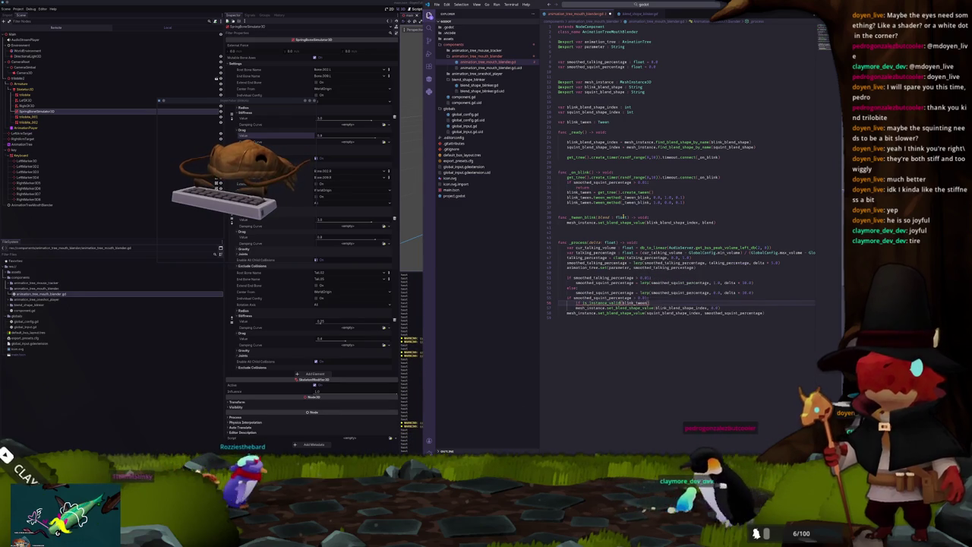
pyautogui.press('Return')
pyautogui.write('blink_twe')
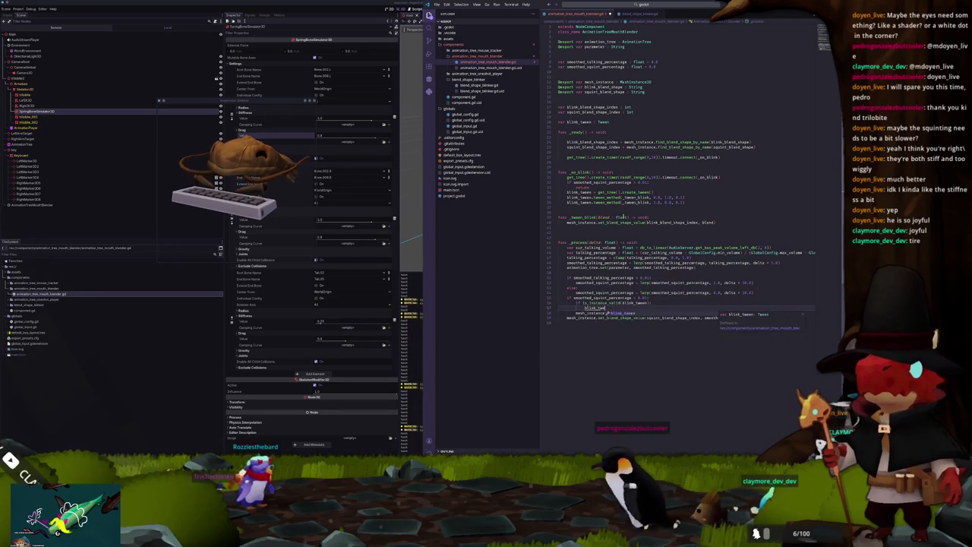
pyautogui.write('en.kill()')
pyautogui.press('Down')
pyautogui.press('Down')
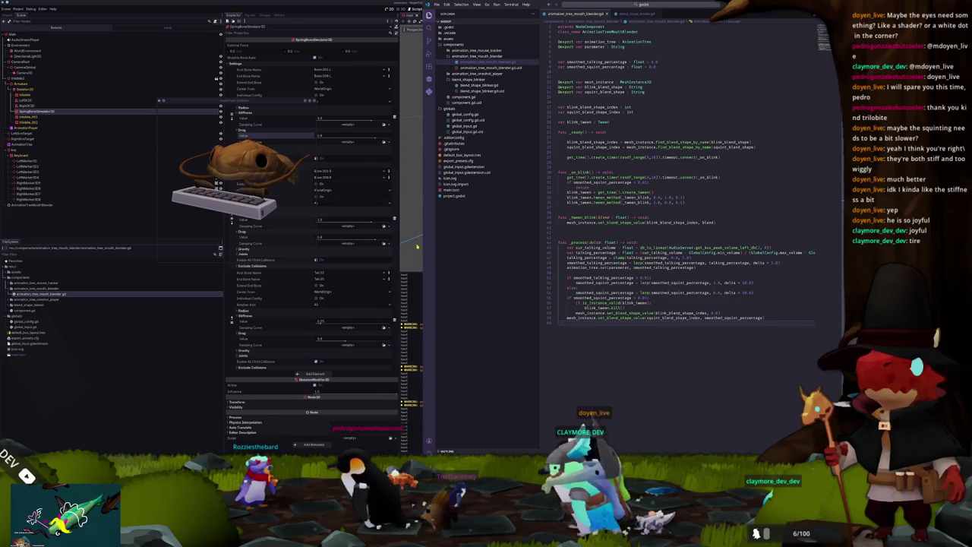
pyautogui.click(370, 185)
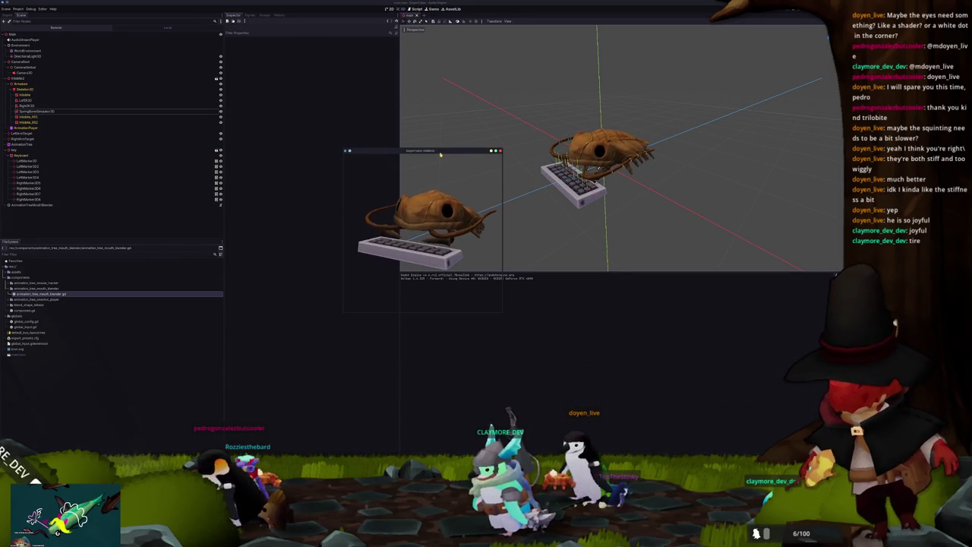
# Step: Move the running trilobite test window left so it sits beside the 3D viewport
pyautogui.moveTo(440, 154); pyautogui.dragTo(307, 134)
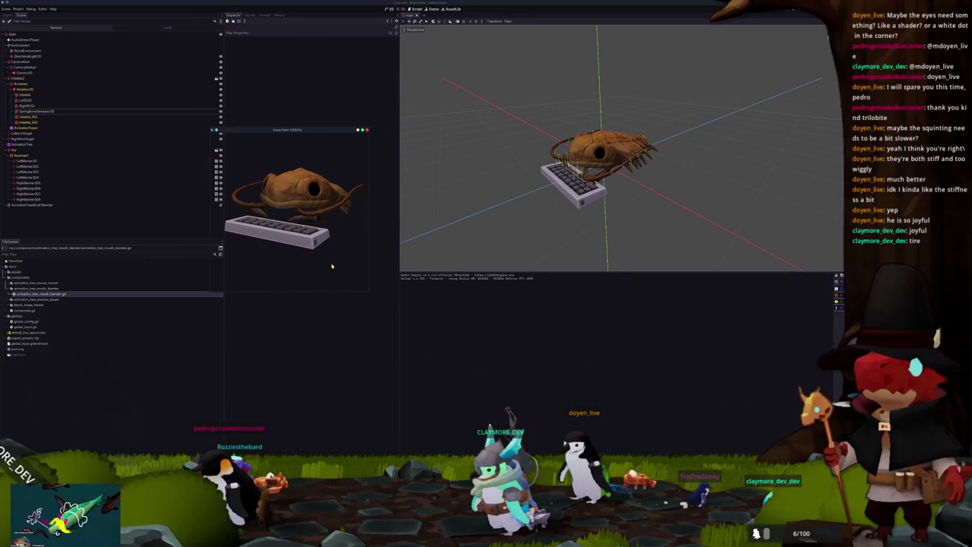
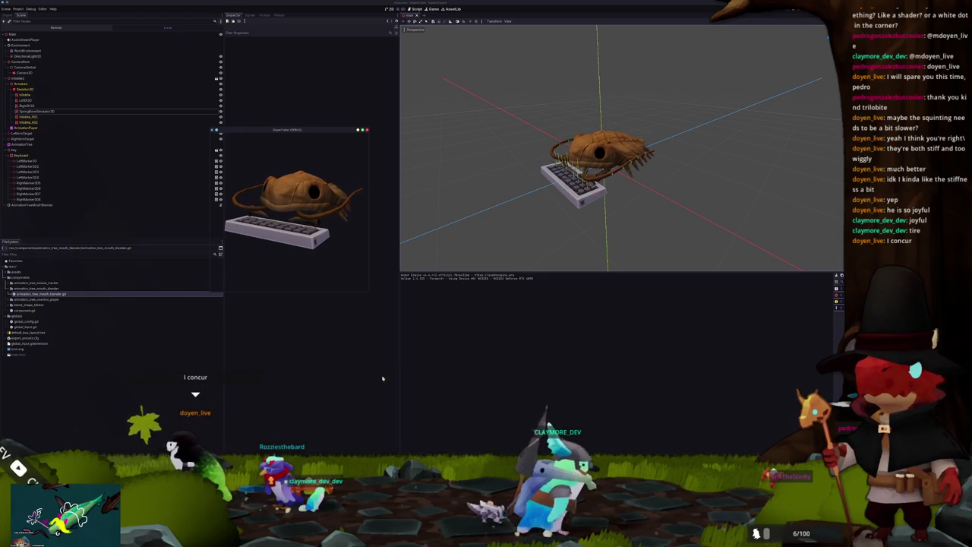
# Step: Switch from Godot to Blender and select the trilobite body mesh
pyautogui.hotkey('alt', 'Tab')
pyautogui.click(429, 215)
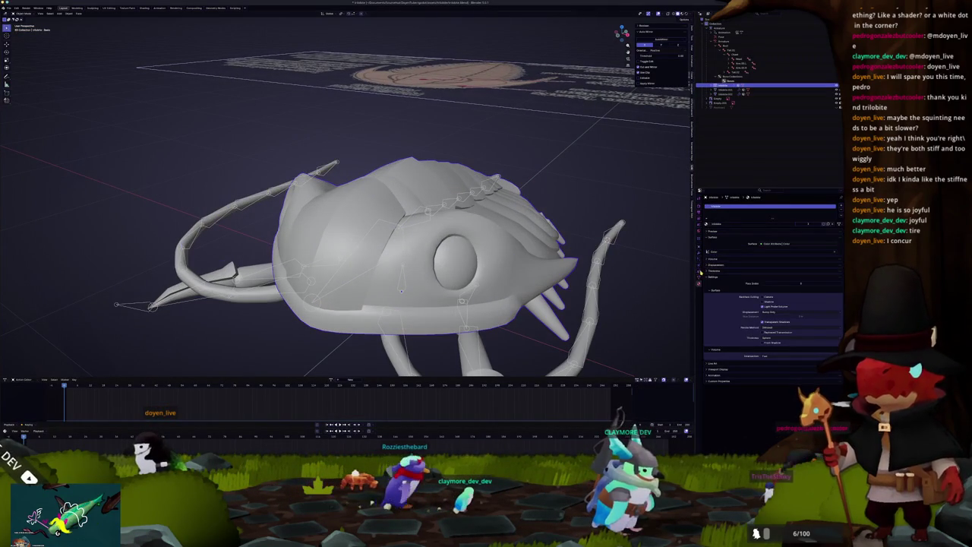
# Step: Raise the trilobite mesh's shape key in Object Data properties to close its eye, then switch to Substance Painter
pyautogui.click(699, 276)
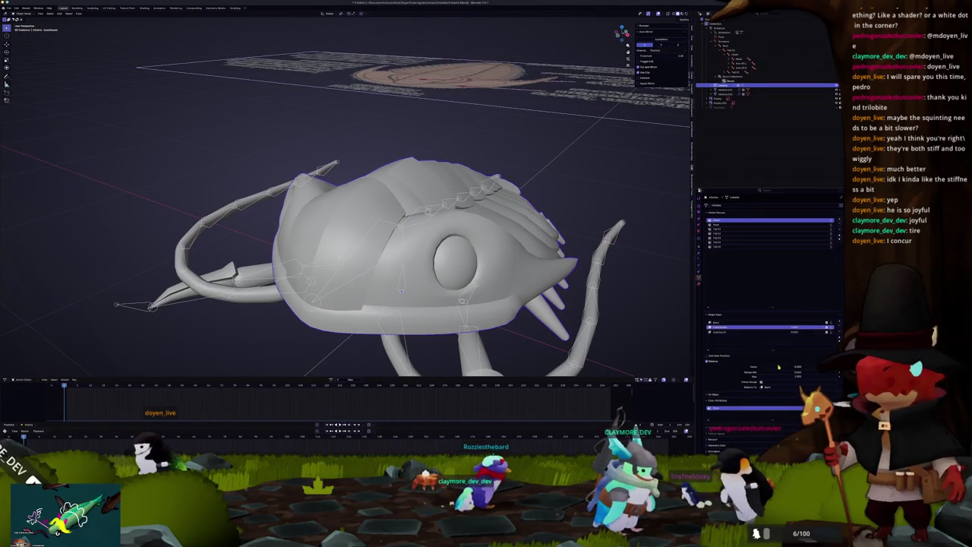
pyautogui.moveTo(778, 368); pyautogui.dragTo(813, 368)
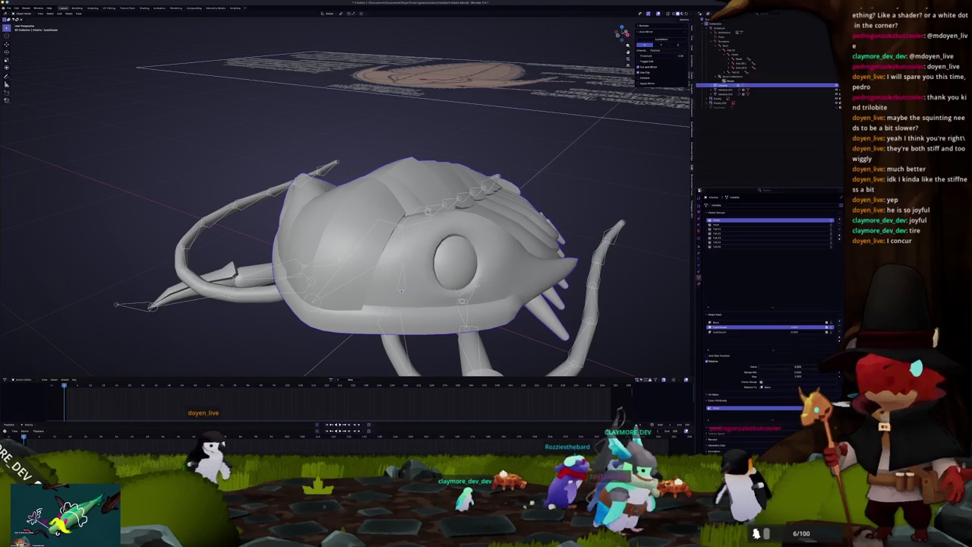
pyautogui.scroll(-5, 560, 277)
pyautogui.scroll(4, 560, 278)
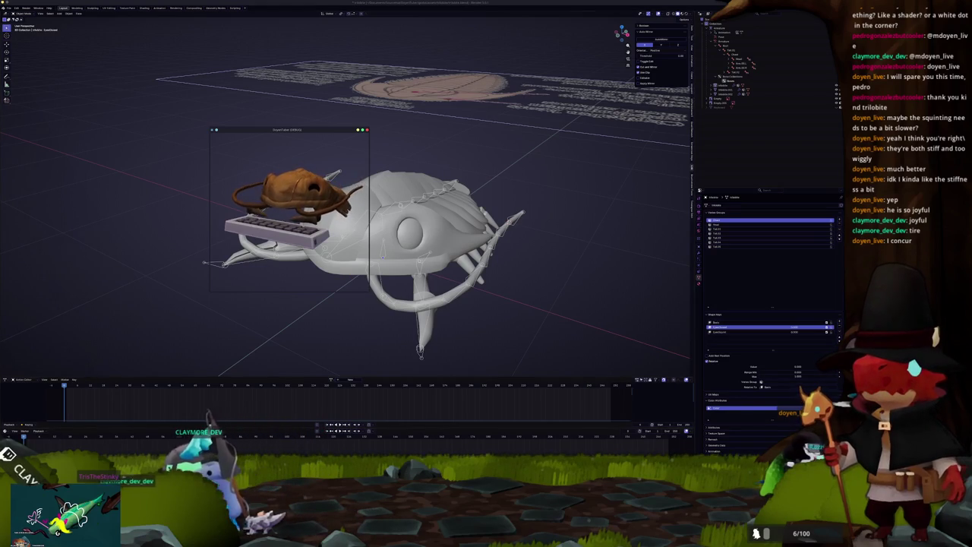
pyautogui.hotkey('alt', 'Tab')
pyautogui.scroll(5, 491, 234)
# Step: Open the trilobite project from File > Open Recent, answer the save prompt, and orbit to its front
pyautogui.press('f')
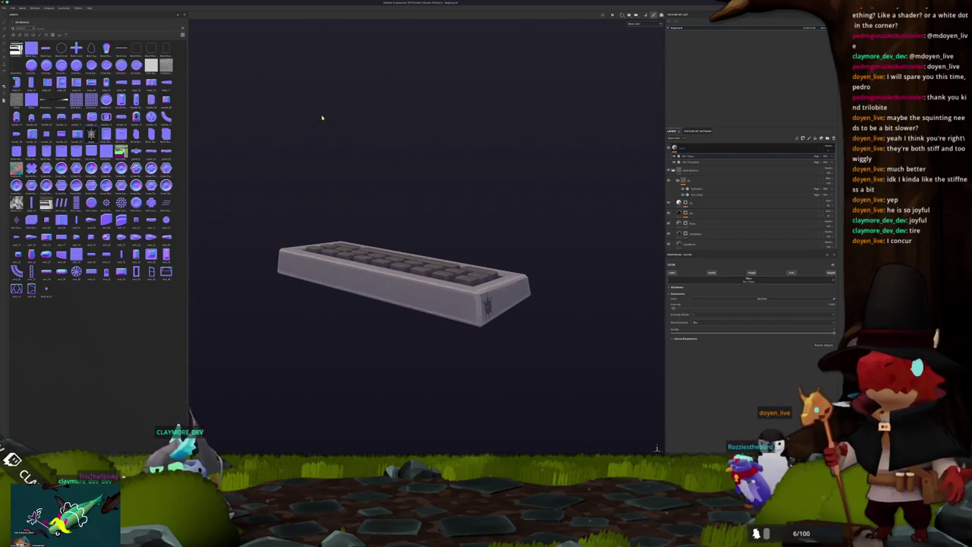
pyautogui.click(5, 8)
pyautogui.moveTo(14, 25)
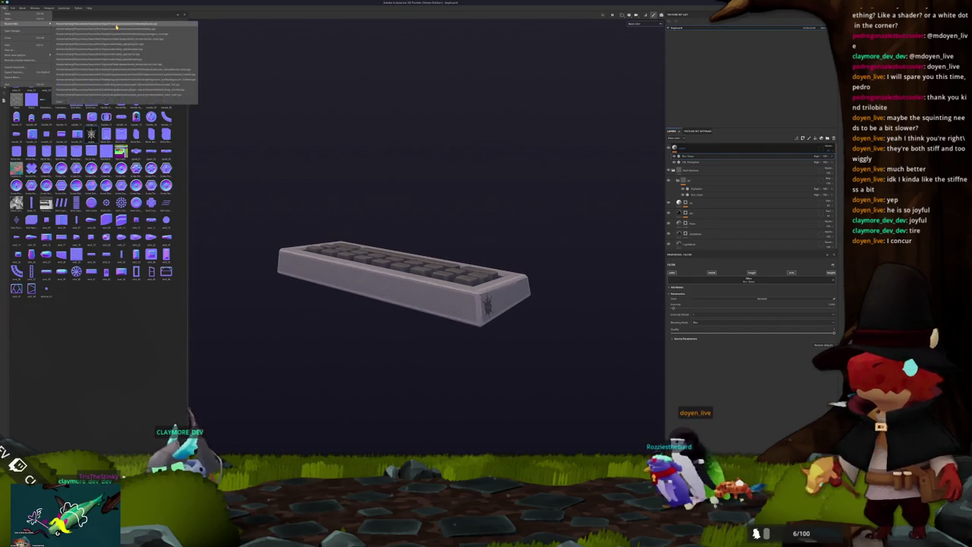
pyautogui.click(114, 27)
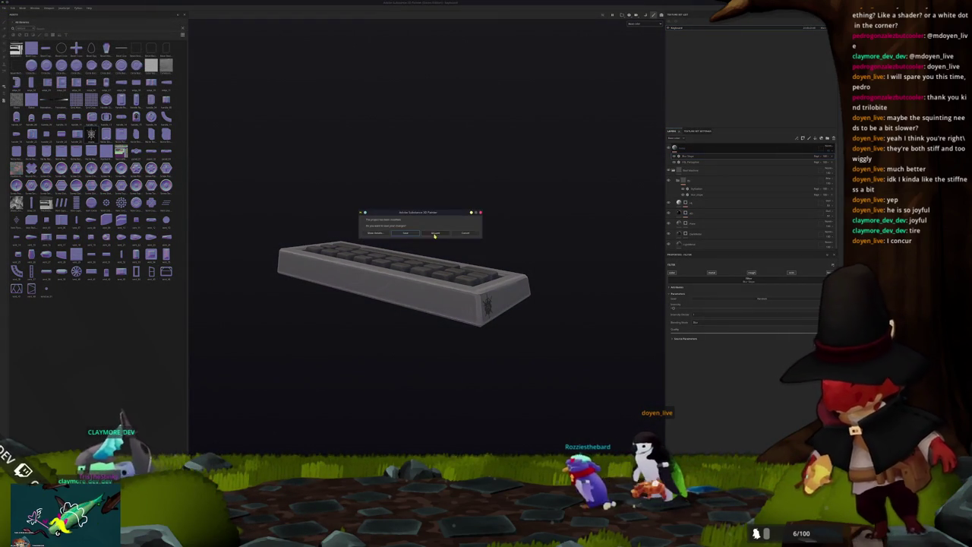
pyautogui.click(408, 232)
pyautogui.scroll(5, 549, 227)
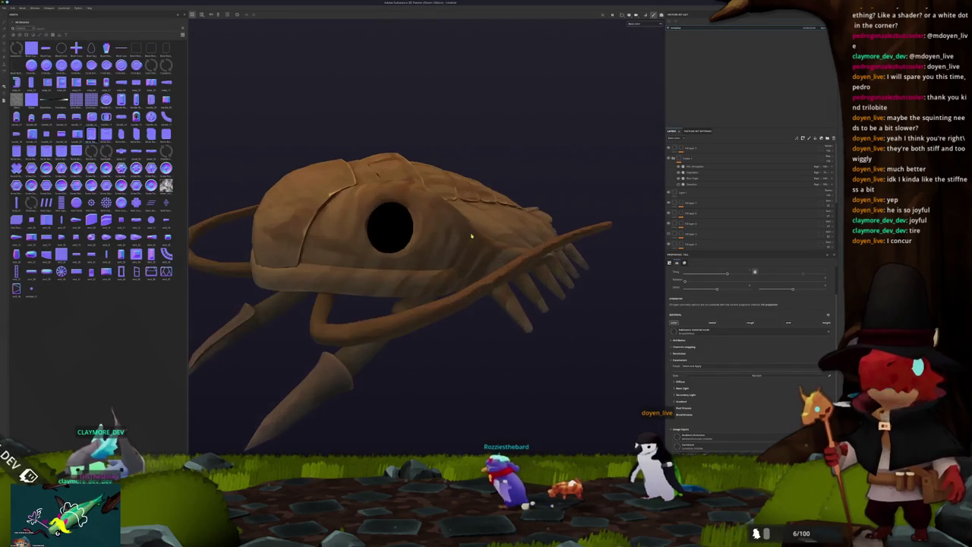
pyautogui.moveTo(490, 227)
pyautogui.mouseDown()
pyautogui.moveTo(547, 226)
pyautogui.moveTo(505, 220)
pyautogui.moveTo(521, 234)
pyautogui.moveTo(562, 212)
pyautogui.mouseUp()
pyautogui.click(705, 149)
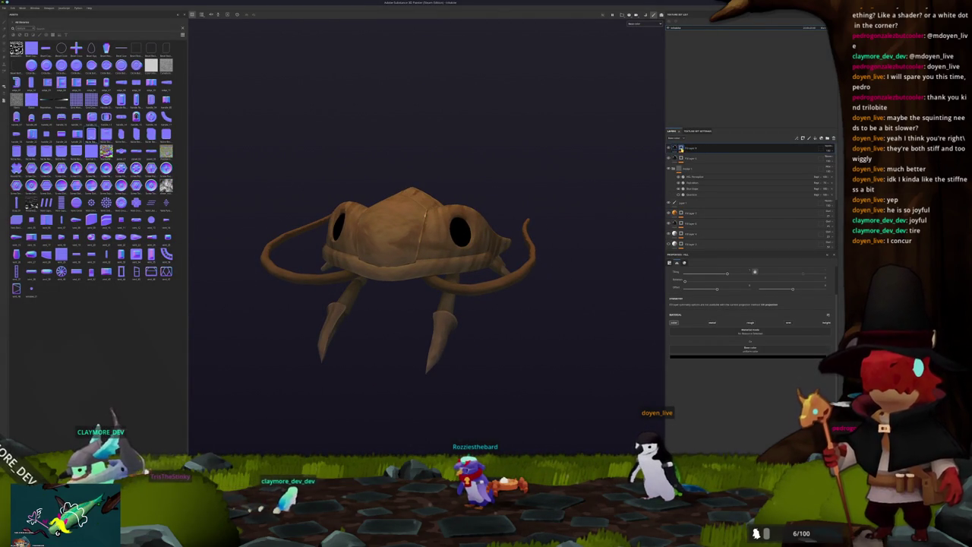
# Step: Give the eye layer a white fill colour and reposition it in the layer stack
pyautogui.click(682, 155)
pyautogui.hotkey('ctrl', 'z')
pyautogui.click(717, 334)
pyautogui.click(699, 353)
pyautogui.moveTo(706, 149)
pyautogui.mouseDown()
pyautogui.moveTo(707, 272)
pyautogui.moveTo(706, 156)
pyautogui.mouseUp()
# Step: Apply a Light generator to the eye layer and change its blend mode
pyautogui.click(752, 274)
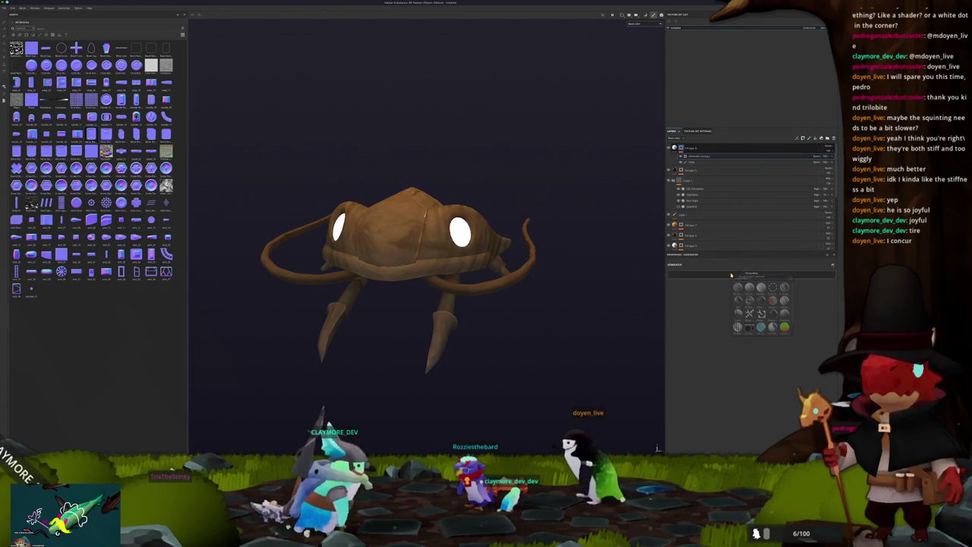
pyautogui.click(761, 287)
pyautogui.moveTo(532, 228); pyautogui.dragTo(622, 227)
pyautogui.click(818, 156)
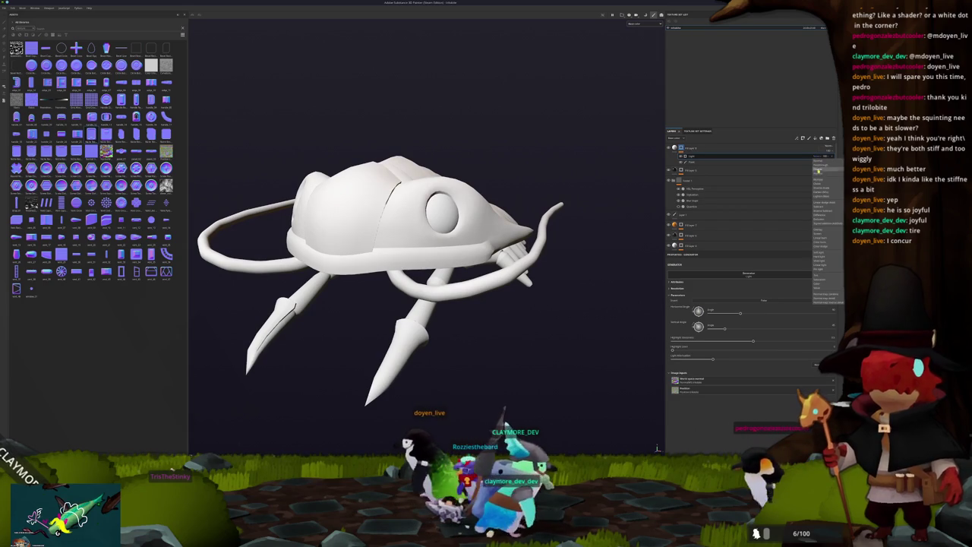
pyautogui.click(821, 183)
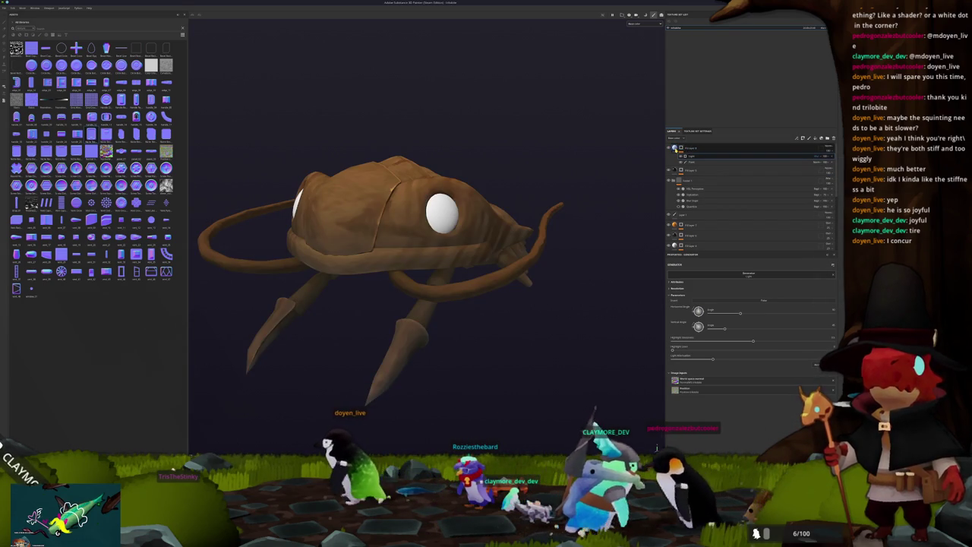
# Step: Lower the Light generator's first setting to minimum and tune the eye highlight strength
pyautogui.click(686, 150)
pyautogui.press('1')
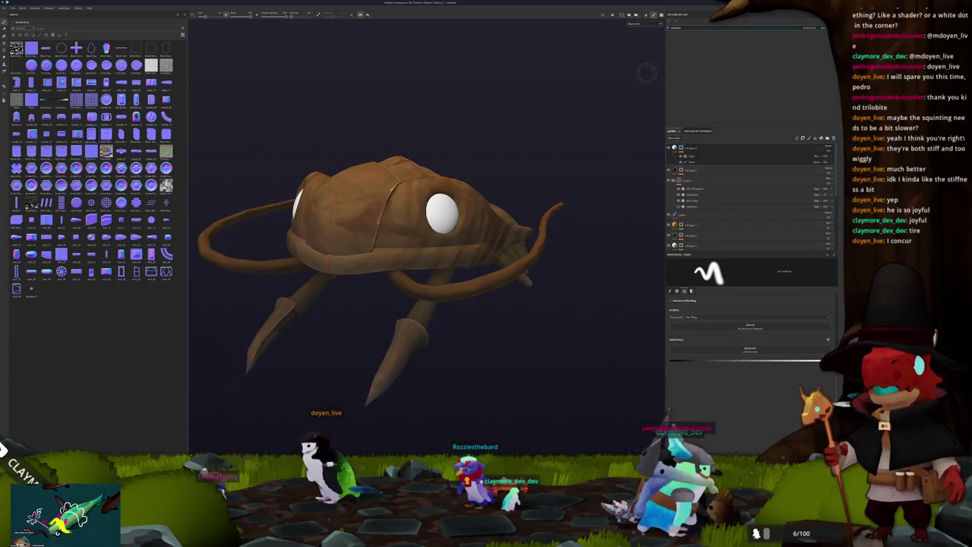
pyautogui.click(700, 157)
pyautogui.moveTo(711, 359)
pyautogui.mouseDown()
pyautogui.moveTo(628, 359)
pyautogui.moveTo(764, 347)
pyautogui.mouseUp()
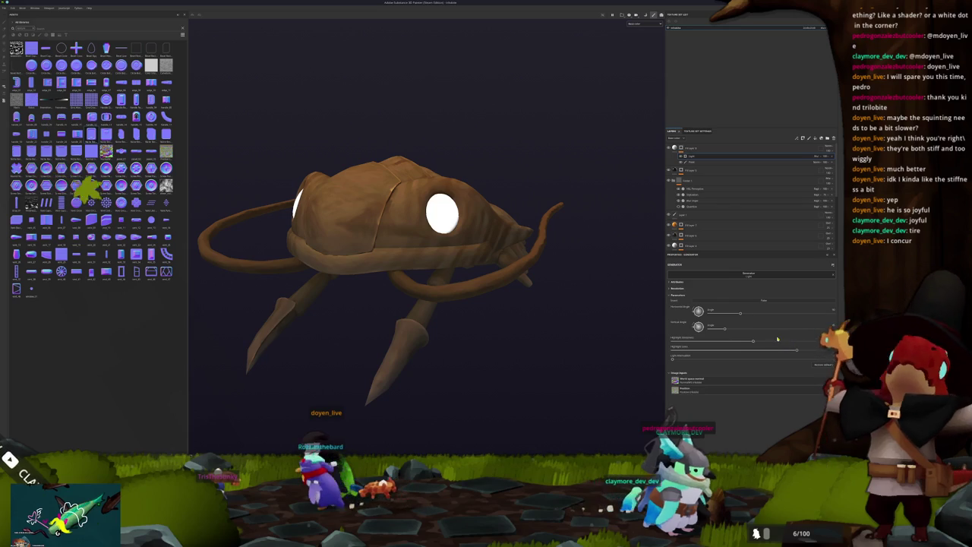
pyautogui.moveTo(671, 342); pyautogui.dragTo(661, 348)
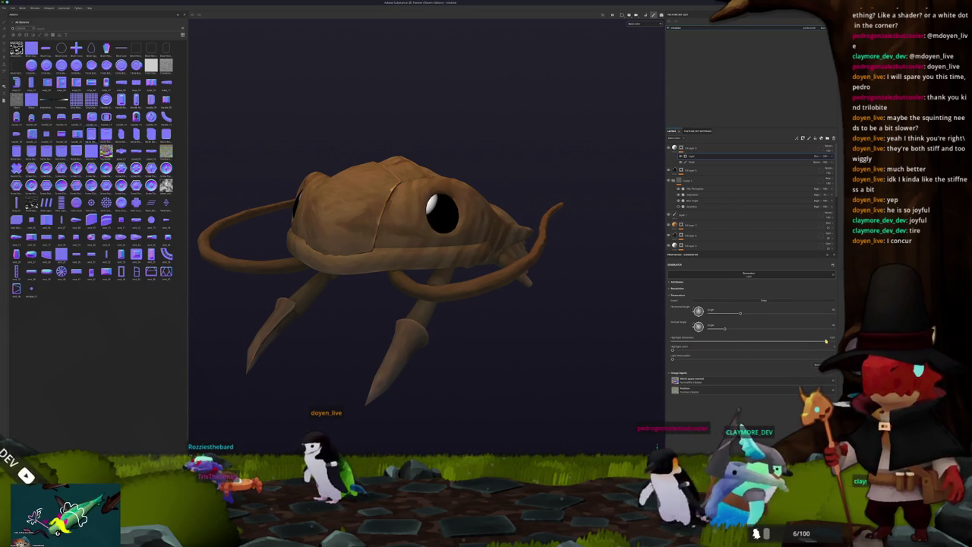
pyautogui.moveTo(490, 281)
pyautogui.mouseDown()
pyautogui.moveTo(597, 278)
pyautogui.moveTo(582, 278)
pyautogui.mouseUp()
pyautogui.scroll(5, 623, 275)
pyautogui.scroll(-3, 623, 275)
pyautogui.moveTo(379, 218)
pyautogui.mouseDown()
pyautogui.moveTo(425, 228)
pyautogui.moveTo(525, 285)
pyautogui.mouseUp()
pyautogui.scroll(-2, 524, 285)
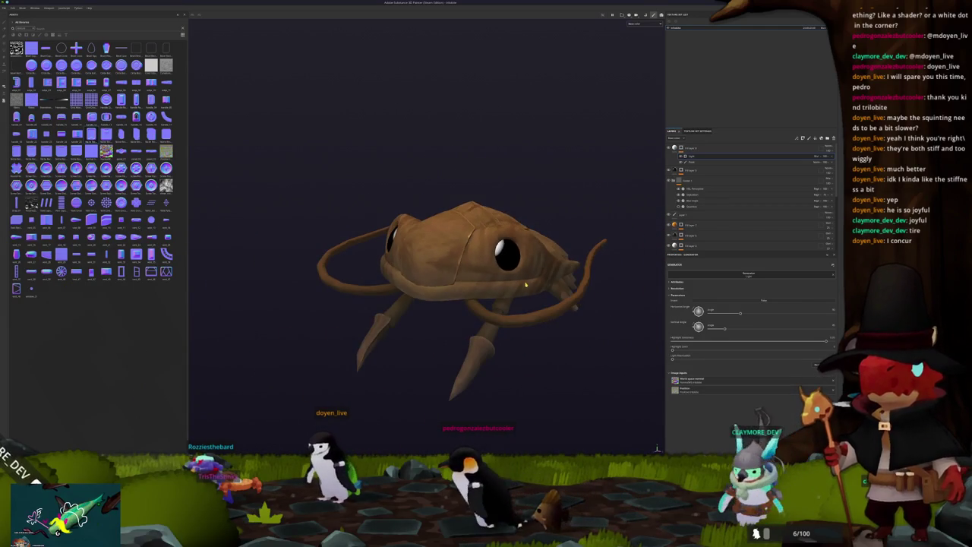
# Step: Export the trilobite textures with Ctrl+Shift+E, then switch to another window
pyautogui.hotkey('ctrl', 'shift', 'e')
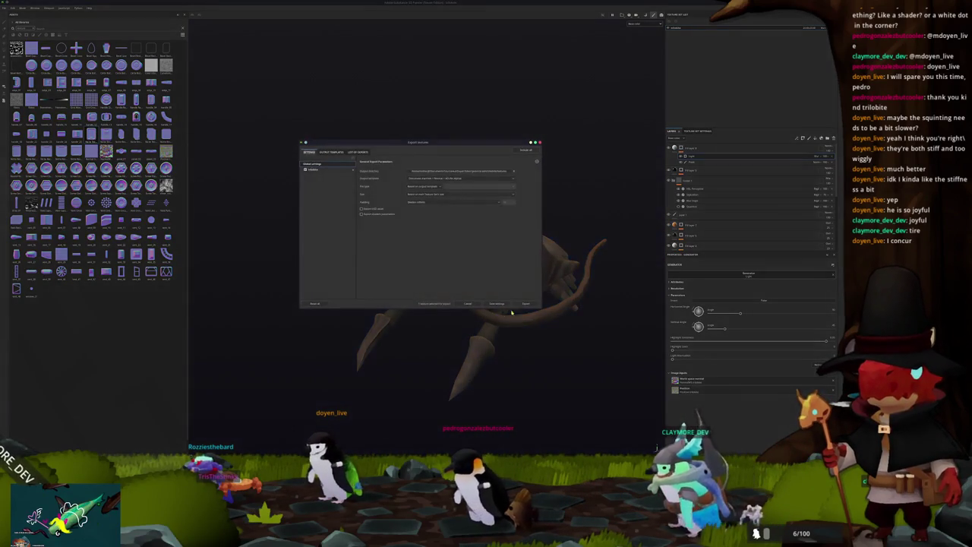
pyautogui.click(528, 303)
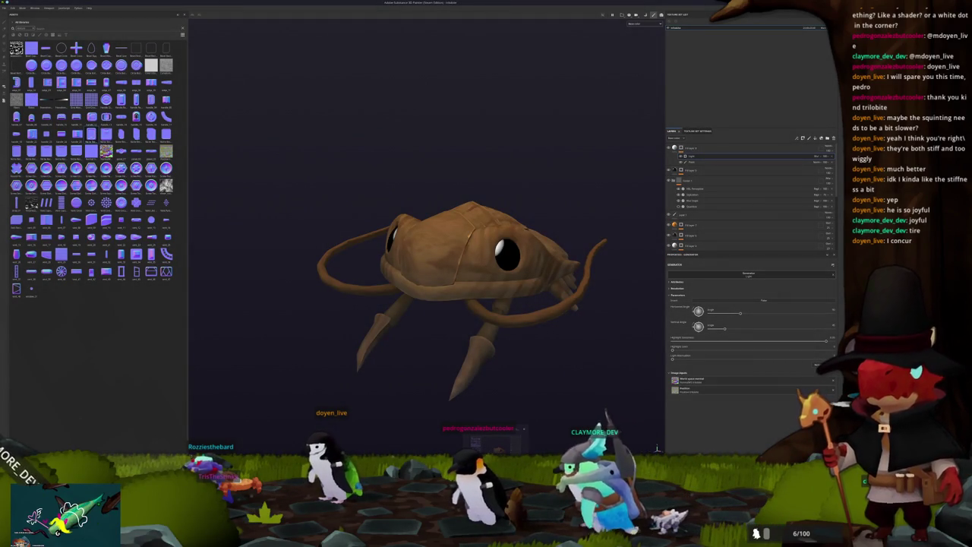
pyautogui.moveTo(475, 442)
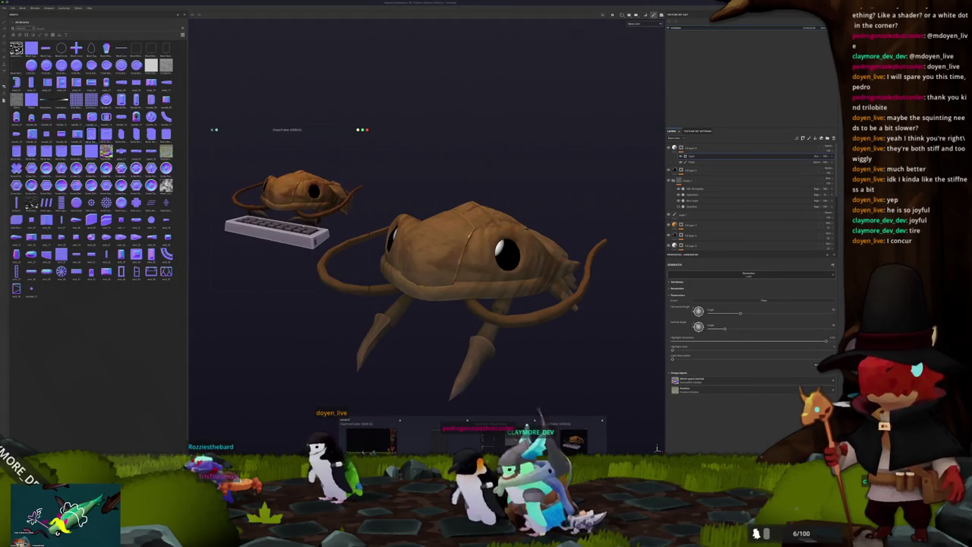
pyautogui.click(532, 437)
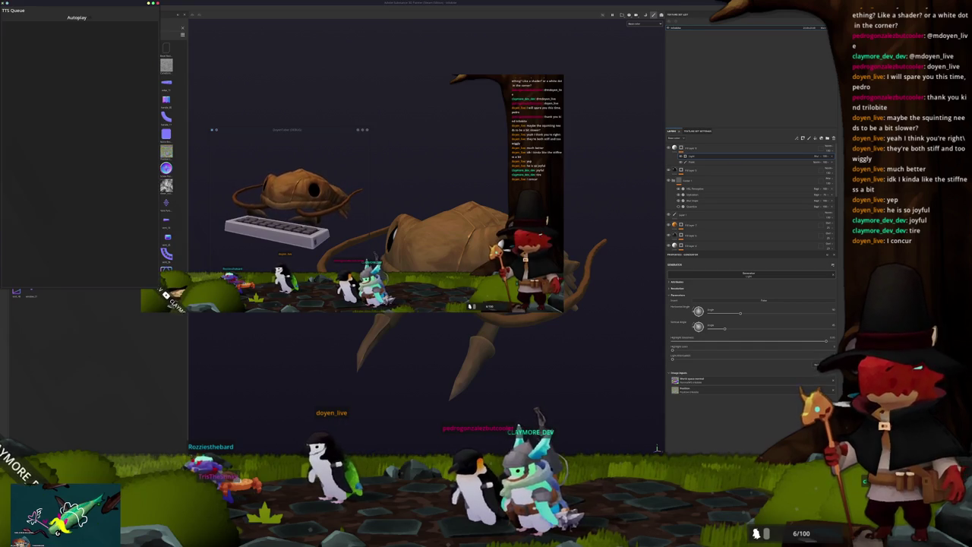
# Step: Bring Godot forward to view the trilobite on the keyboard with its updated glossy eyes
pyautogui.click(657, 448)
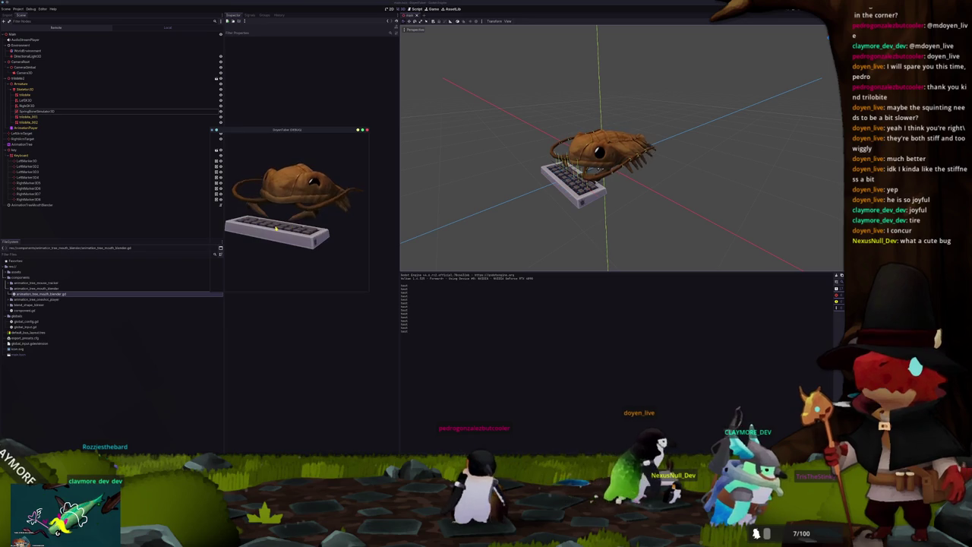
pyautogui.scroll(3, 502, 222)
pyautogui.moveTo(482, 217); pyautogui.dragTo(532, 193)
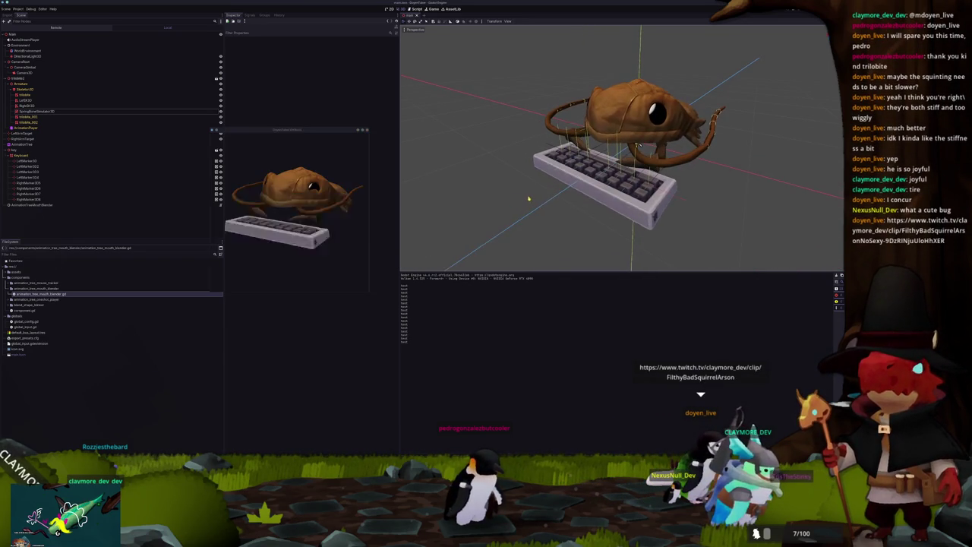
pyautogui.scroll(3, 562, 173)
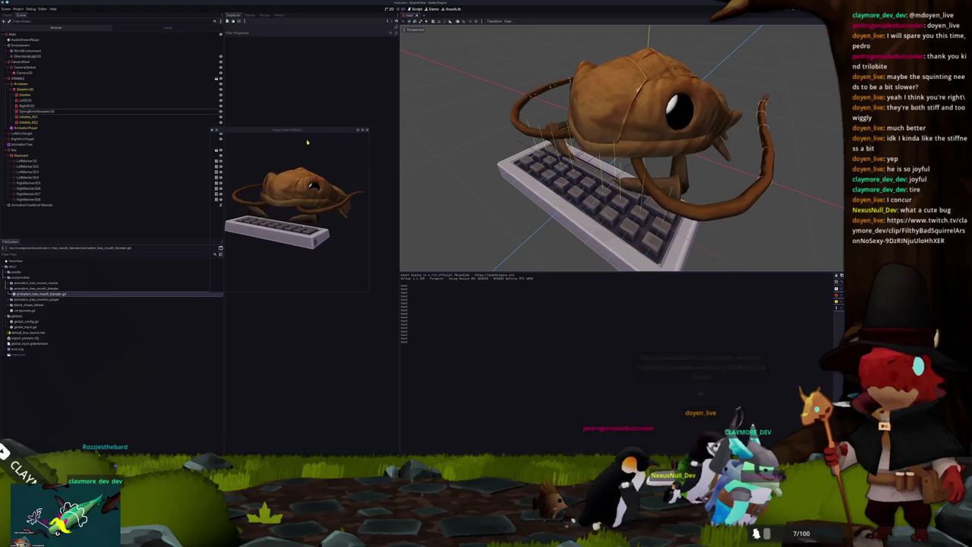
pyautogui.moveTo(315, 132); pyautogui.dragTo(330, 176)
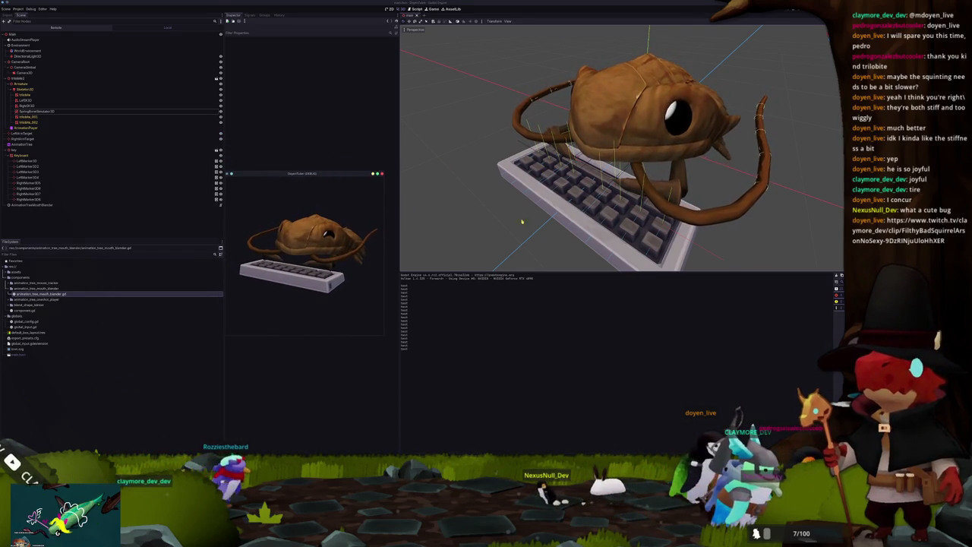
pyautogui.scroll(-4, 510, 202)
pyautogui.moveTo(511, 202)
pyautogui.mouseDown()
pyautogui.moveTo(468, 182)
pyautogui.moveTo(489, 188)
pyautogui.mouseUp()
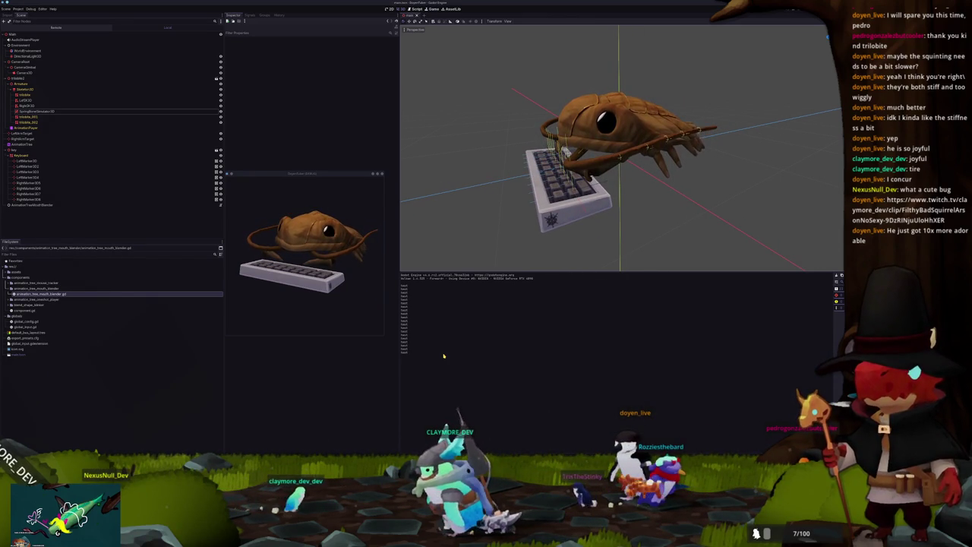
pyautogui.click(22, 35)
# Step: Add an AnimationTreeOneshotPlayer child node under Main
pyautogui.rightClick(23, 35)
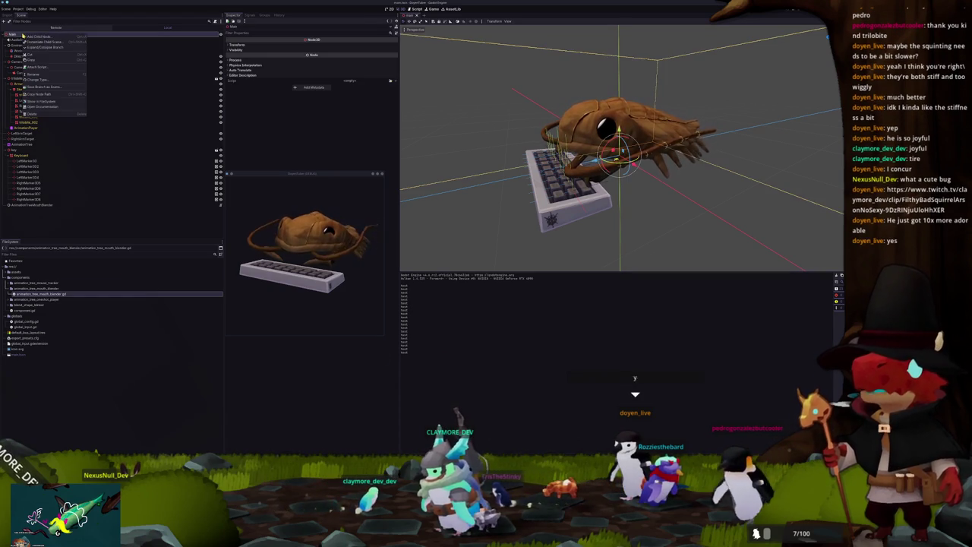
pyautogui.click(42, 37)
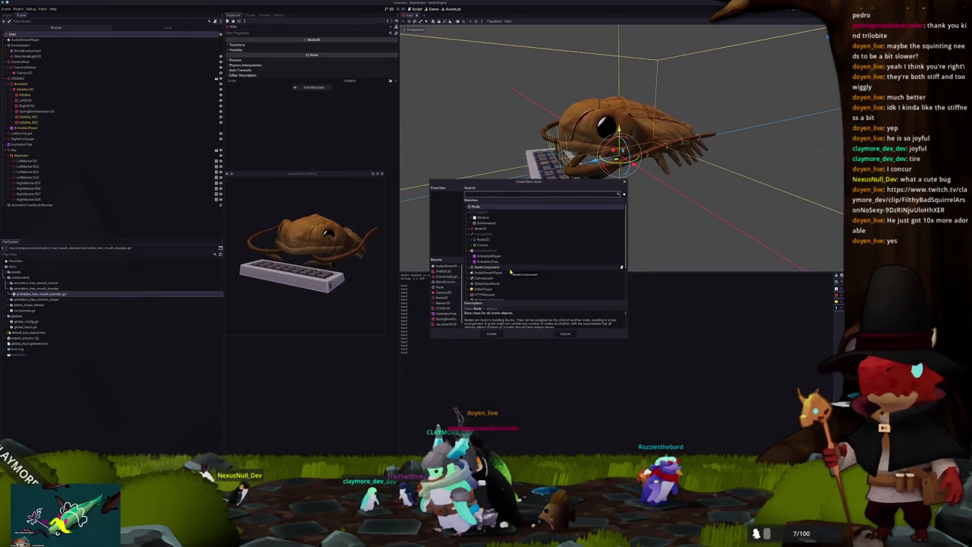
pyautogui.write('animation')
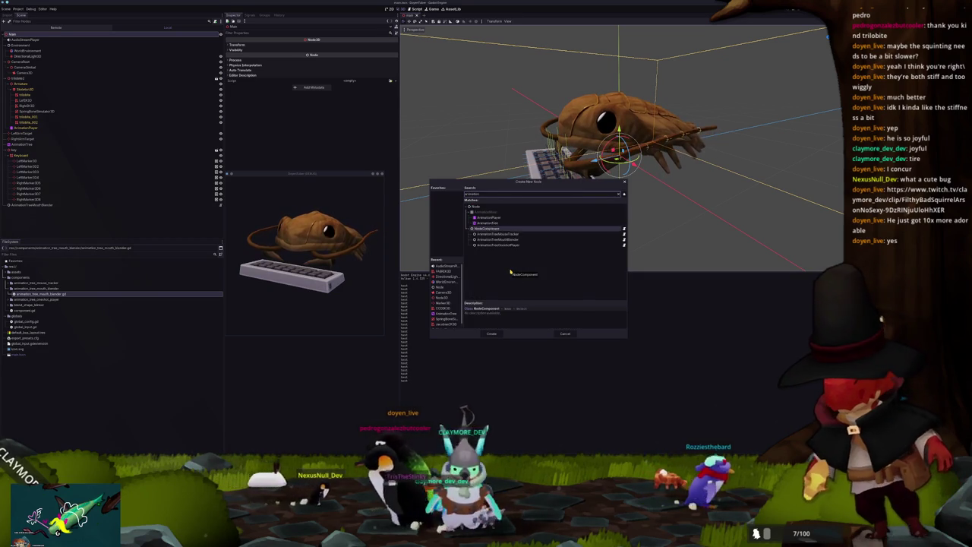
pyautogui.press('Down')
pyautogui.press('Down')
pyautogui.press('Down')
pyautogui.press('Return')
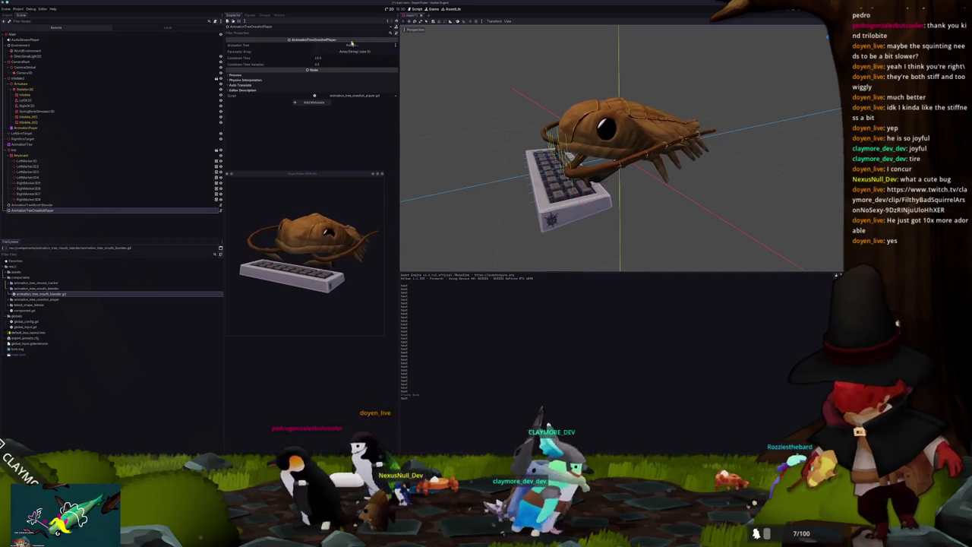
# Step: Link the AnimationTree to the one-shot player, expand its Parameter Array, and select AnimationTree
pyautogui.click(352, 45)
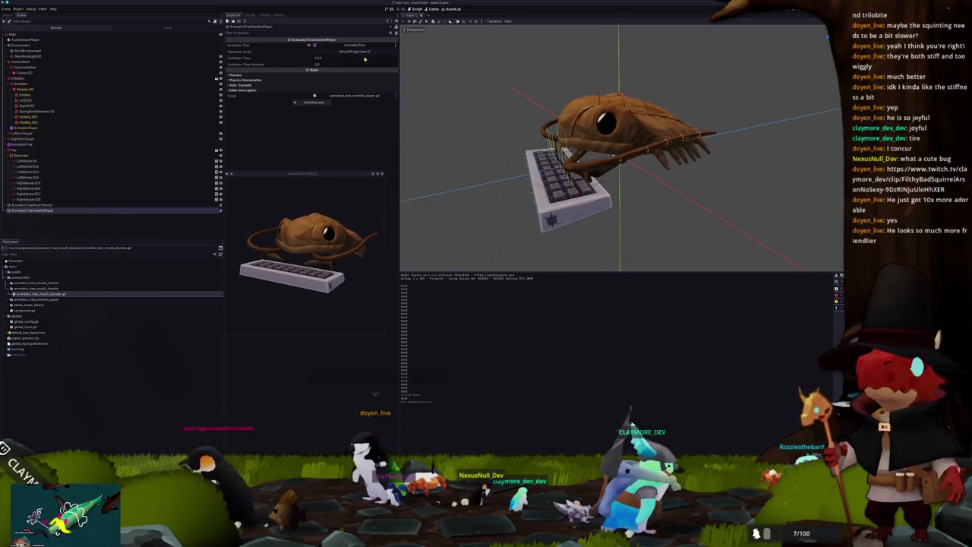
pyautogui.click(354, 51)
pyautogui.click(314, 66)
pyautogui.click(314, 72)
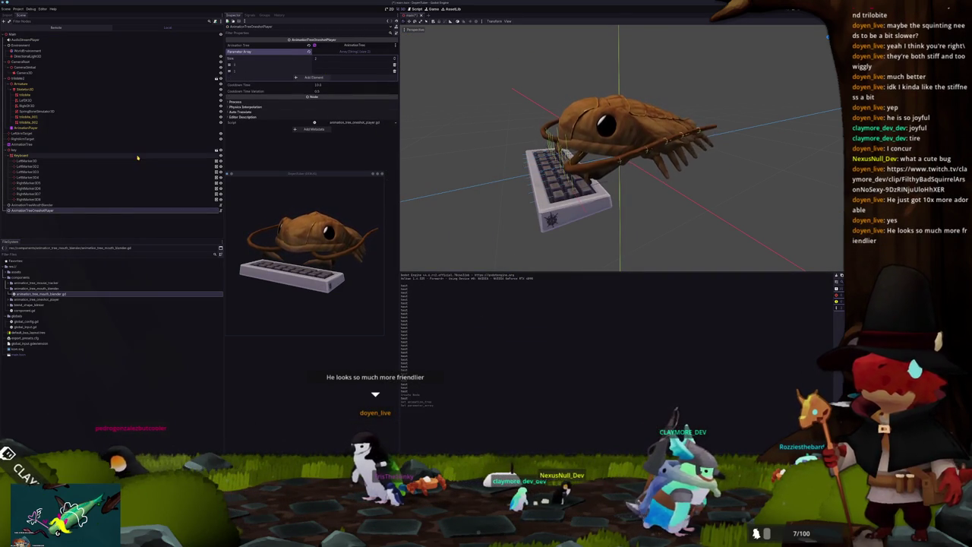
pyautogui.click(138, 143)
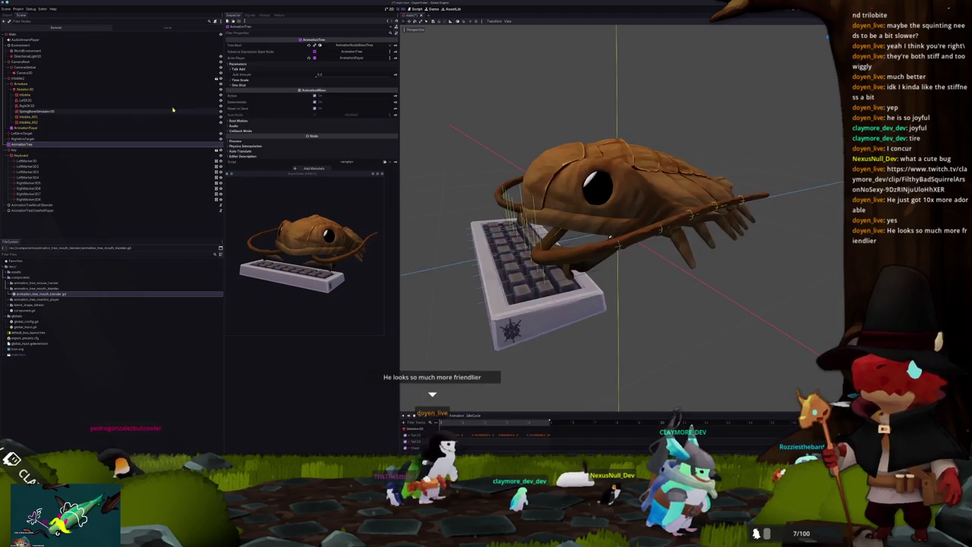
# Step: Add a OneShot node named TwitchRight to the blend tree, plus a new Animation node
pyautogui.click(251, 86)
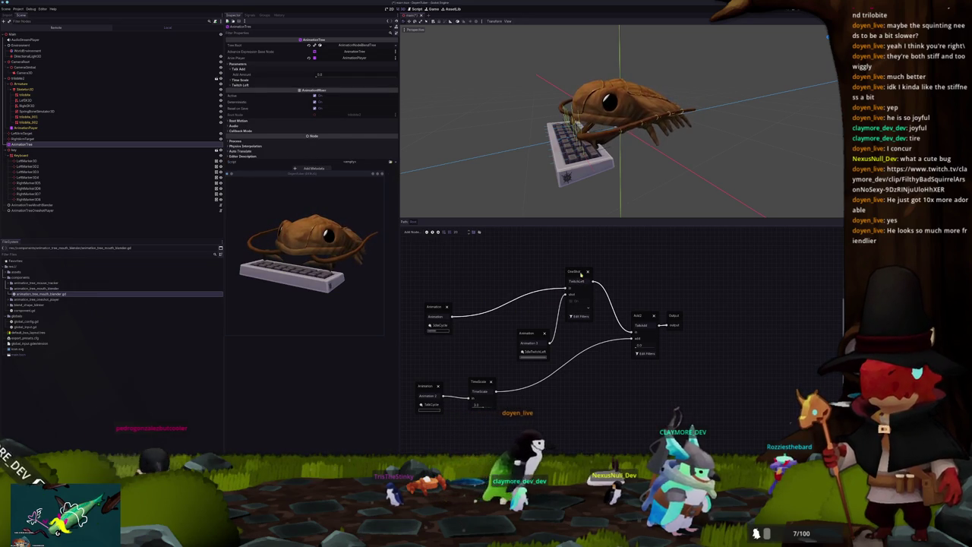
pyautogui.rightClick(515, 277)
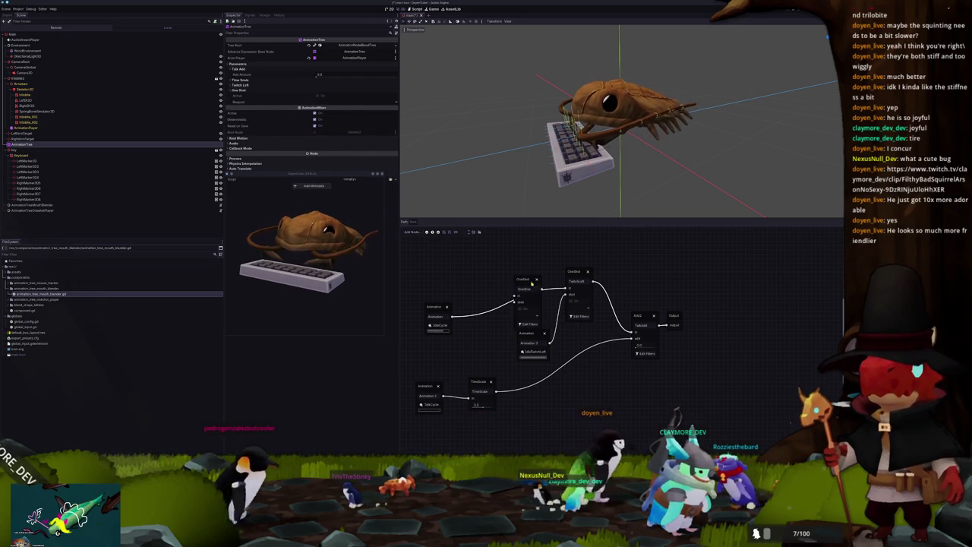
pyautogui.moveTo(536, 282); pyautogui.dragTo(540, 266)
pyautogui.doubleClick(530, 272)
pyautogui.write('Twi')
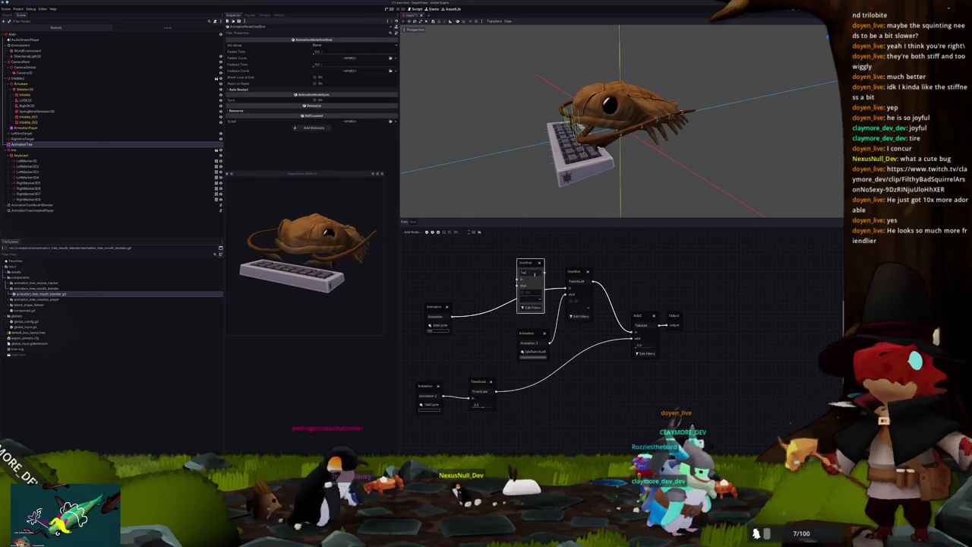
pyautogui.write('tchRight')
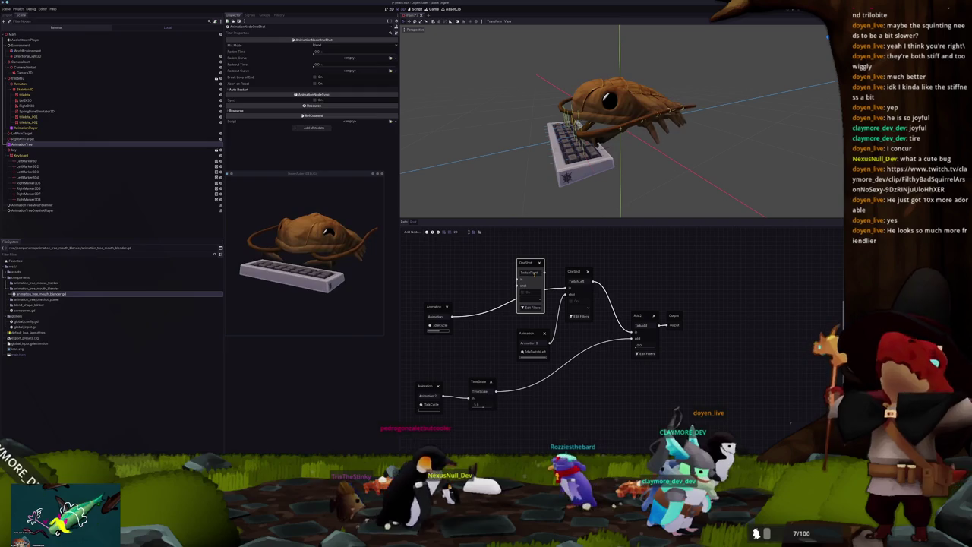
pyautogui.click(511, 331)
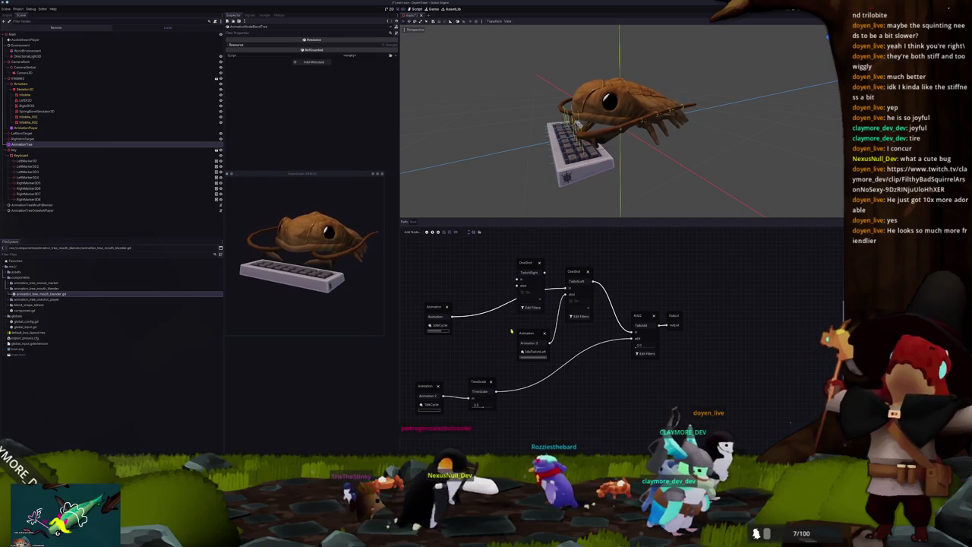
pyautogui.click(536, 266)
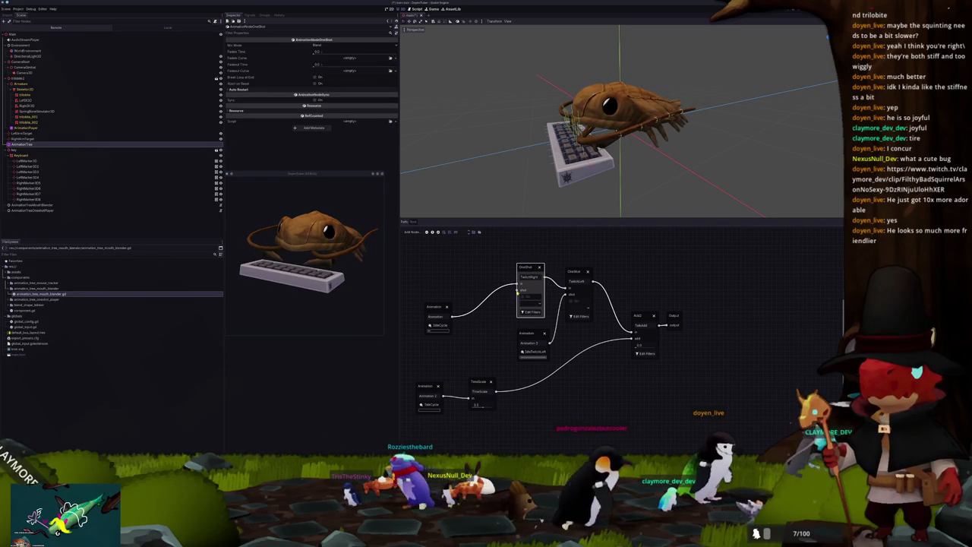
pyautogui.rightClick(490, 331)
pyautogui.click(497, 343)
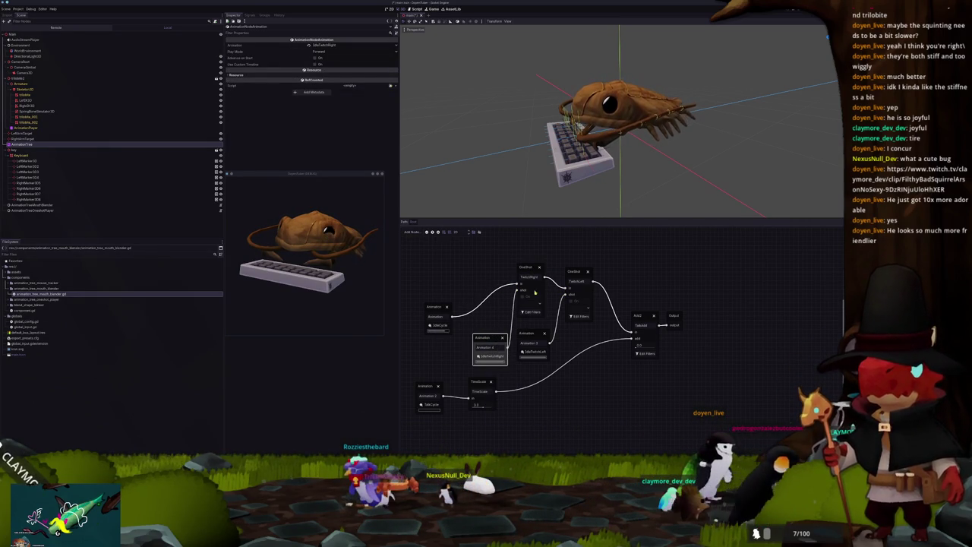
# Step: Compare TwitchLeft's track filters and set up Edit Filters on the TwitchRight one-shot
pyautogui.click(577, 268)
pyautogui.click(577, 313)
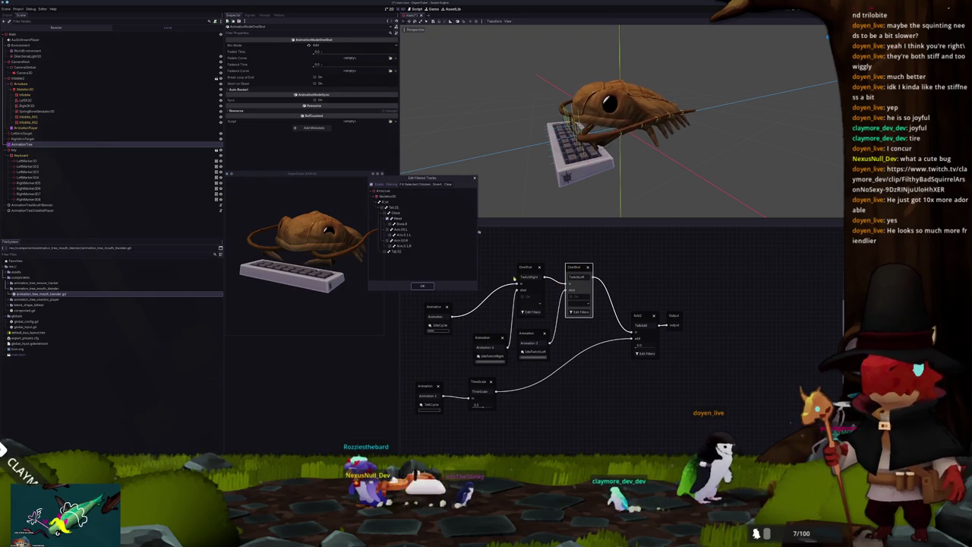
pyautogui.click(423, 285)
pyautogui.click(528, 267)
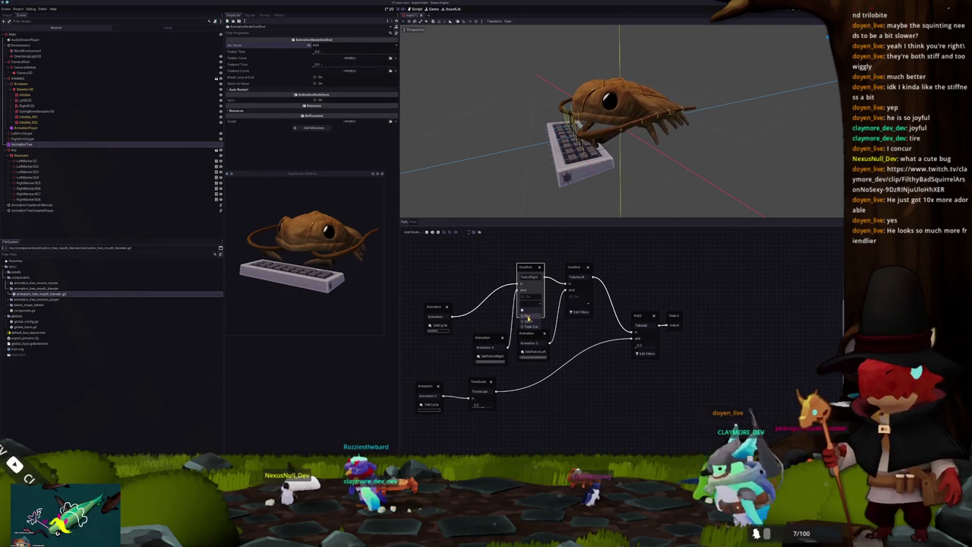
pyautogui.click(532, 312)
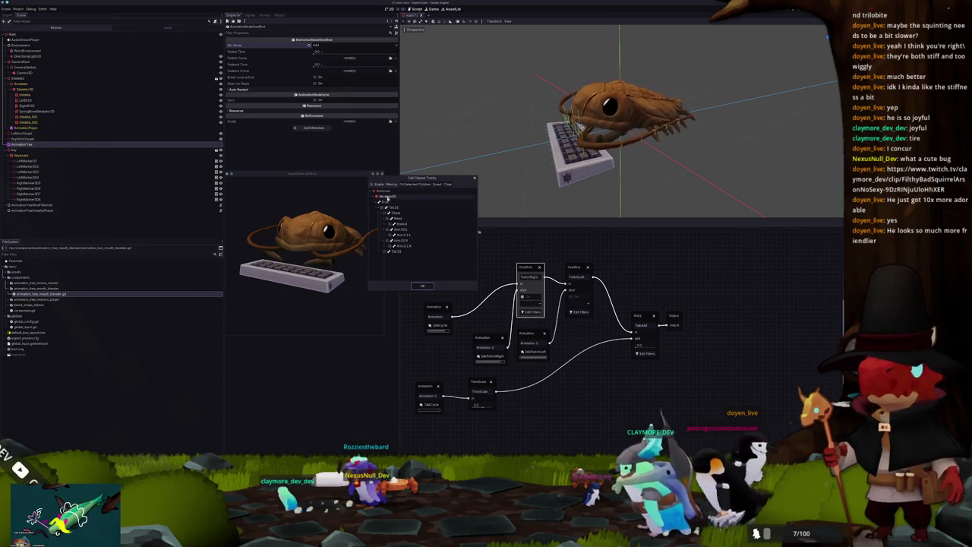
pyautogui.moveTo(400, 179); pyautogui.dragTo(448, 177)
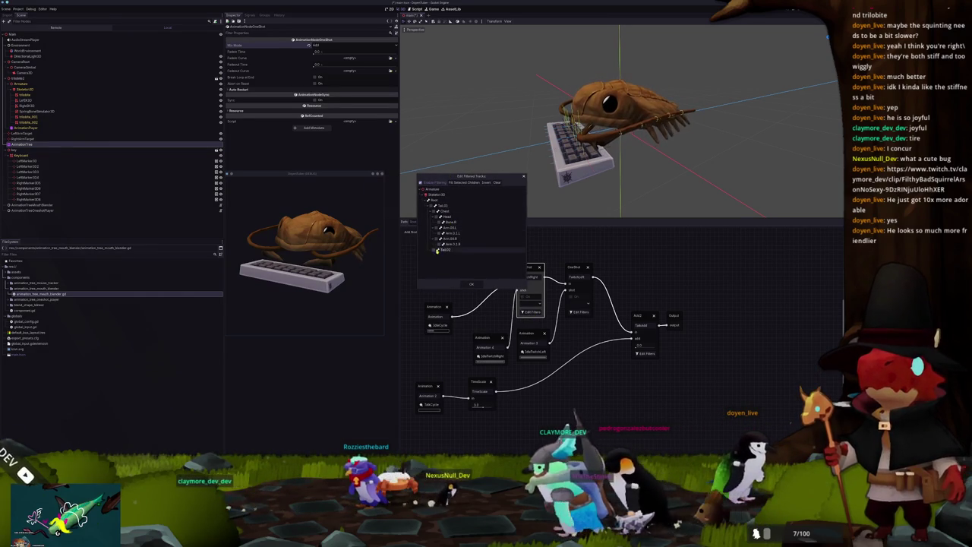
pyautogui.click(473, 286)
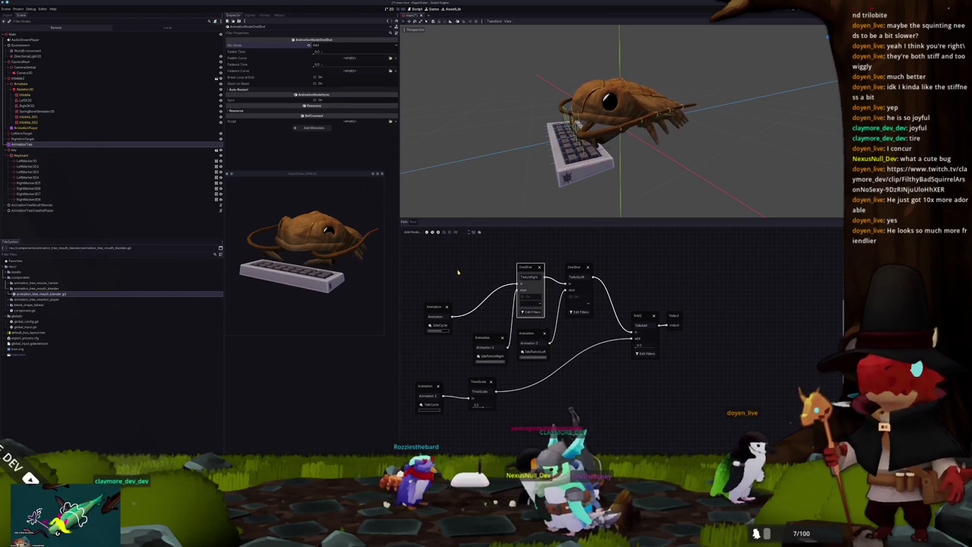
pyautogui.click(458, 272)
# Step: Copy TwitchRight's request property path and paste it as the Parameter Array's second element
pyautogui.click(34, 210)
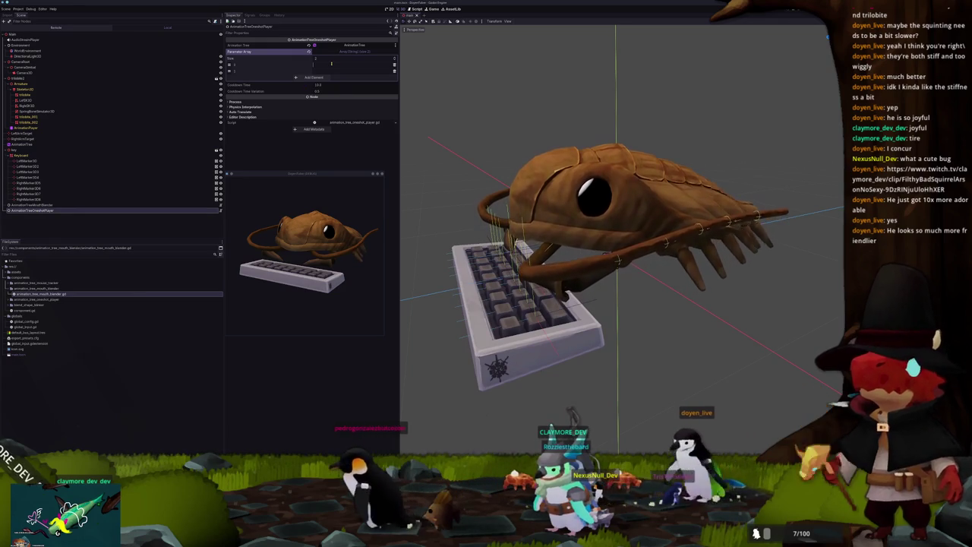
pyautogui.click(31, 128)
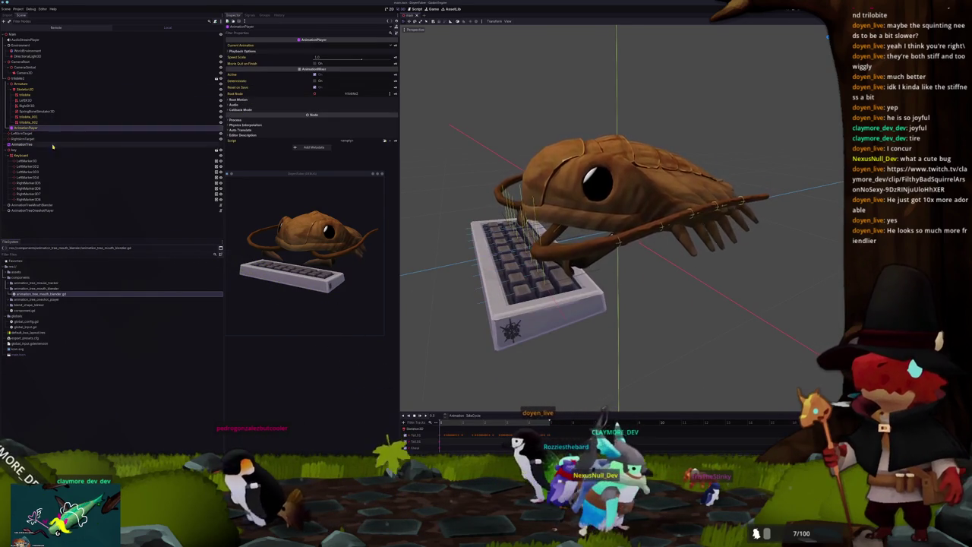
pyautogui.click(26, 145)
pyautogui.click(247, 90)
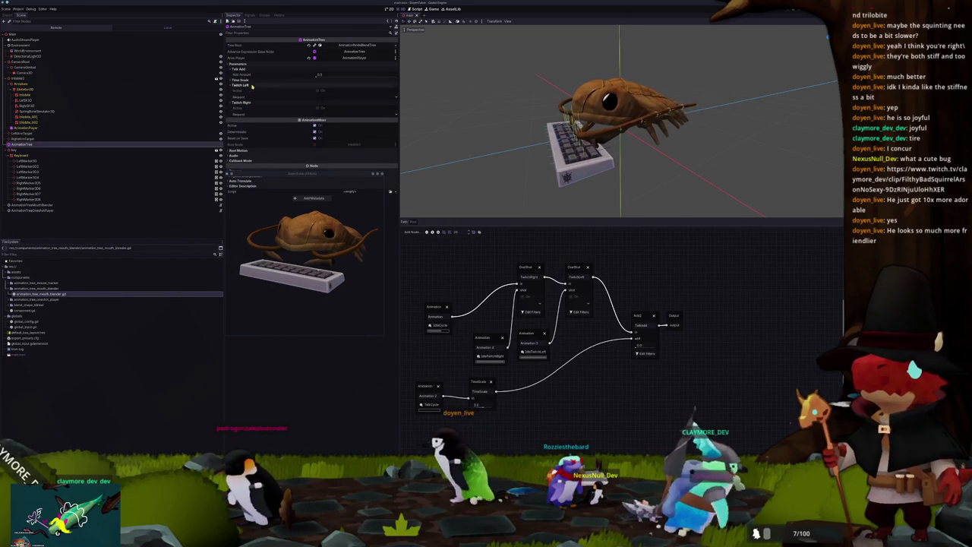
pyautogui.rightClick(251, 97)
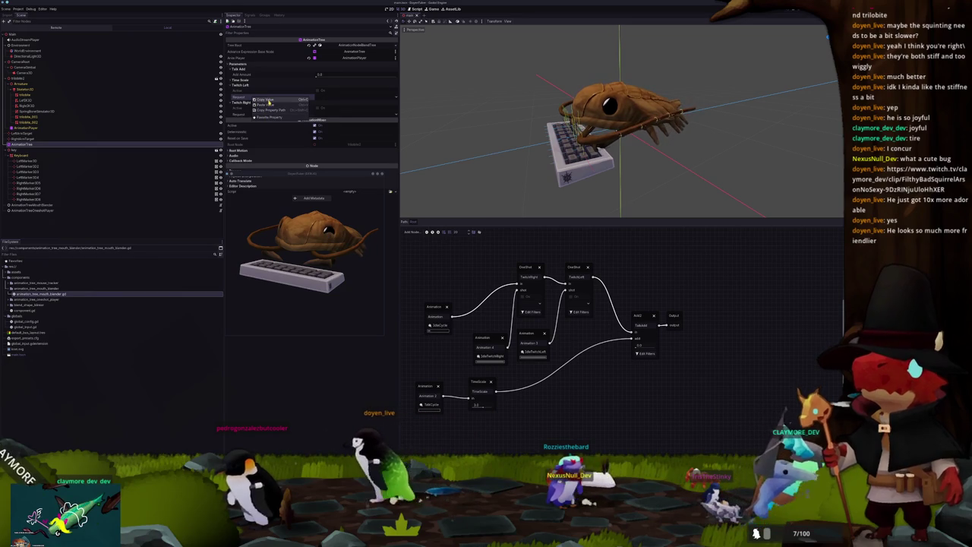
pyautogui.click(256, 99)
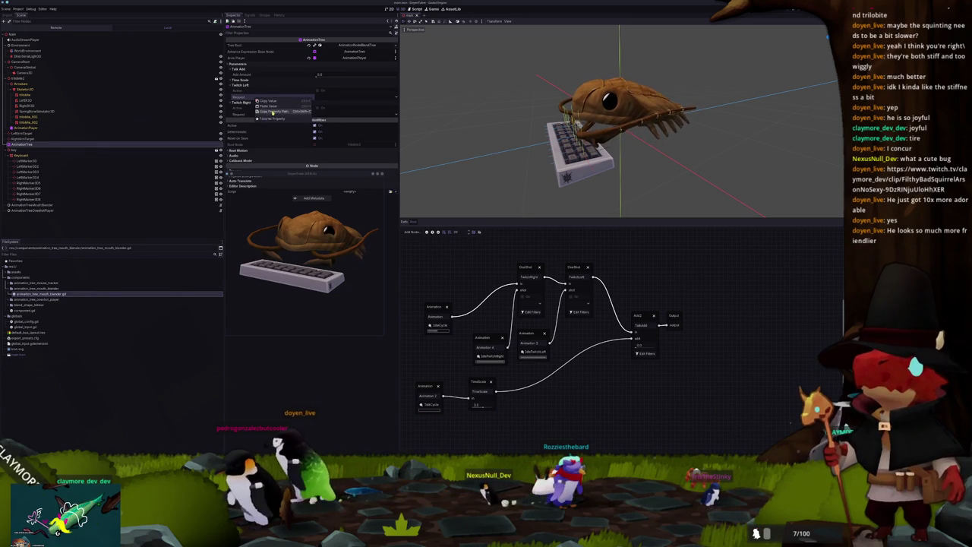
pyautogui.click(33, 211)
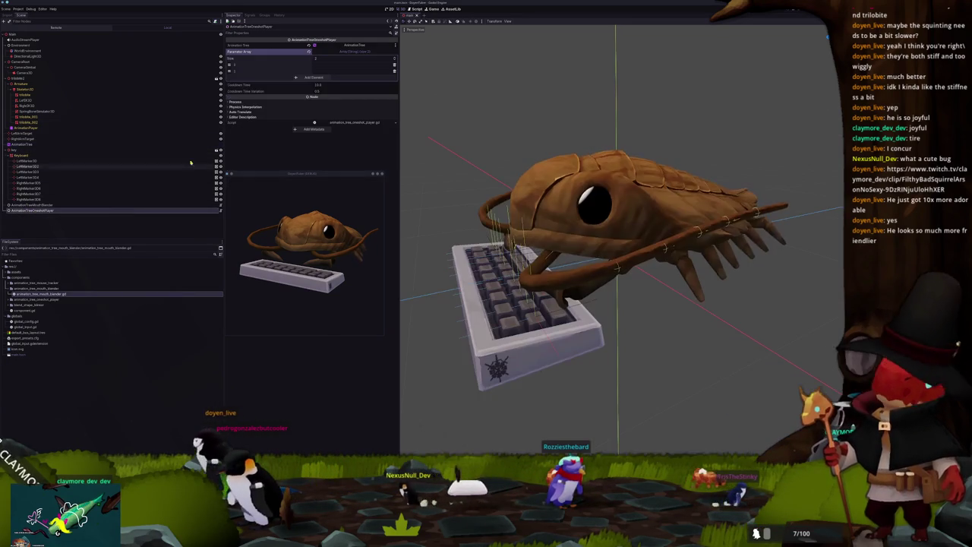
pyautogui.hotkey('ctrl', 'v')
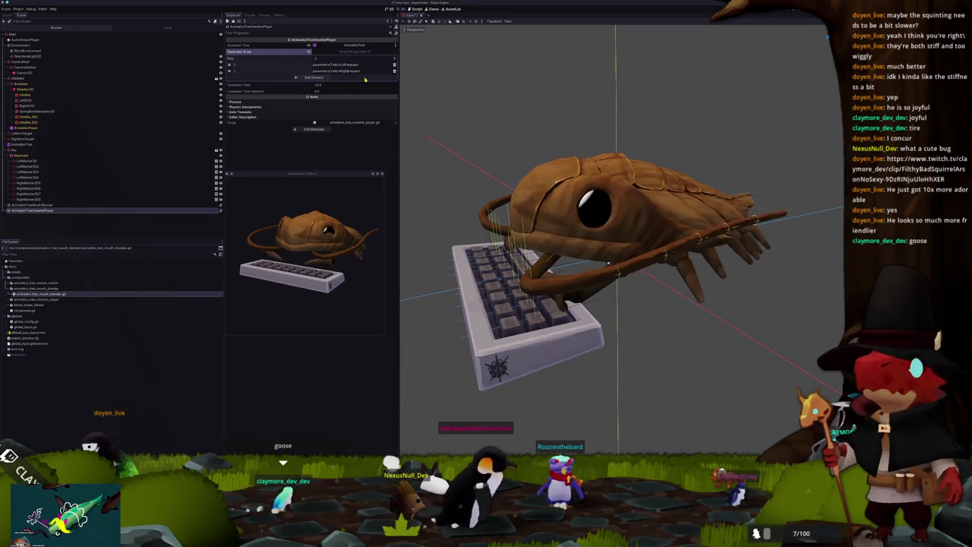
pyautogui.click(635, 97)
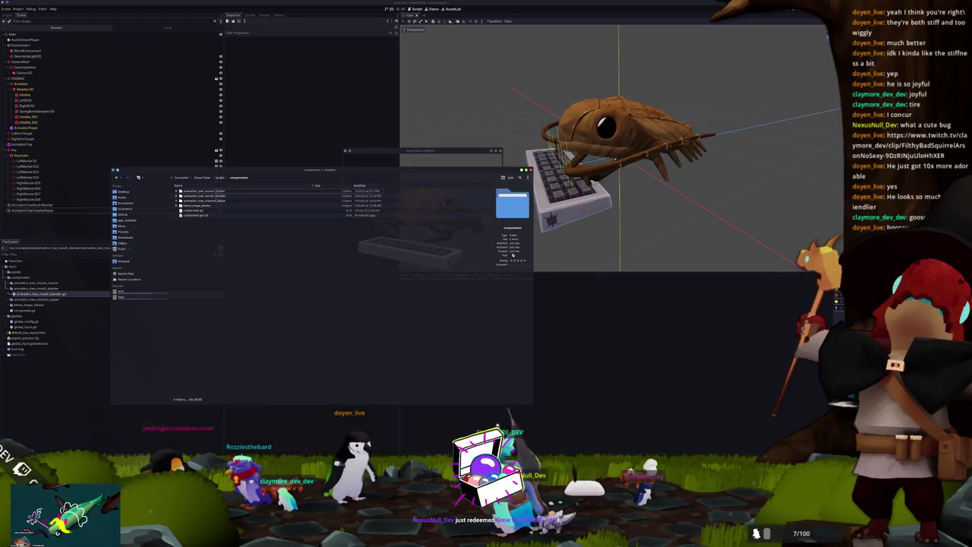
# Step: Arrange two Dolphin windows side by side and browse to the project's godot/assets folders
pyautogui.moveTo(226, 182); pyautogui.dragTo(359, 192)
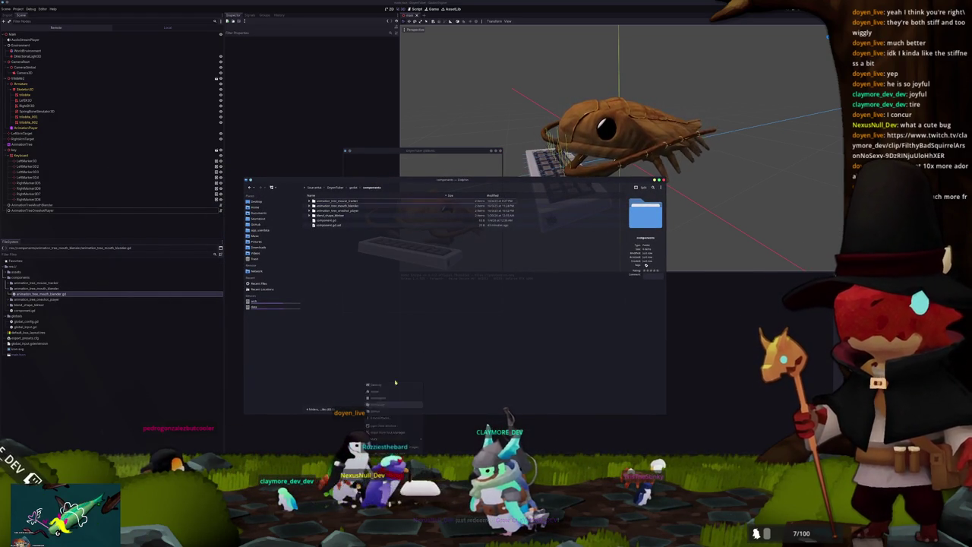
pyautogui.click(382, 399)
pyautogui.moveTo(386, 182)
pyautogui.mouseDown()
pyautogui.moveTo(251, 141)
pyautogui.moveTo(247, 151)
pyautogui.mouseUp()
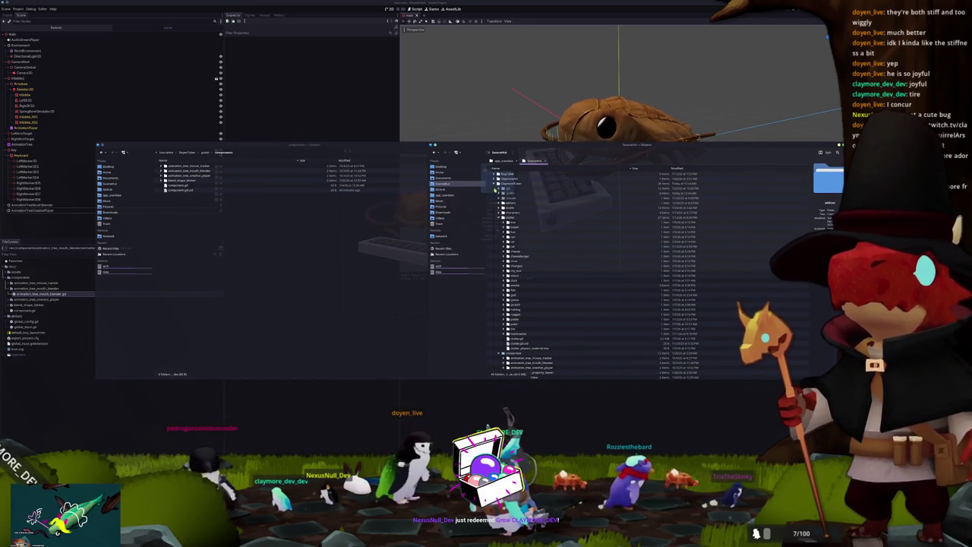
pyautogui.click(495, 184)
pyautogui.click(495, 193)
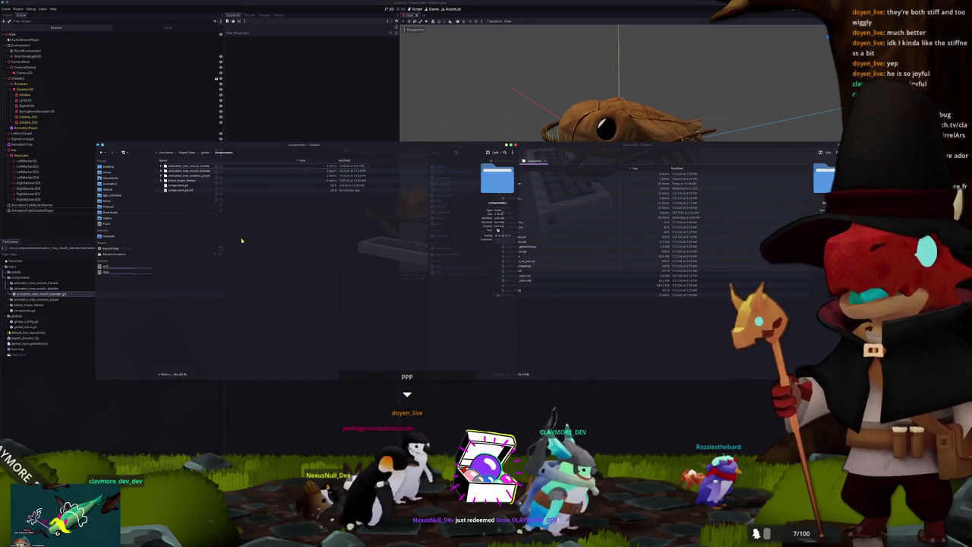
pyautogui.click(187, 151)
pyautogui.click(544, 254)
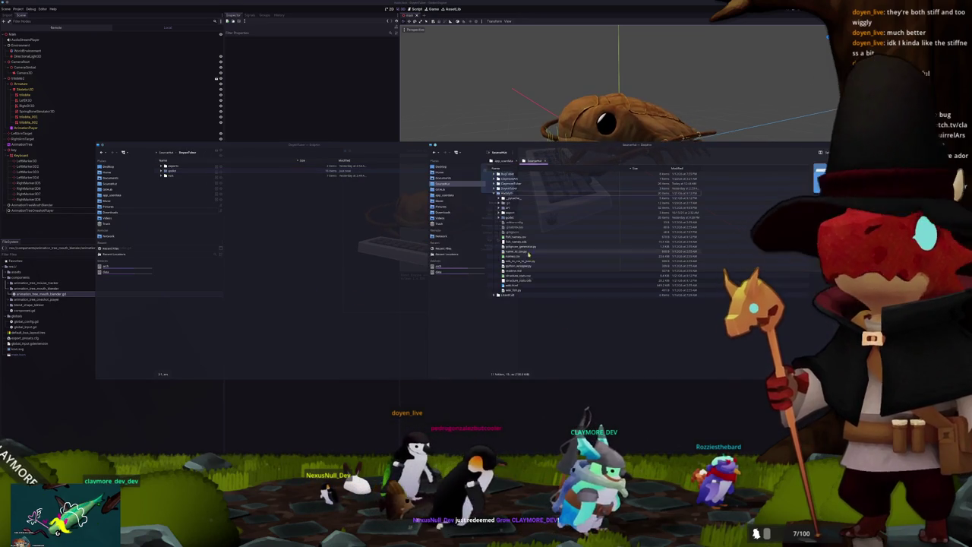
pyautogui.click(501, 213)
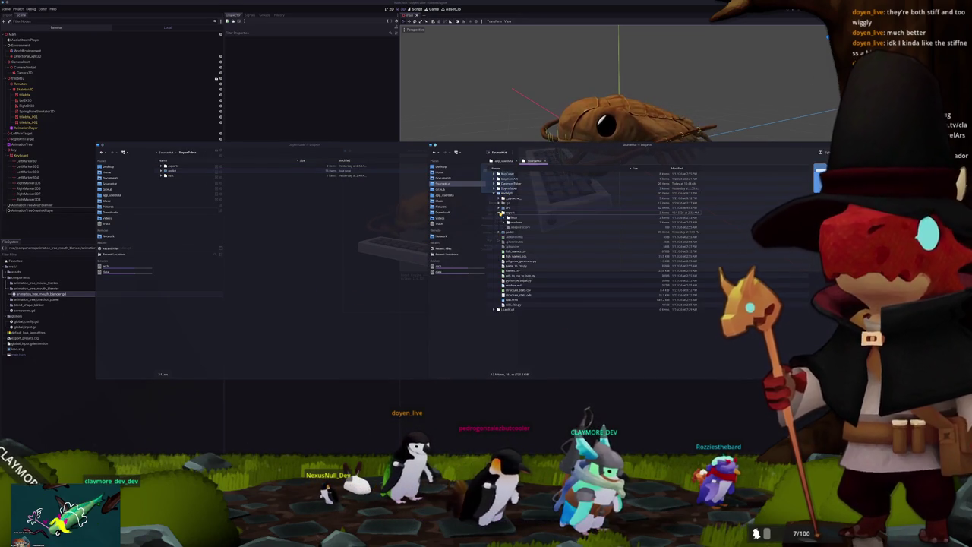
pyautogui.click(499, 233)
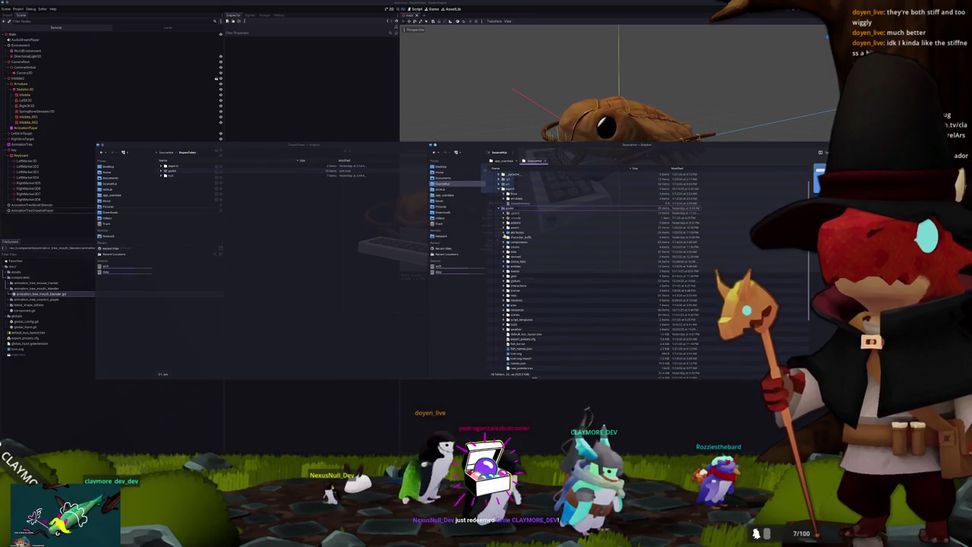
pyautogui.click(505, 227)
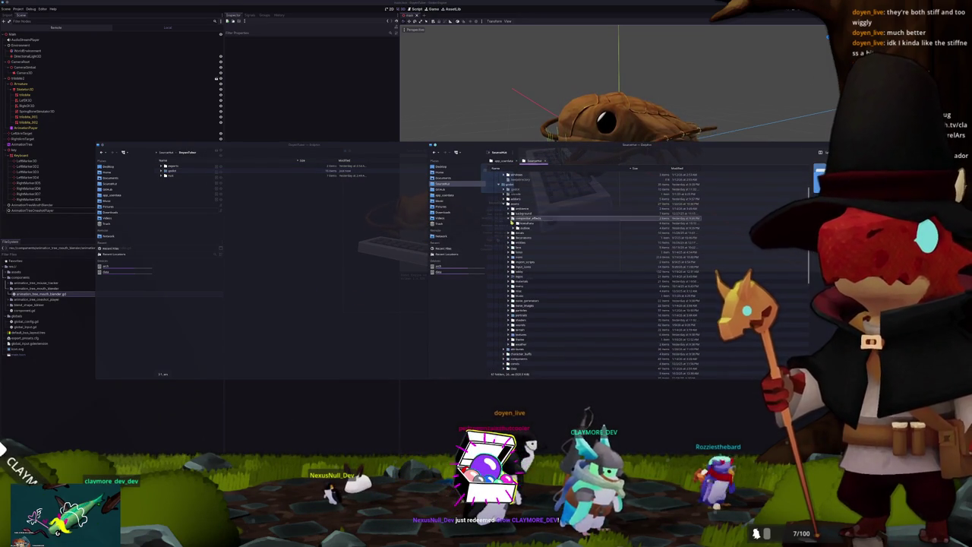
pyautogui.click(521, 228)
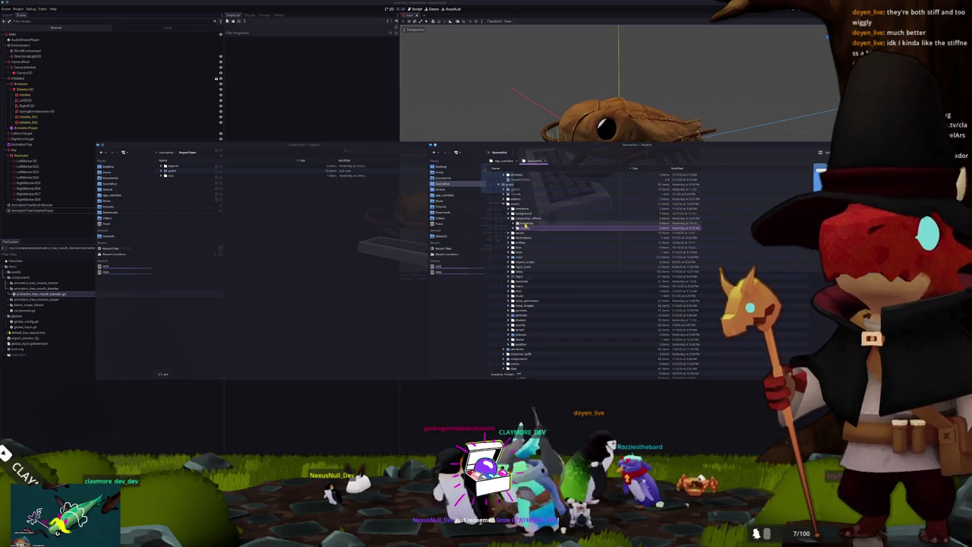
# Step: Create a new folder named compositor_effects inside the godot directory and open it
pyautogui.doubleClick(173, 170)
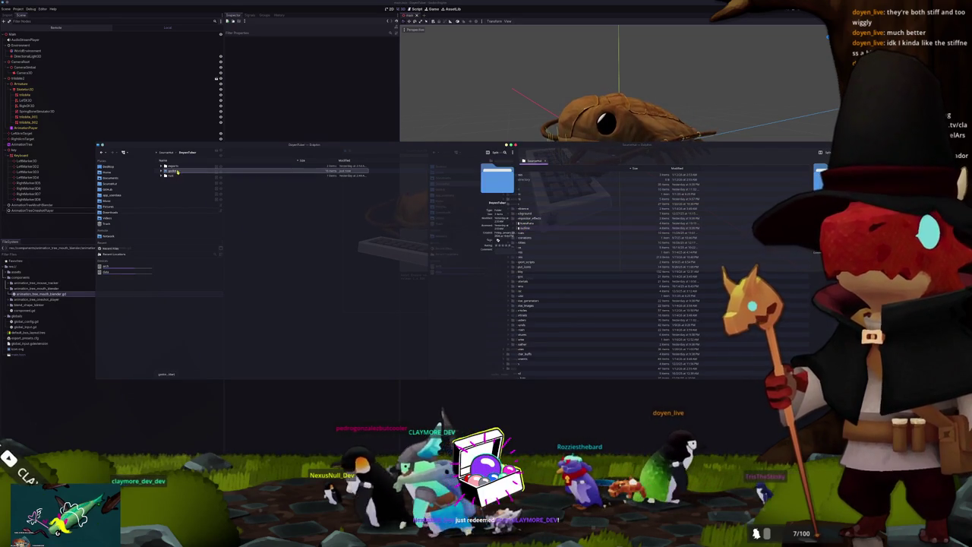
pyautogui.doubleClick(175, 180)
pyautogui.rightClick(206, 192)
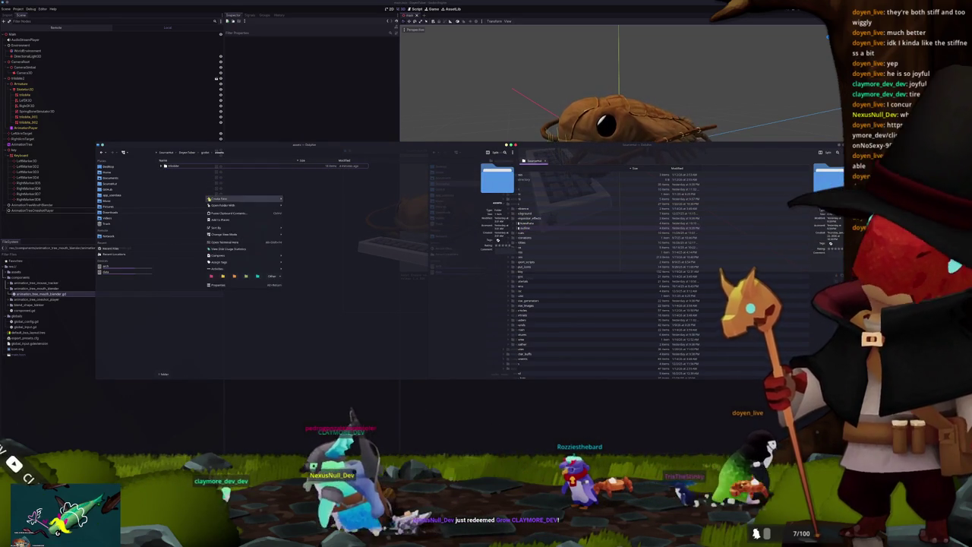
pyautogui.click(294, 202)
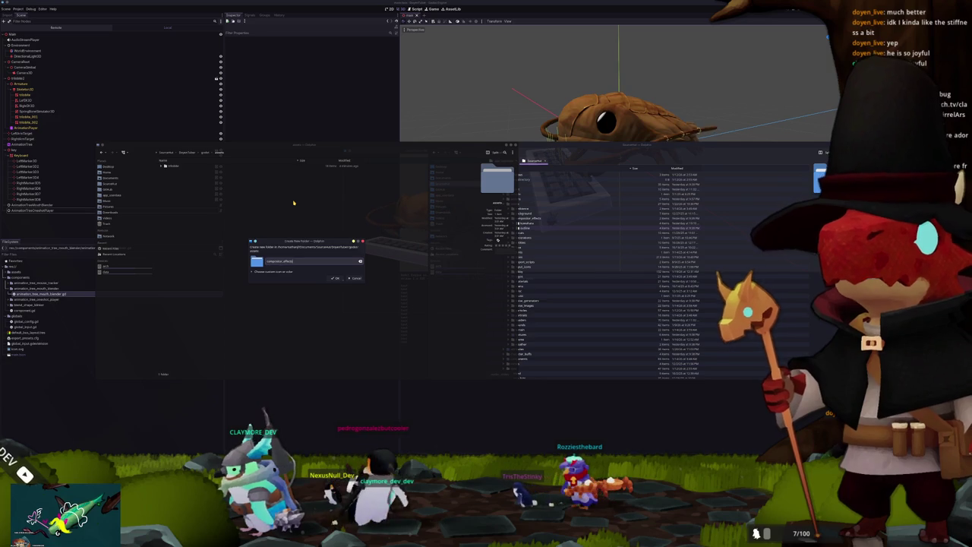
pyautogui.press('Return')
pyautogui.doubleClick(183, 165)
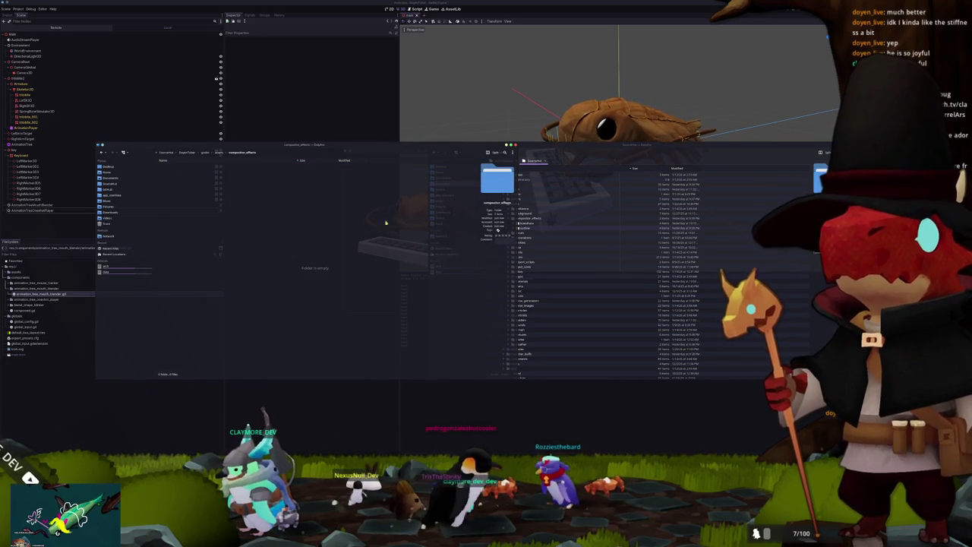
# Step: Expand the effect folder in the second window to reveal its four effect files
pyautogui.click(538, 227)
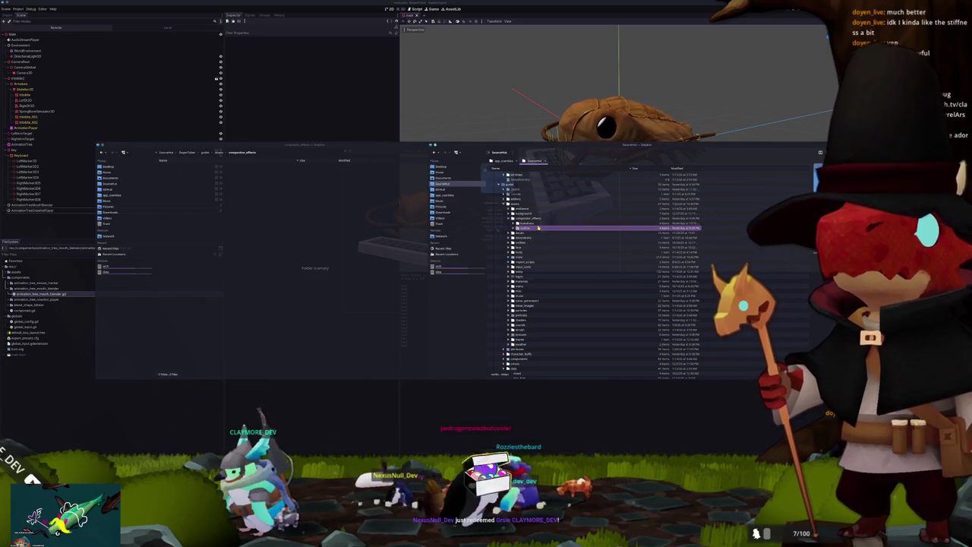
pyautogui.click(514, 222)
pyautogui.moveTo(532, 228); pyautogui.dragTo(234, 191)
# Step: Give WorldEnvironment a new Compositor and add one element to its Compositor Effects
pyautogui.hotkey('alt', 'Tab')
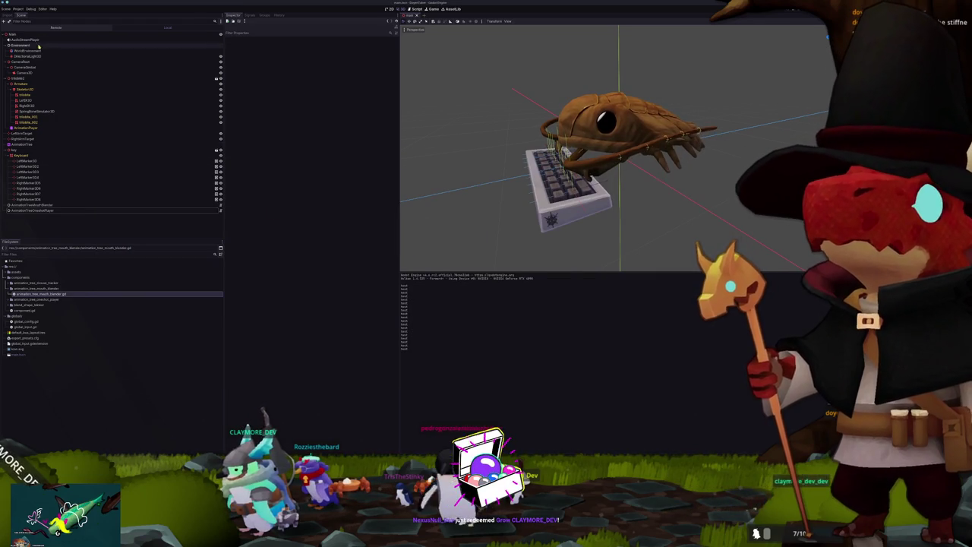
pyautogui.click(53, 53)
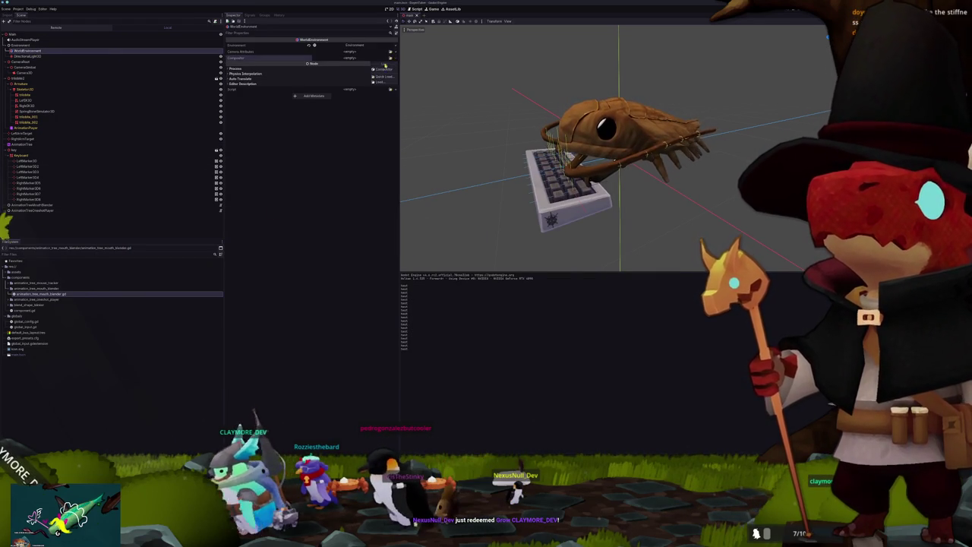
pyautogui.click(350, 59)
pyautogui.click(357, 65)
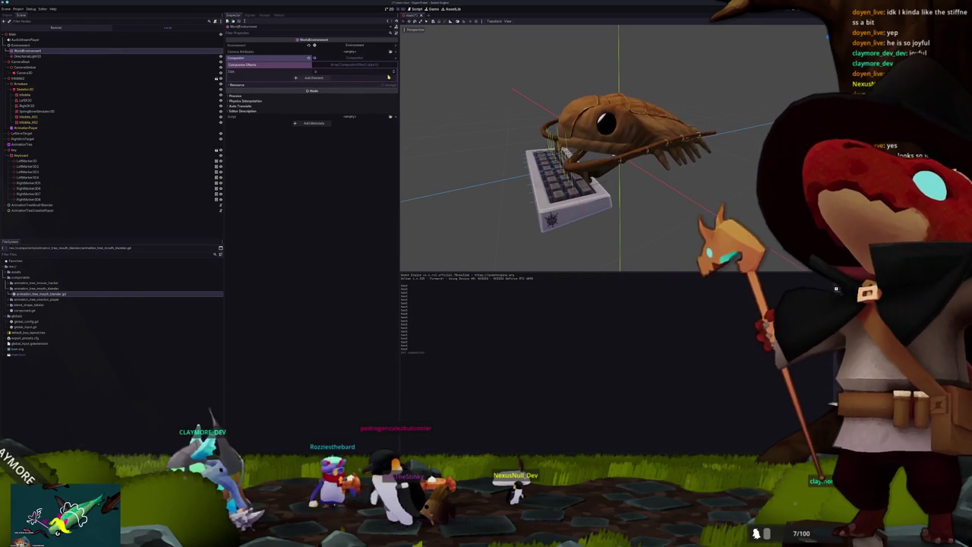
pyautogui.click(327, 78)
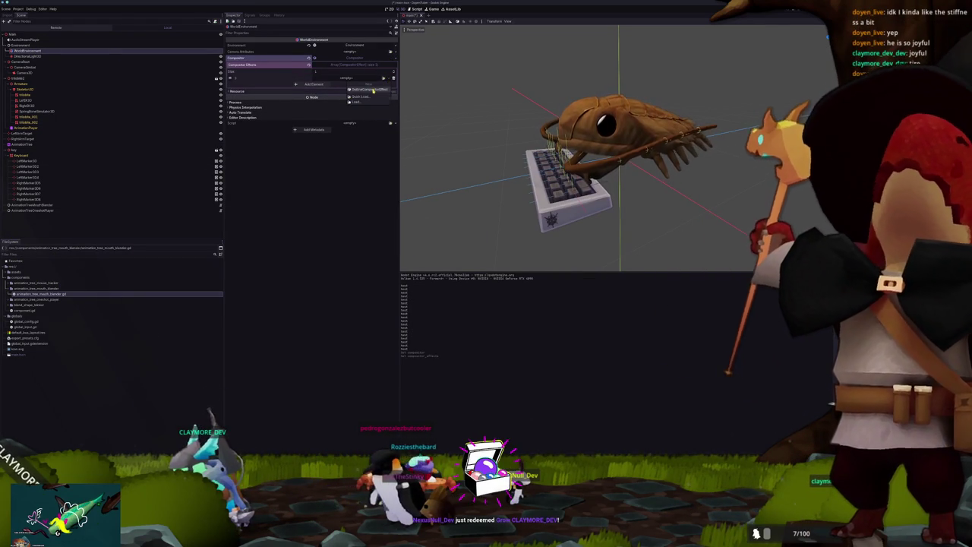
pyautogui.click(466, 137)
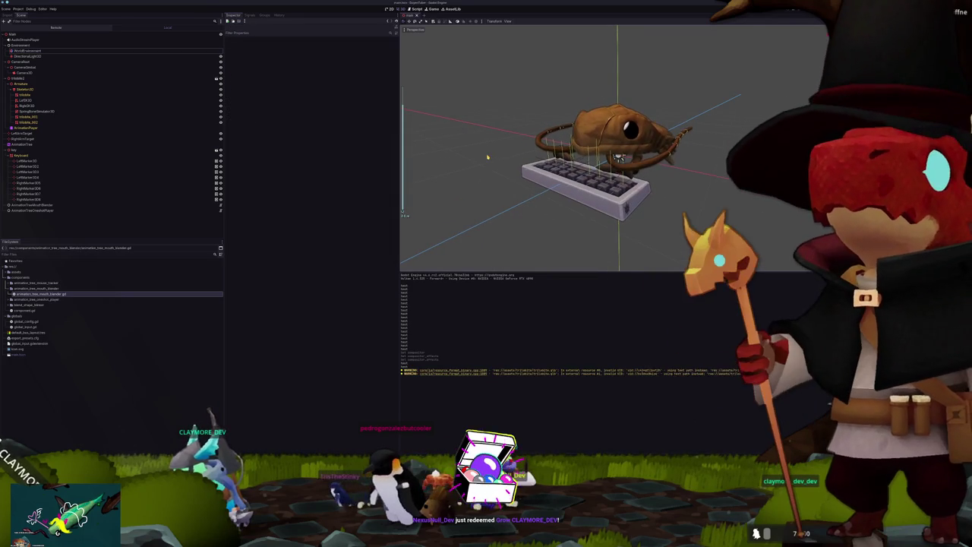
# Step: Run the project with F5 and position the small game window on screen
pyautogui.press('F5')
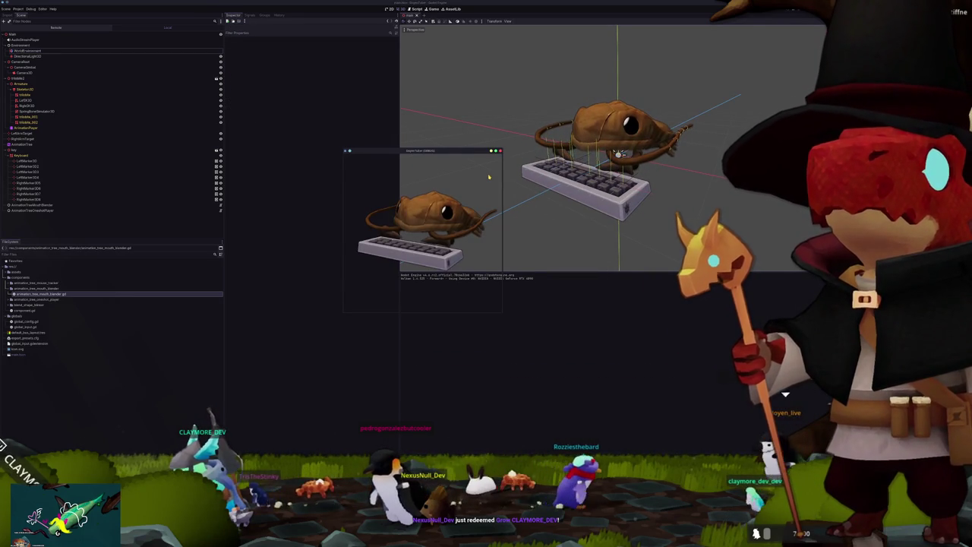
pyautogui.moveTo(447, 151); pyautogui.dragTo(329, 127)
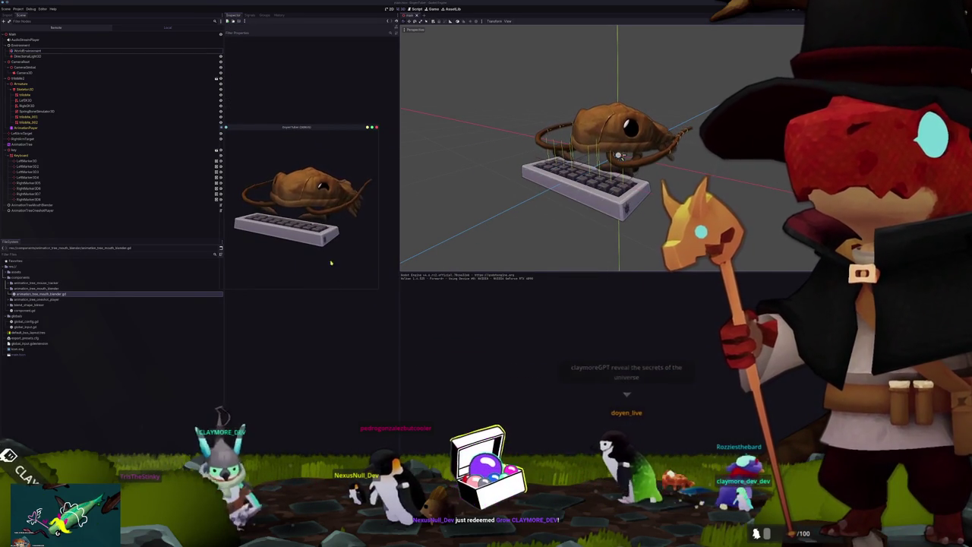
pyautogui.moveTo(307, 128)
pyautogui.mouseDown()
pyautogui.moveTo(406, 93)
pyautogui.moveTo(468, 47)
pyautogui.moveTo(475, 130)
pyautogui.mouseUp()
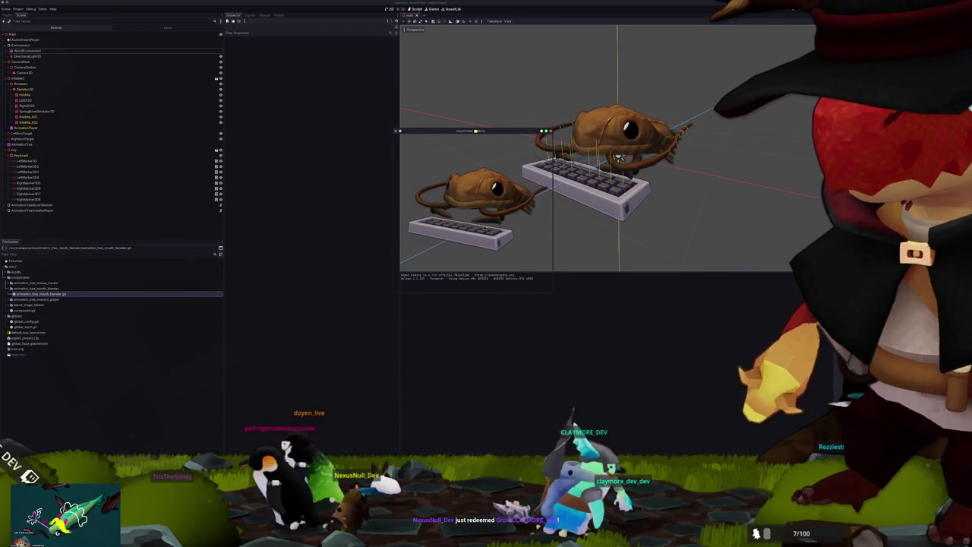
pyautogui.moveTo(475, 131); pyautogui.dragTo(476, 149)
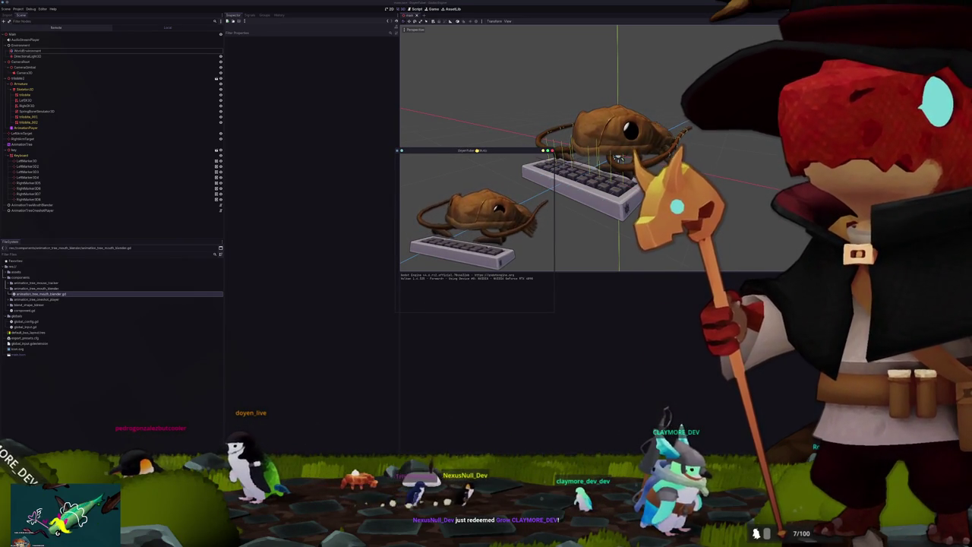
pyautogui.moveTo(476, 150)
pyautogui.mouseDown()
pyautogui.moveTo(477, 250)
pyautogui.moveTo(476, 99)
pyautogui.moveTo(401, 127)
pyautogui.moveTo(345, 130)
pyautogui.moveTo(477, 140)
pyautogui.moveTo(474, 43)
pyautogui.mouseUp()
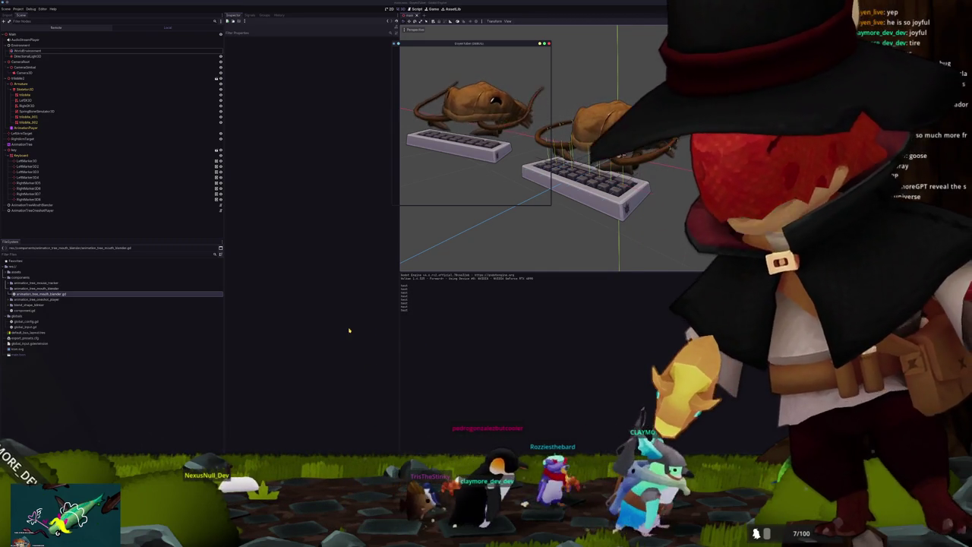
# Step: Stop the game with F8, inspect WorldEnvironment's compositor effect element 0, then switch to Blender
pyautogui.press('F8')
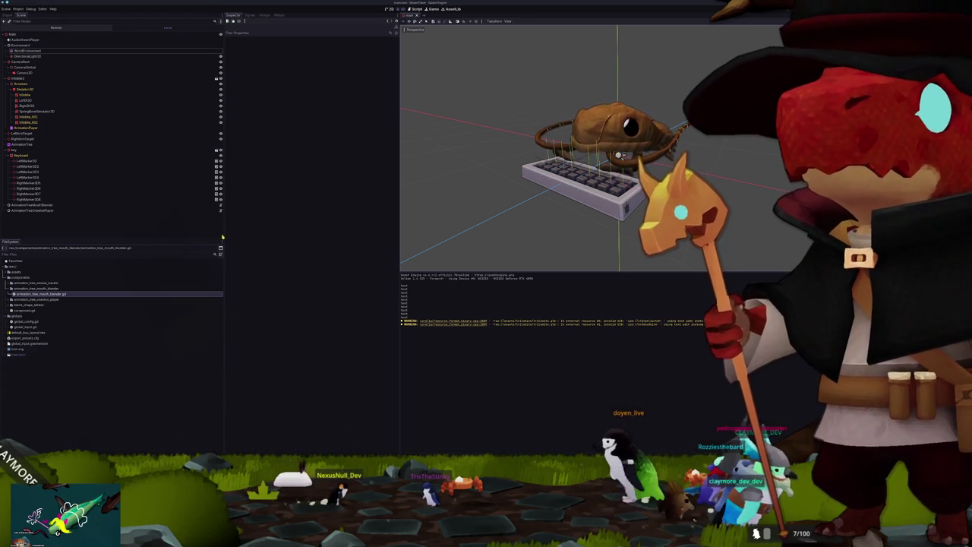
pyautogui.click(34, 34)
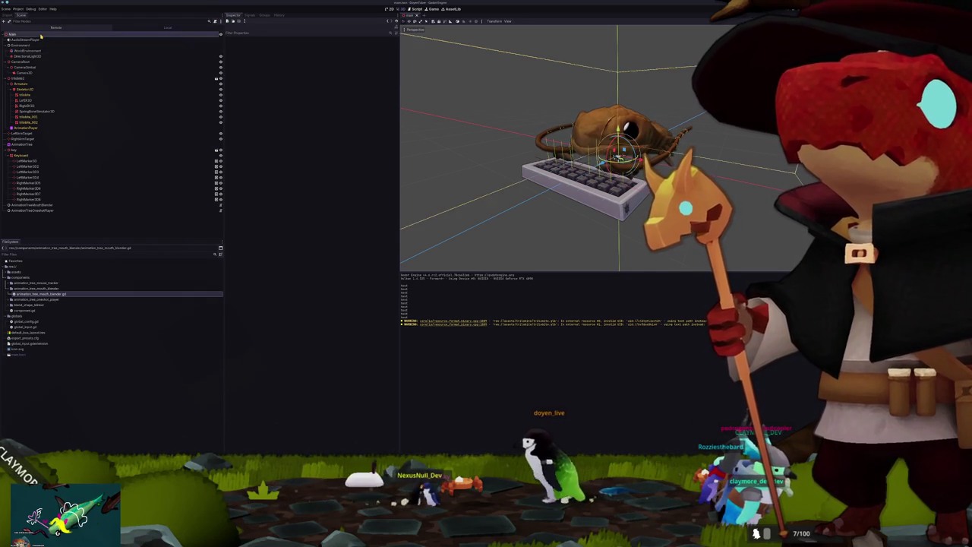
pyautogui.click(36, 50)
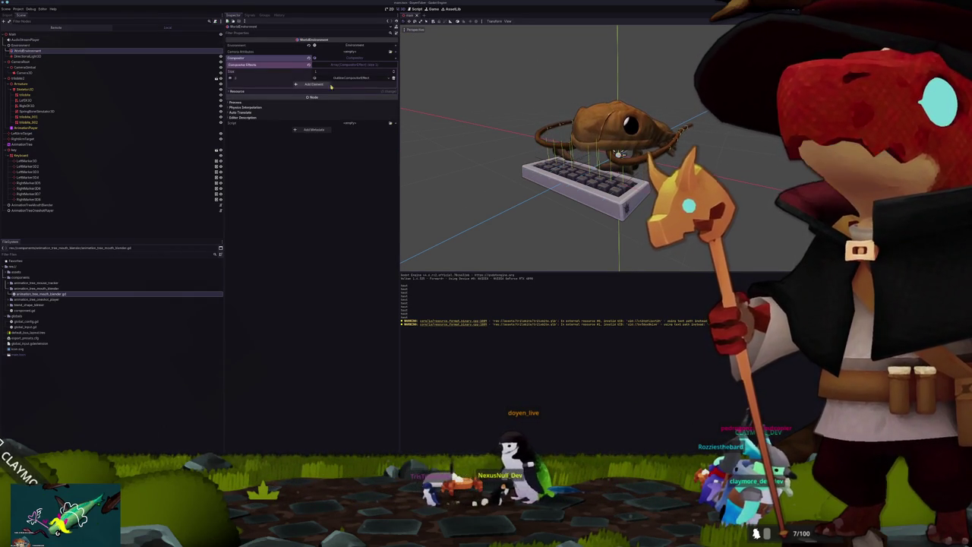
pyautogui.click(354, 79)
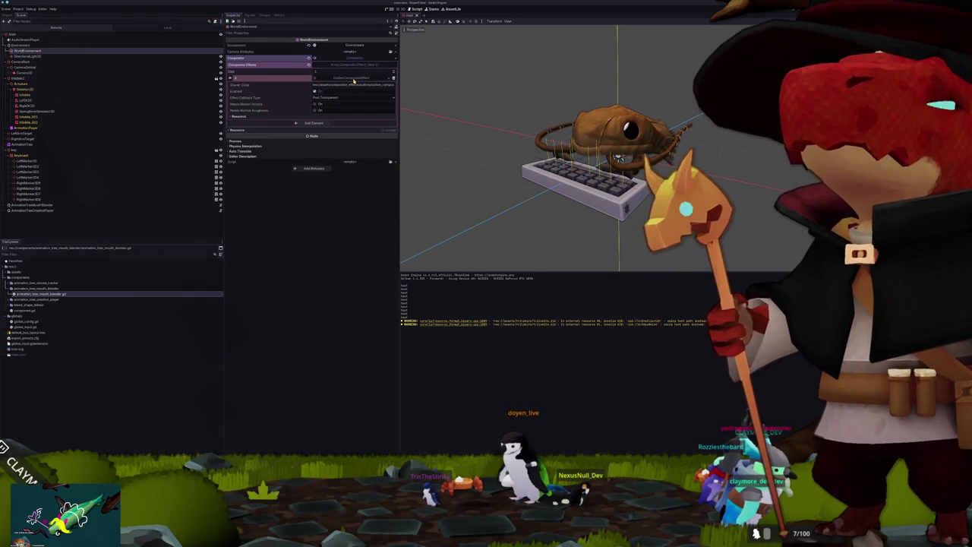
pyautogui.click(31, 40)
pyautogui.click(31, 44)
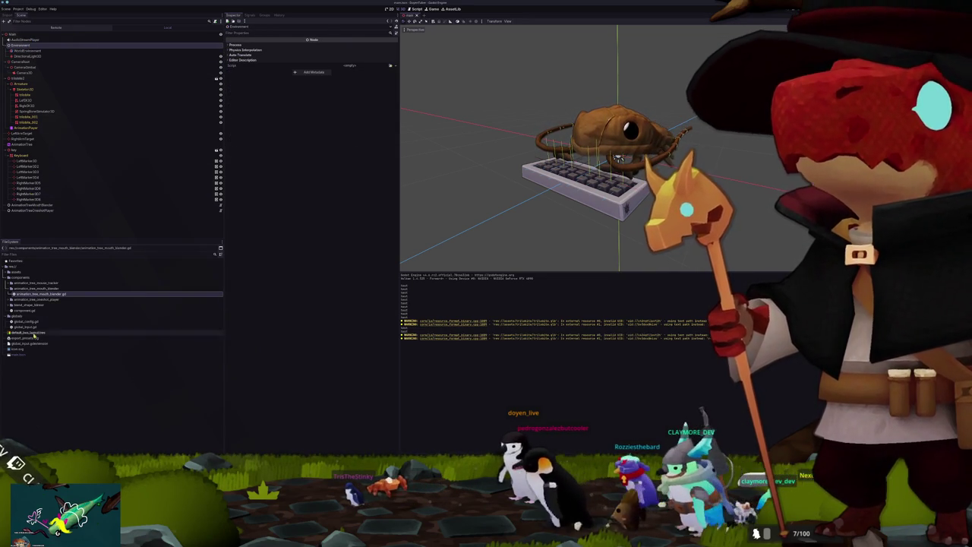
pyautogui.hotkey('alt', 'Tab')
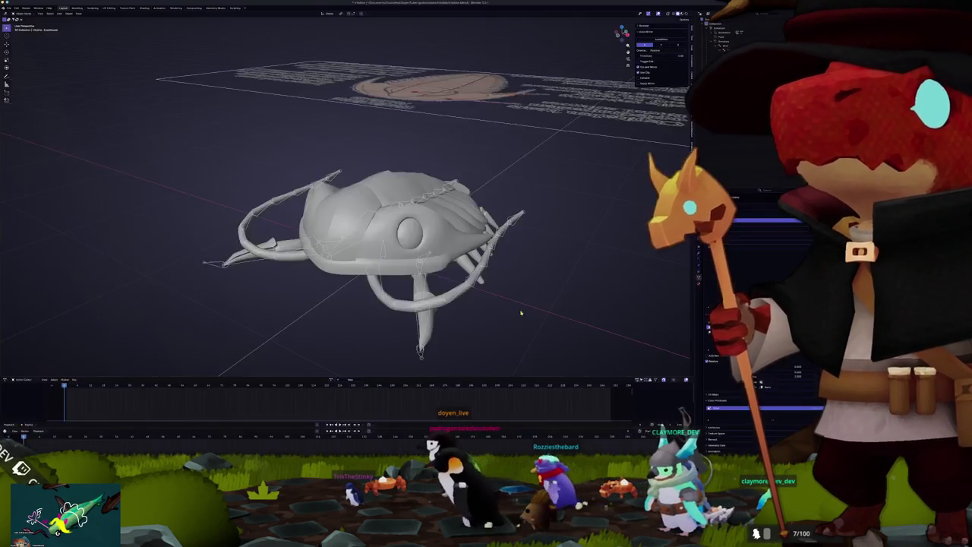
# Step: Select the trilobite armature, load a different action onto it and deselect its bones
pyautogui.click(420, 203)
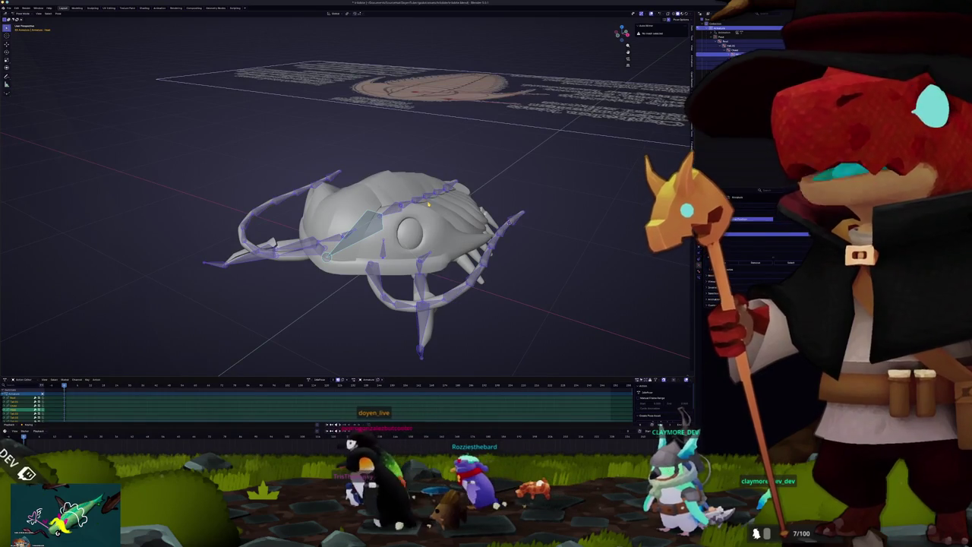
pyautogui.press('KP_7')
pyautogui.scroll(5, 429, 203)
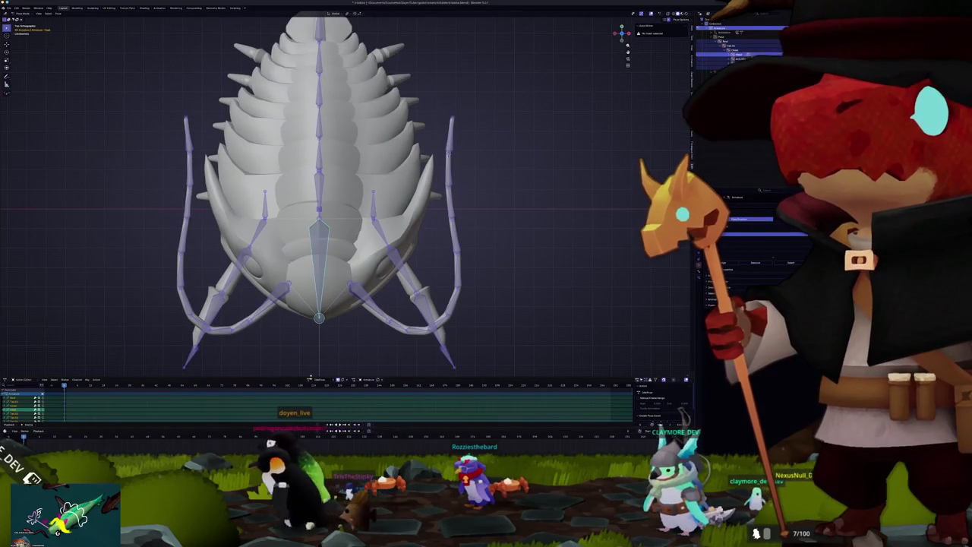
pyautogui.click(320, 398)
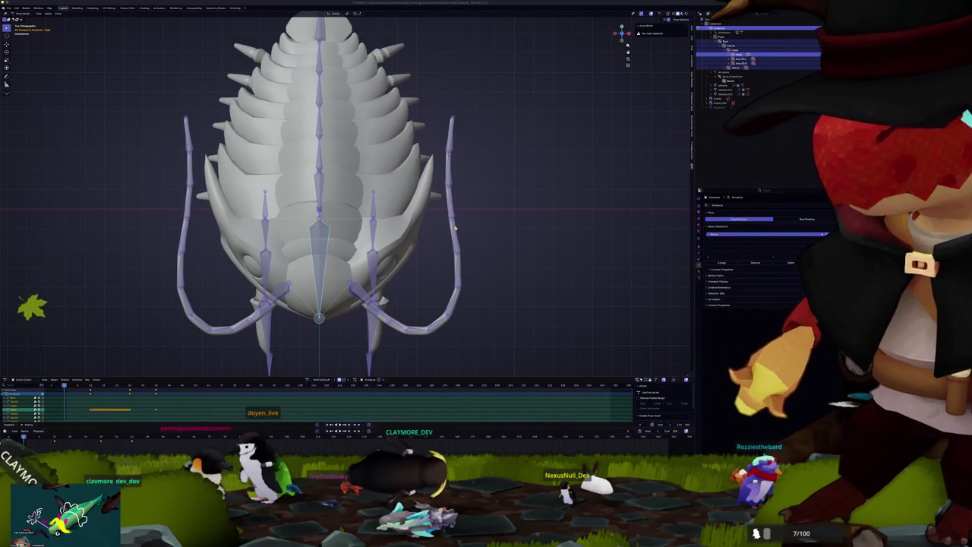
pyautogui.scroll(-4, 436, 239)
pyautogui.click(408, 245)
pyautogui.scroll(2, 411, 245)
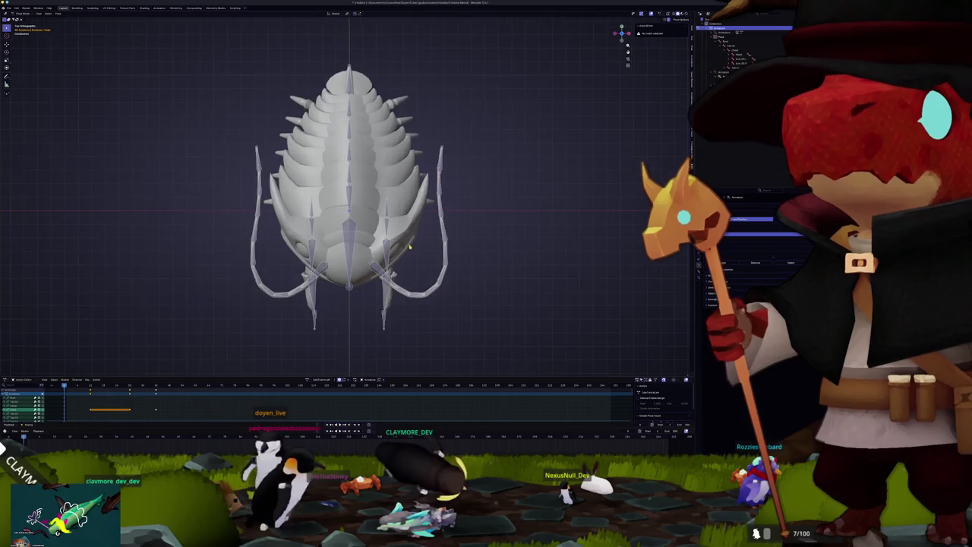
pyautogui.scroll(2, 425, 247)
pyautogui.hscroll(-2, 427, 249)
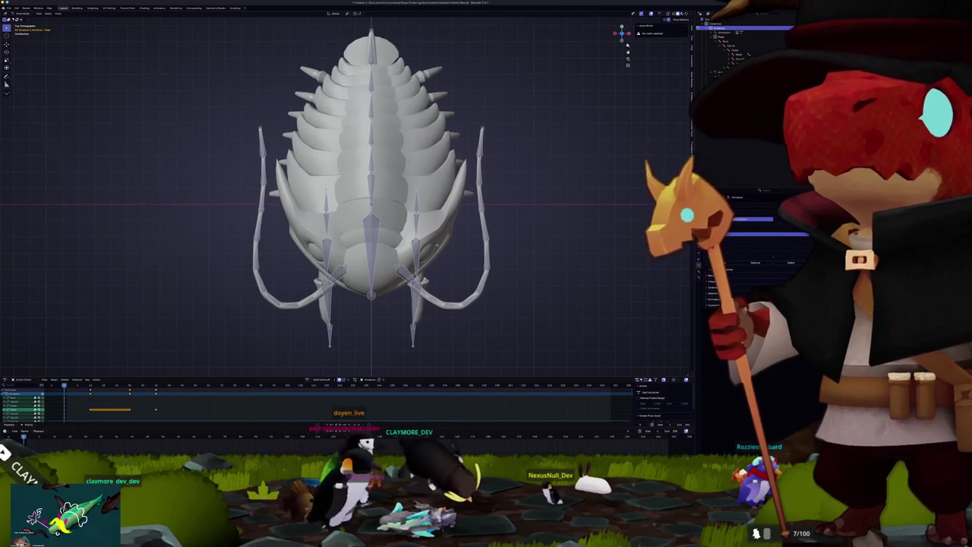
pyautogui.scroll(-2, 439, 247)
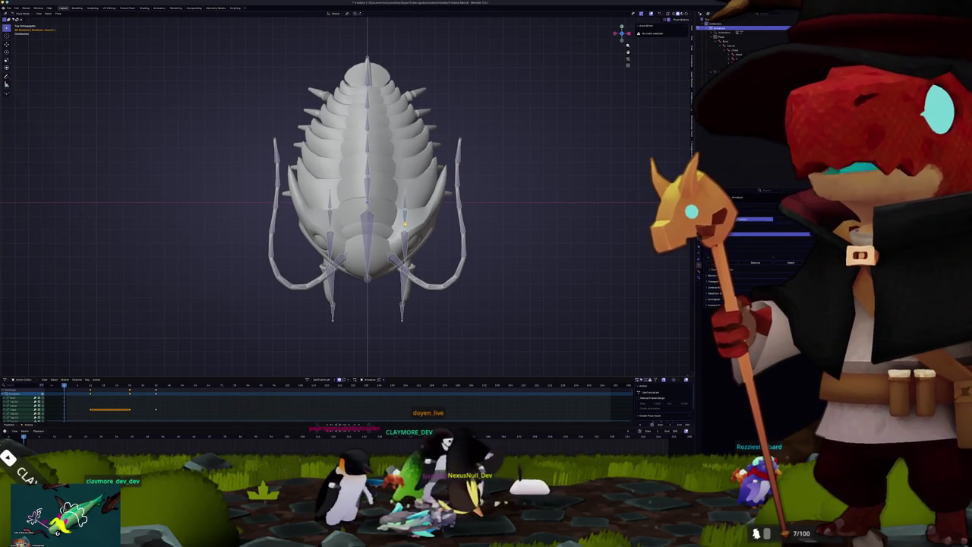
pyautogui.hscroll(-2, 405, 225)
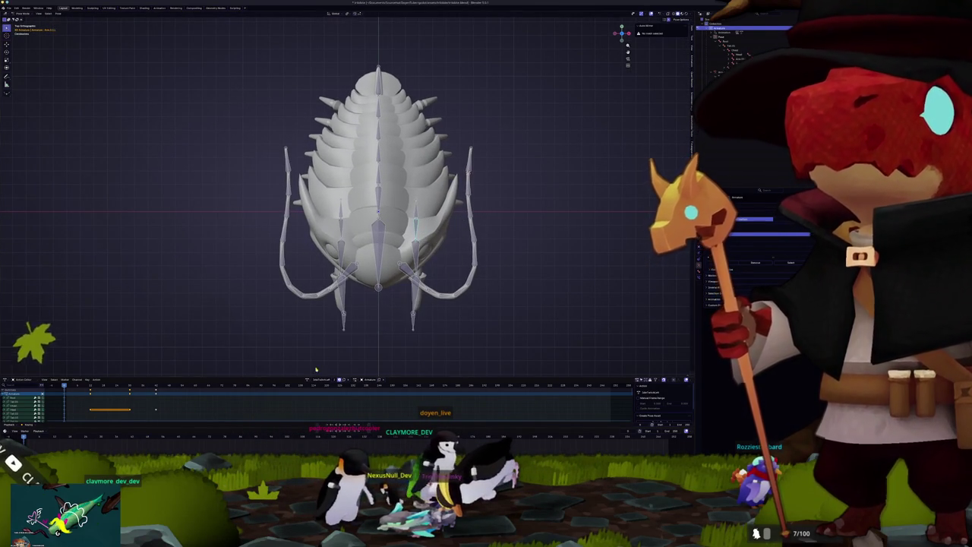
pyautogui.scroll(-5, 391, 343)
pyautogui.moveTo(371, 317); pyautogui.dragTo(425, 304)
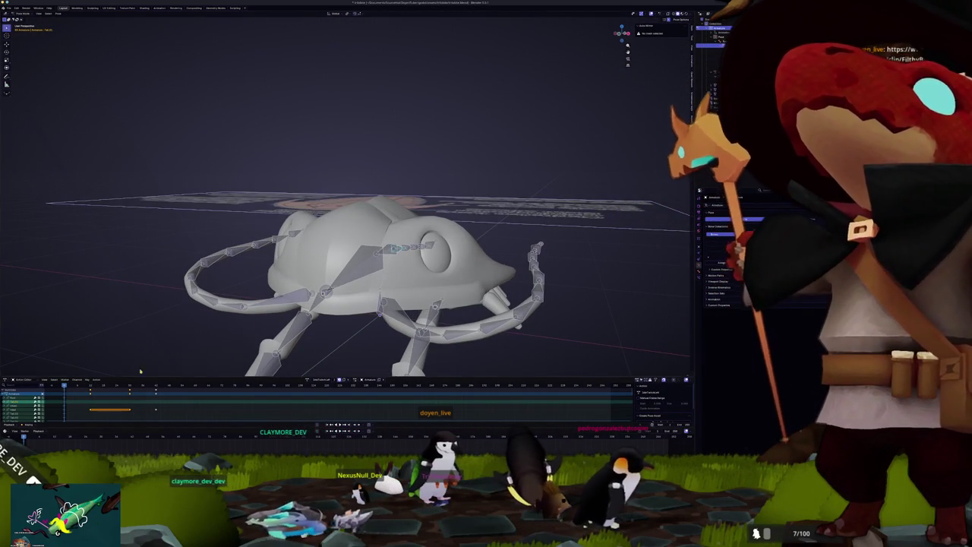
# Step: At a later frame, select all bones, clear the rig to its symmetric pose, and rotate the selection
pyautogui.click(54, 438)
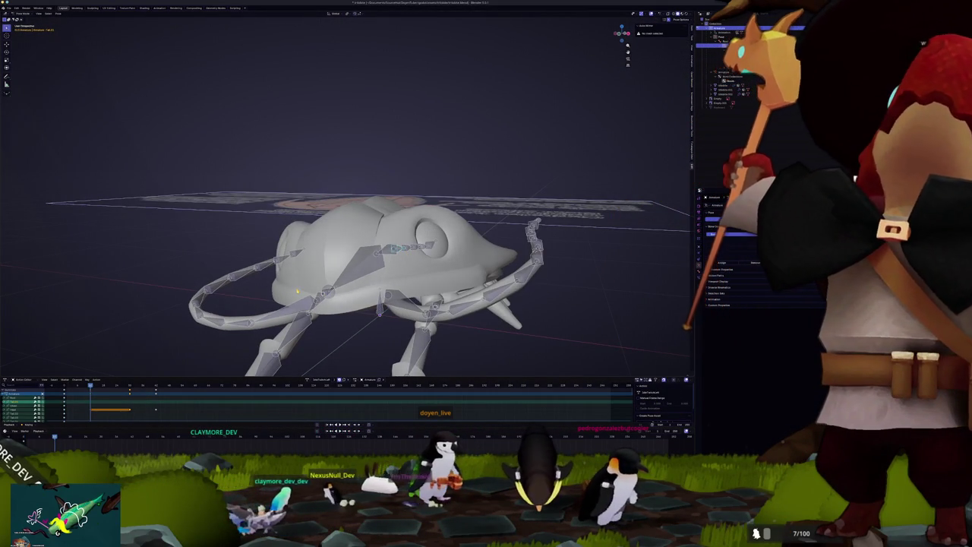
pyautogui.press('KP_1')
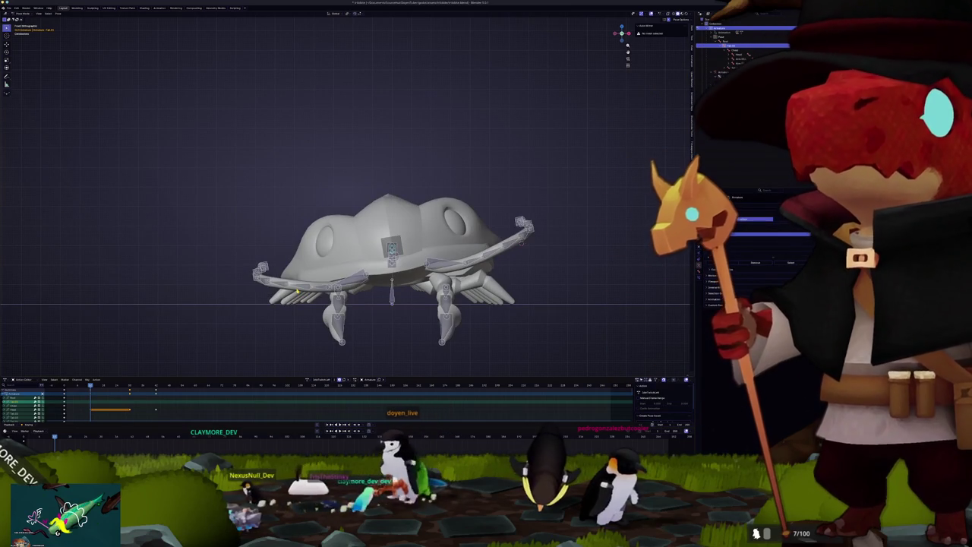
pyautogui.press('a')
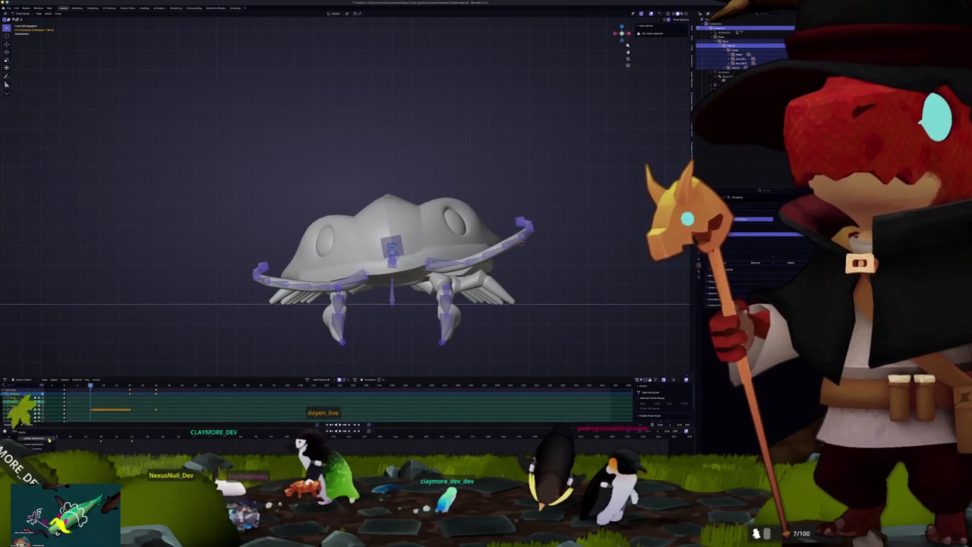
pyautogui.click(50, 439)
pyautogui.moveTo(289, 288); pyautogui.dragTo(403, 264)
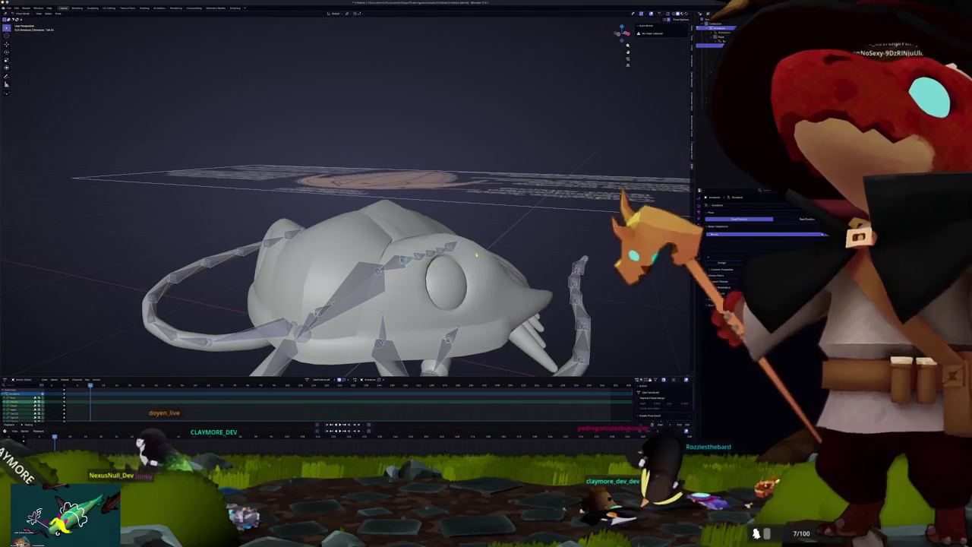
pyautogui.press('r')
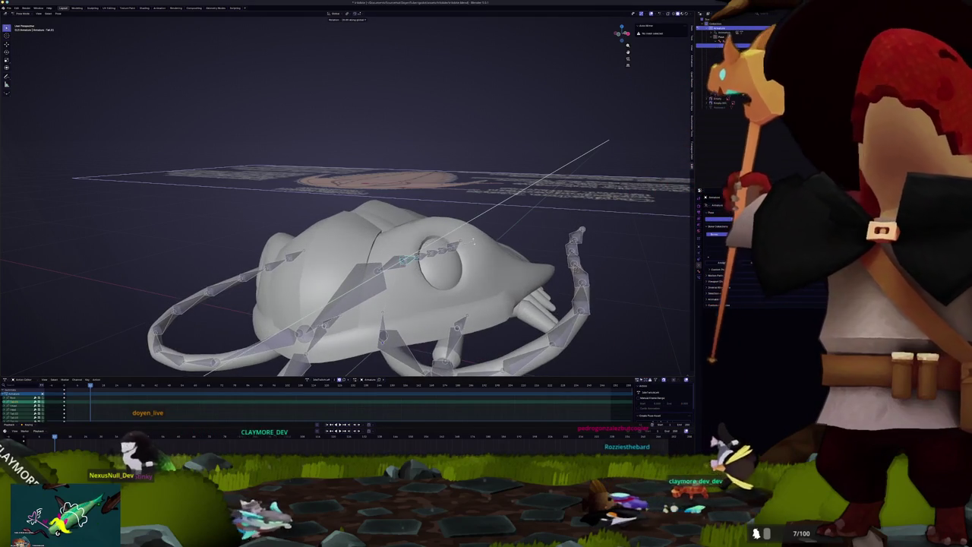
pyautogui.press('r')
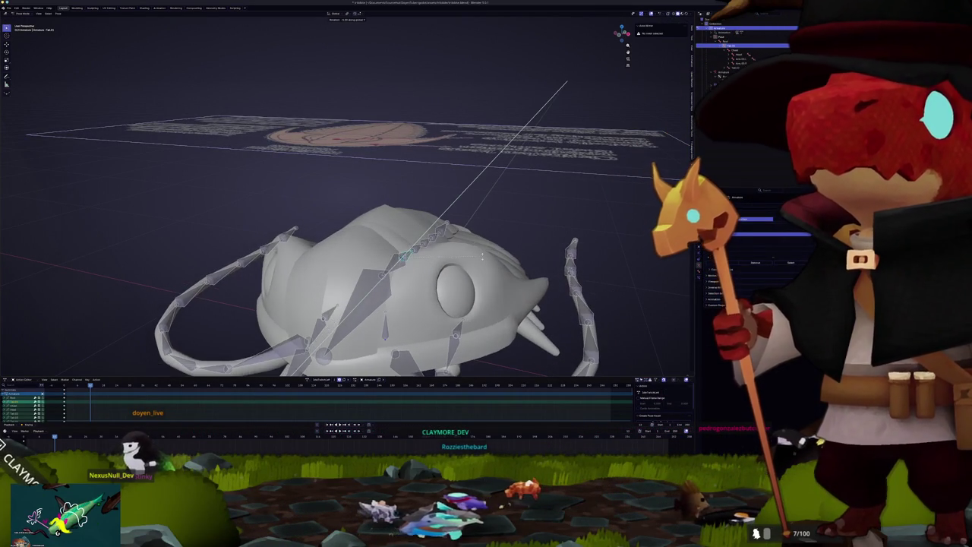
pyautogui.click(481, 256)
pyautogui.moveTo(481, 256); pyautogui.dragTo(415, 212)
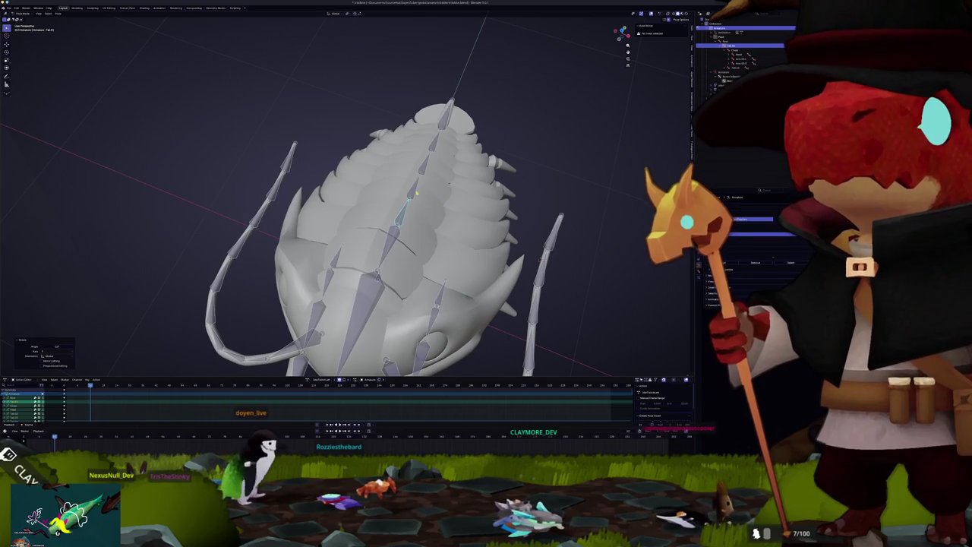
# Step: Rotate the spine bone about Z so it sits upright, then select all bones
pyautogui.click(431, 198)
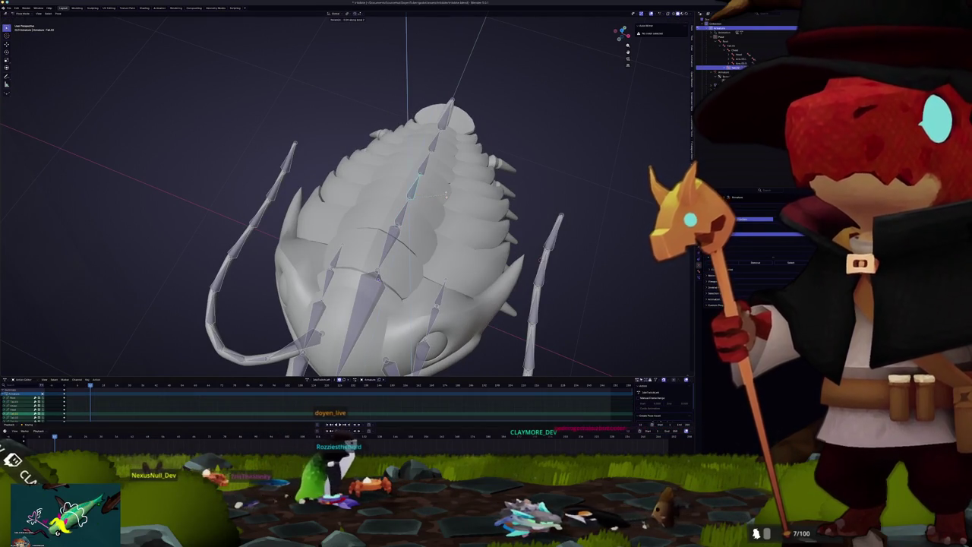
pyautogui.press('r')
pyautogui.press('z')
pyautogui.click(439, 184)
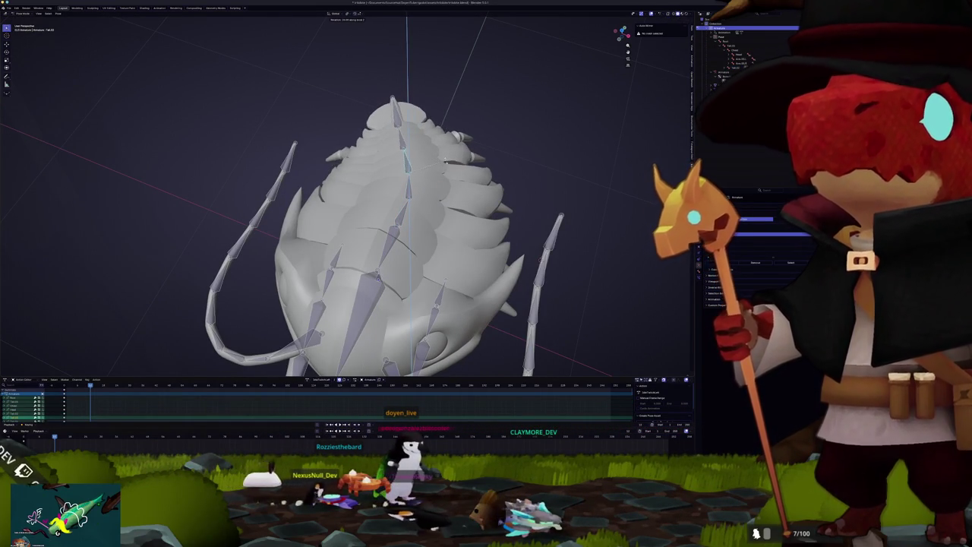
pyautogui.moveTo(446, 161)
pyautogui.mouseDown()
pyautogui.moveTo(373, 211)
pyautogui.moveTo(509, 307)
pyautogui.moveTo(426, 284)
pyautogui.mouseUp()
pyautogui.scroll(-5, 425, 281)
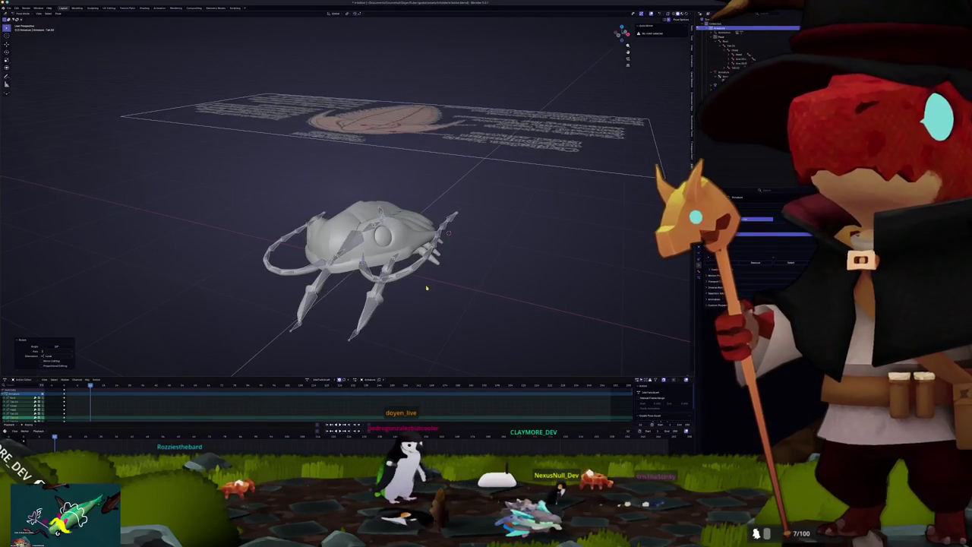
pyautogui.press('a')
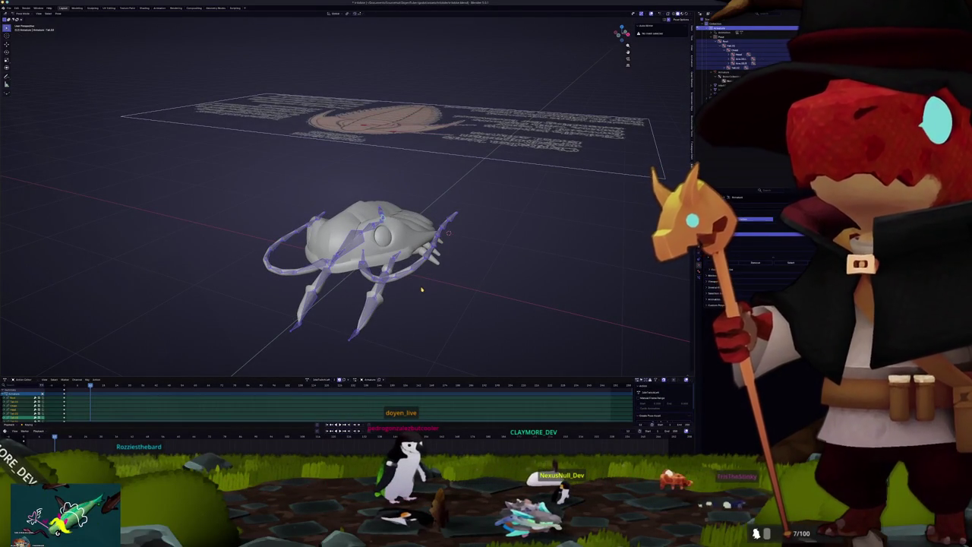
pyautogui.scroll(1, 420, 287)
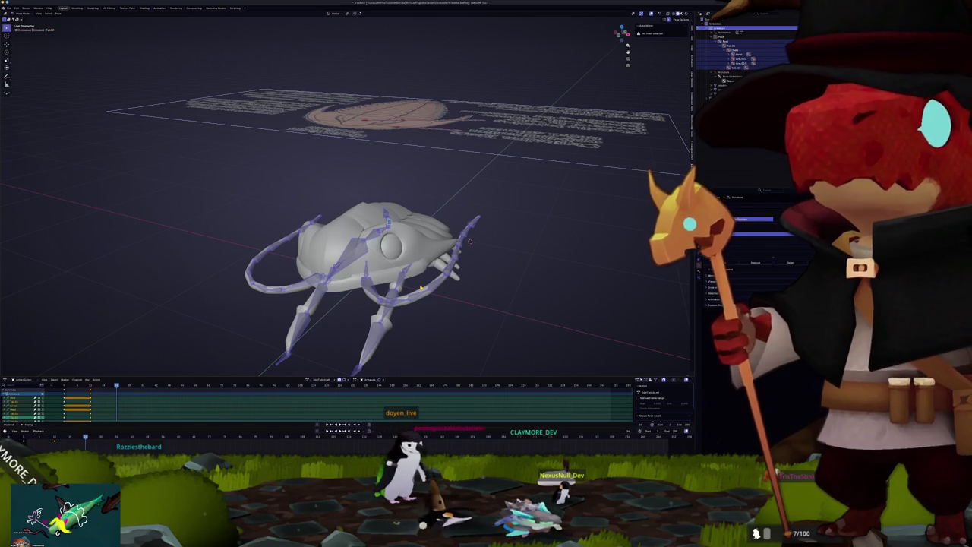
# Step: Paste the copied pose onto the armature, scrub back toward the first frame and play the walk cycle
pyautogui.hotkey('ctrl', 'shift', 'v')
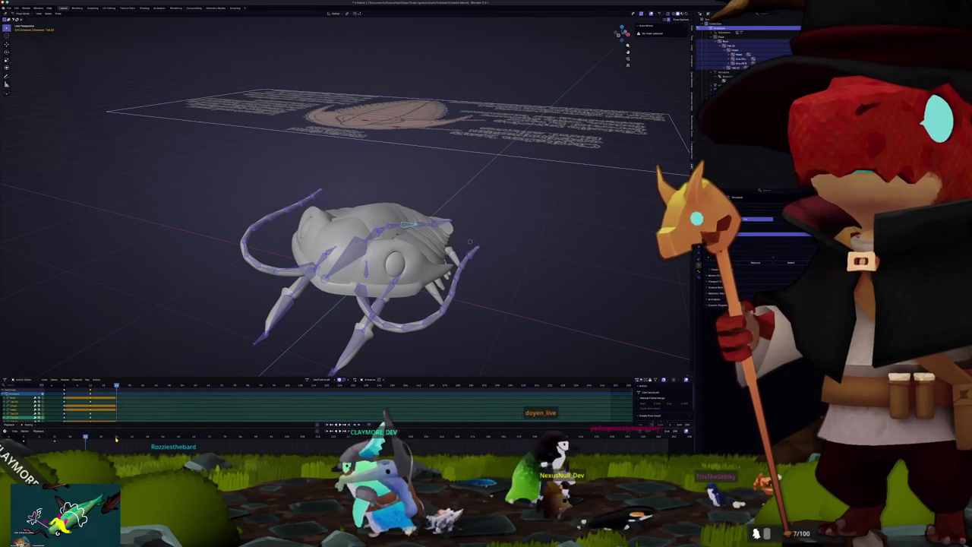
pyautogui.click(116, 439)
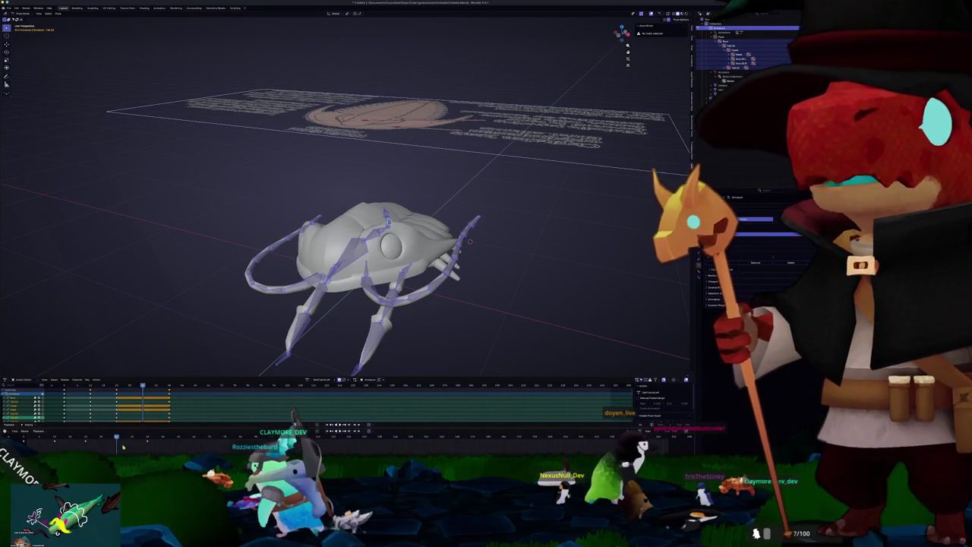
pyautogui.press('Down')
pyautogui.press('Down')
pyautogui.moveTo(115, 438); pyautogui.dragTo(34, 441)
pyautogui.press('space')
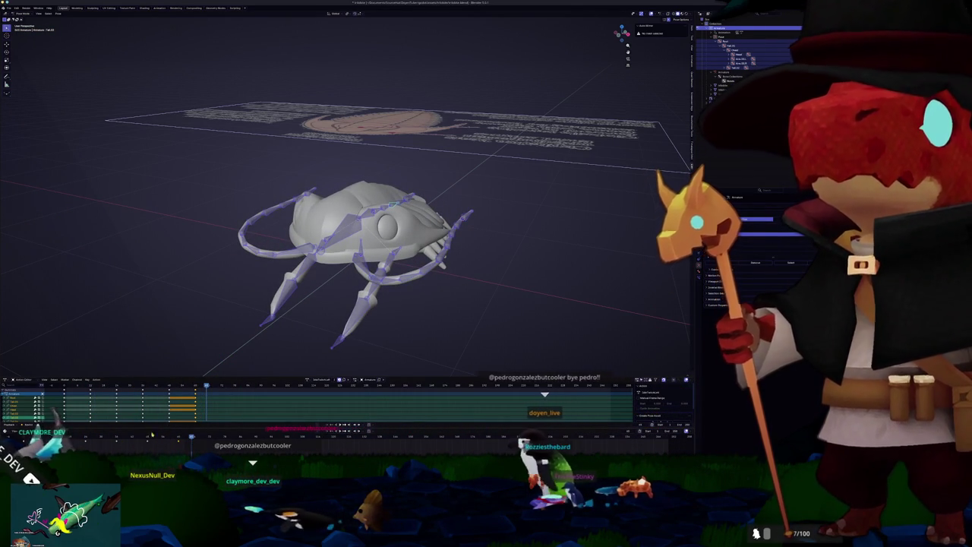
pyautogui.press('space')
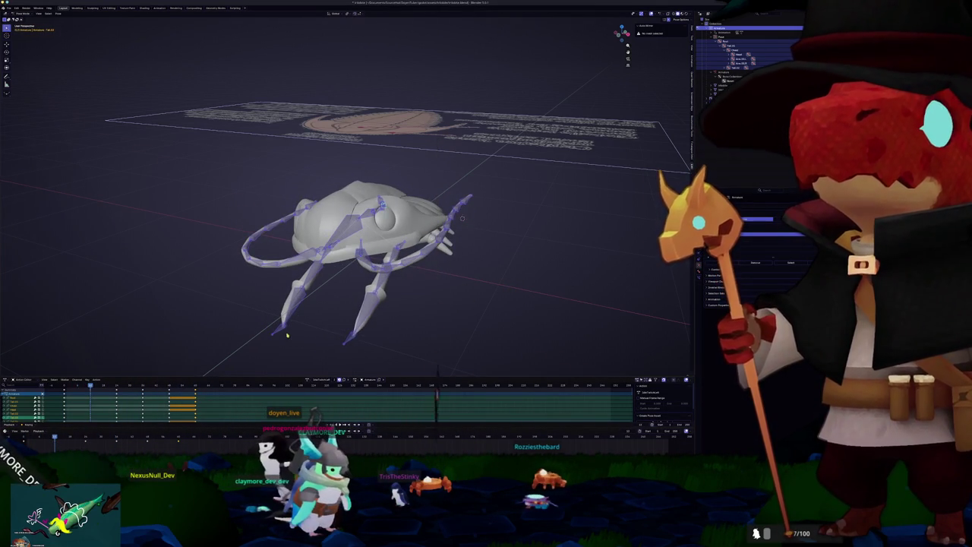
pyautogui.moveTo(287, 335); pyautogui.dragTo(206, 312)
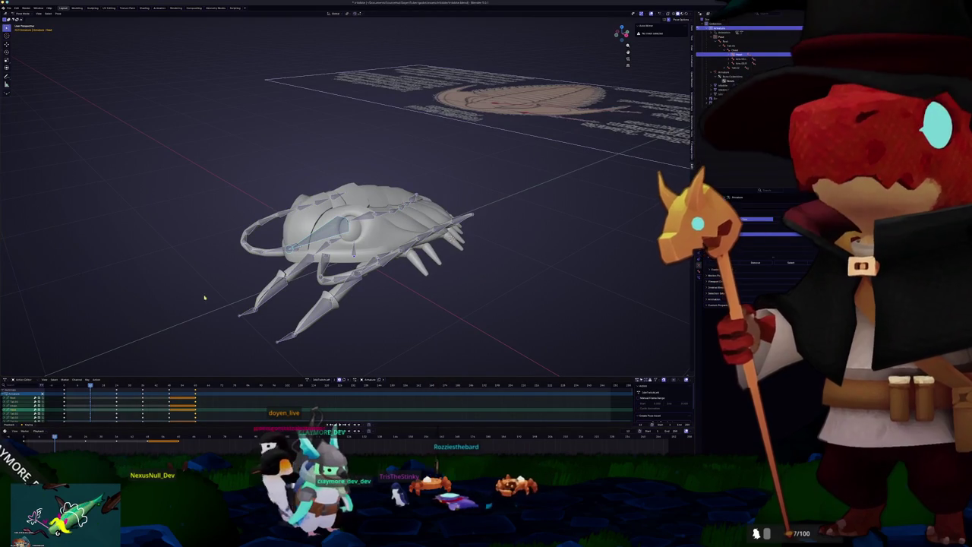
# Step: Paste the flipped pose onto the current and next three keyframes, then play back to review
pyautogui.press('KP_3')
pyautogui.scroll(3, 224, 304)
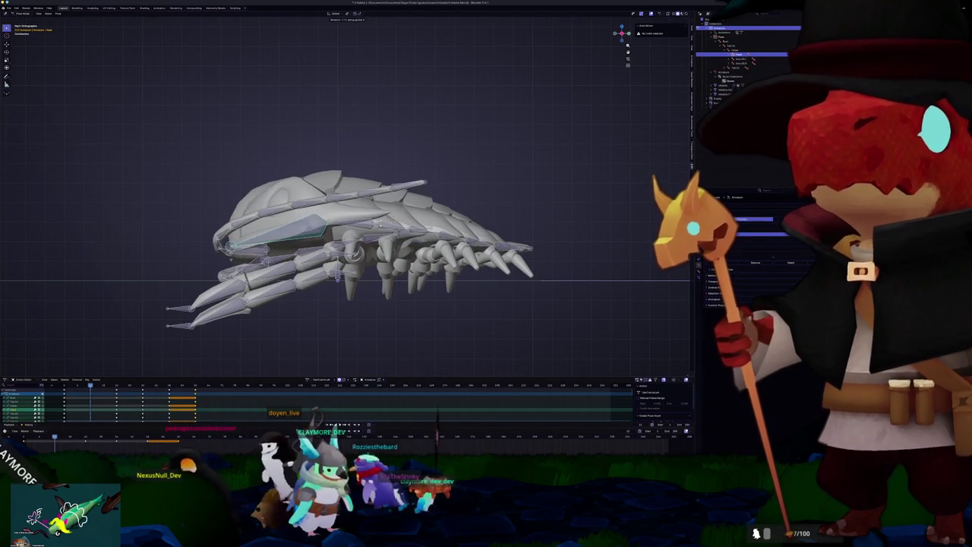
pyautogui.moveTo(357, 250)
pyautogui.mouseDown()
pyautogui.moveTo(413, 266)
pyautogui.moveTo(399, 262)
pyautogui.mouseUp()
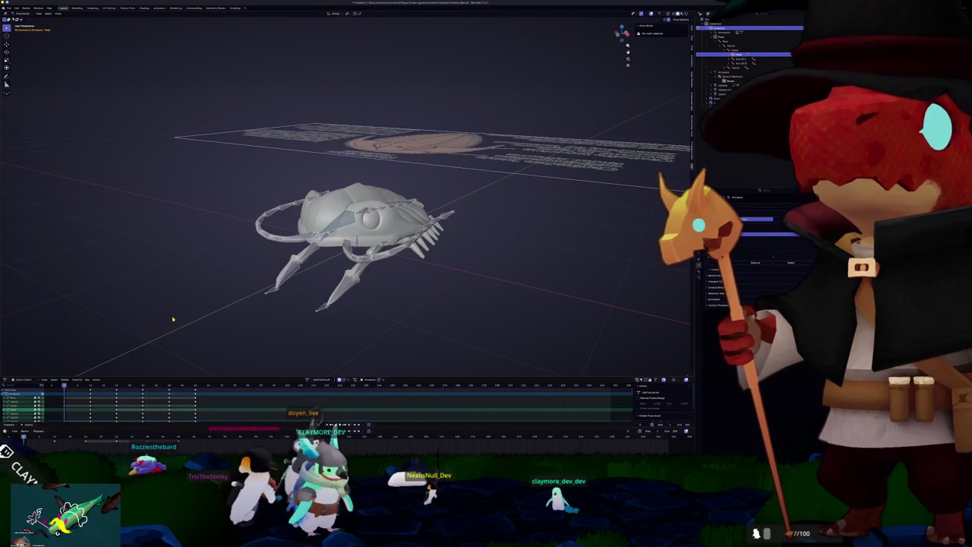
pyautogui.hotkey('ctrl', 'shift', 'v')
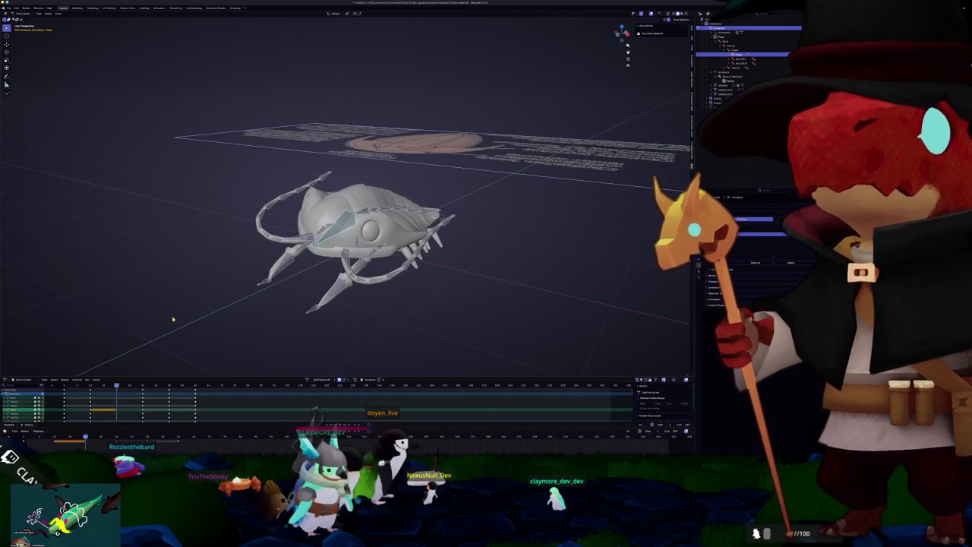
pyautogui.press('Up')
pyautogui.hotkey('ctrl', 'shift', 'v')
pyautogui.press('Up')
pyautogui.hotkey('ctrl', 'shift', 'v')
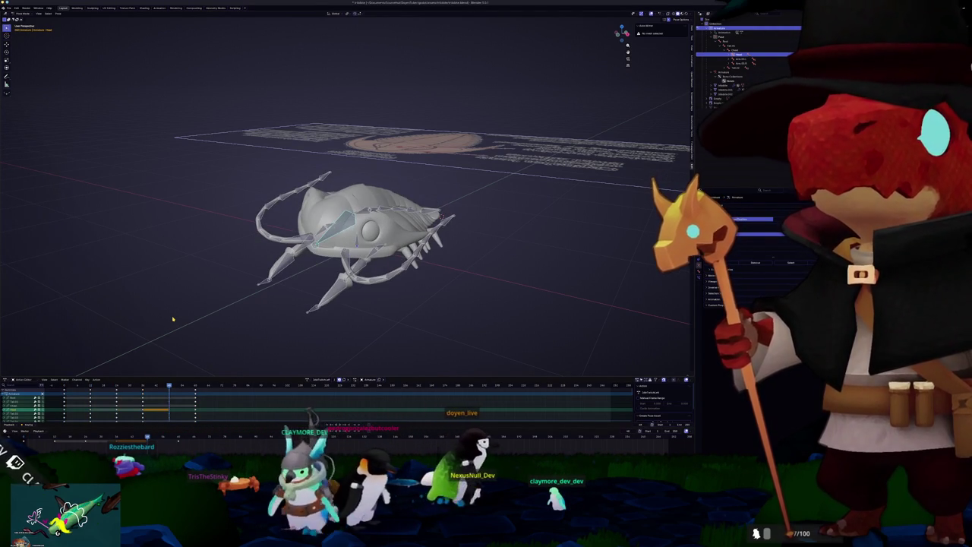
pyautogui.press('Up')
pyautogui.hotkey('ctrl', 'shift', 'v')
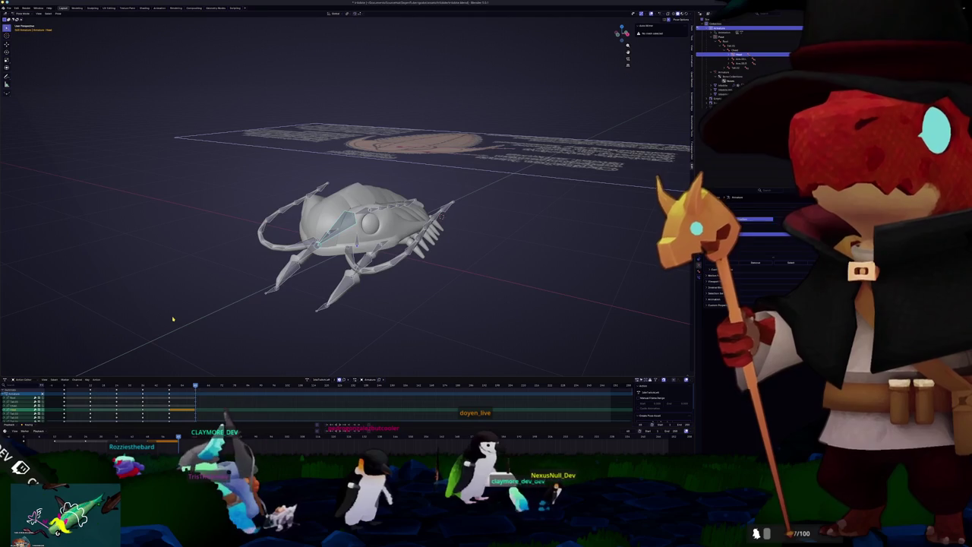
pyautogui.press('Down')
pyautogui.press('Down')
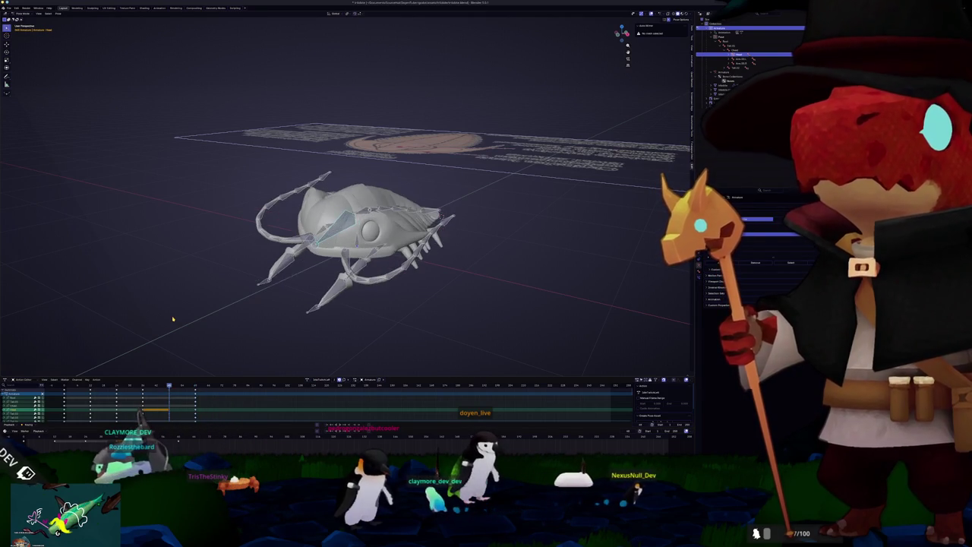
pyautogui.press('Up')
pyautogui.press('Up')
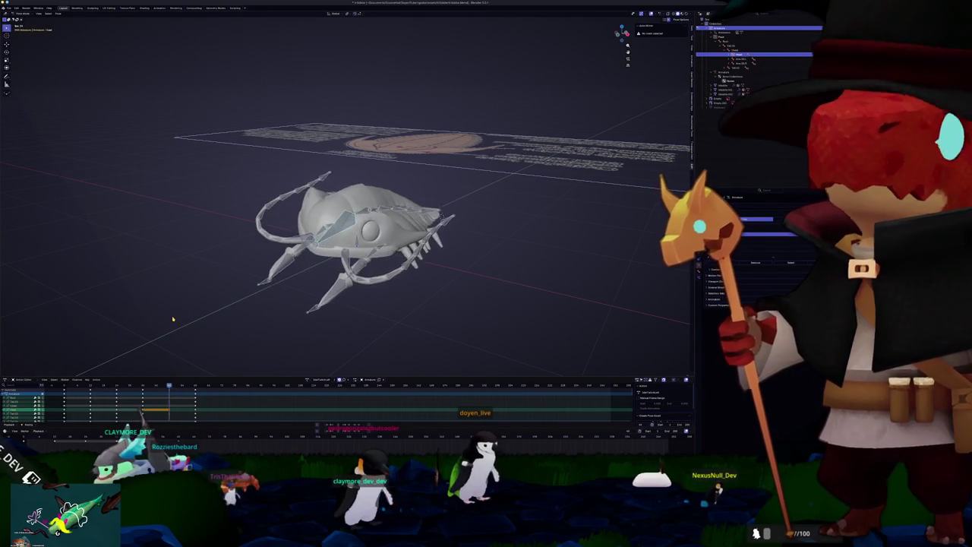
pyautogui.press('space')
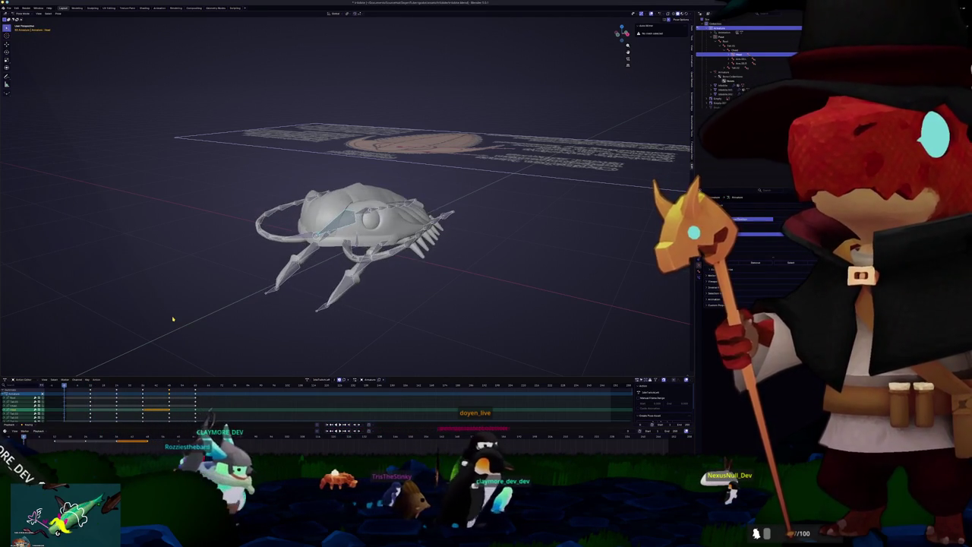
# Step: Tilt the whole armature by rotating the root bone about the Y axis
pyautogui.press('KP_7')
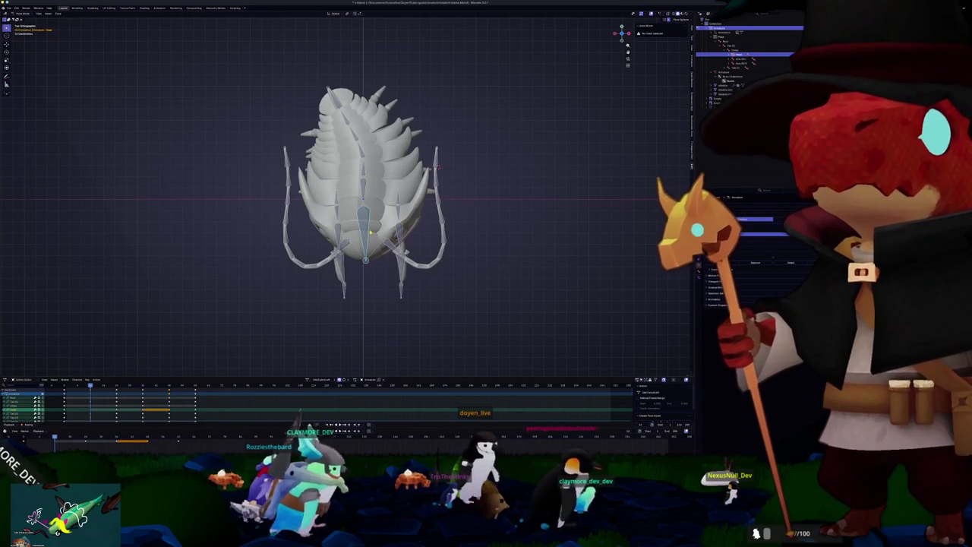
pyautogui.press('y')
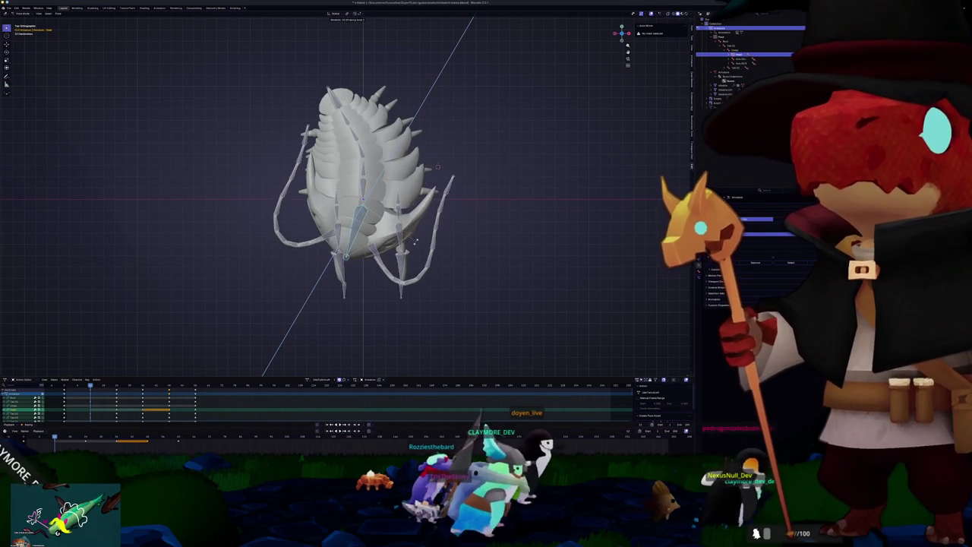
pyautogui.click(416, 237)
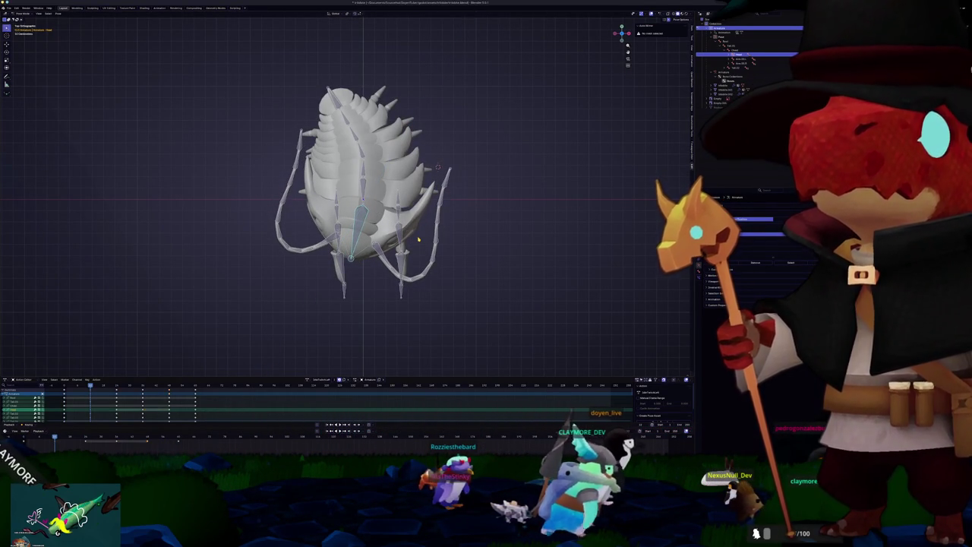
# Step: Paste the mirrored pose onto the next three keyframes and play the animation from the start
pyautogui.press('Up')
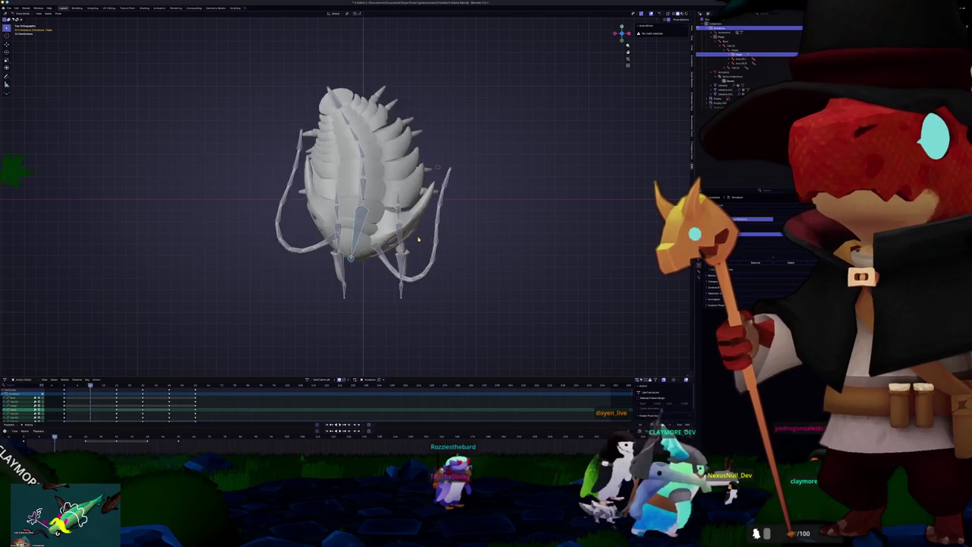
pyautogui.hotkey('ctrl', 'shift', 'v')
pyautogui.press('Up')
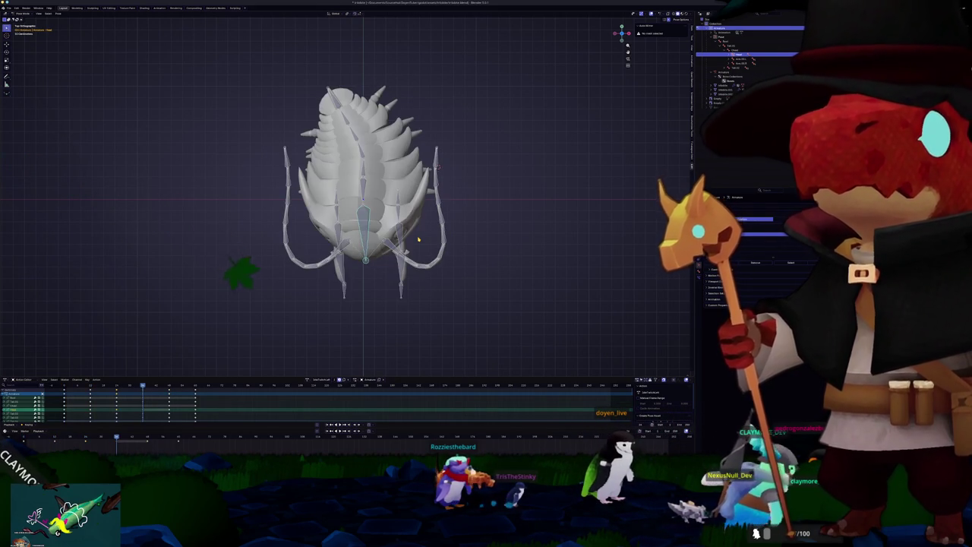
pyautogui.hotkey('ctrl', 'shift', 'v')
pyautogui.press('Up')
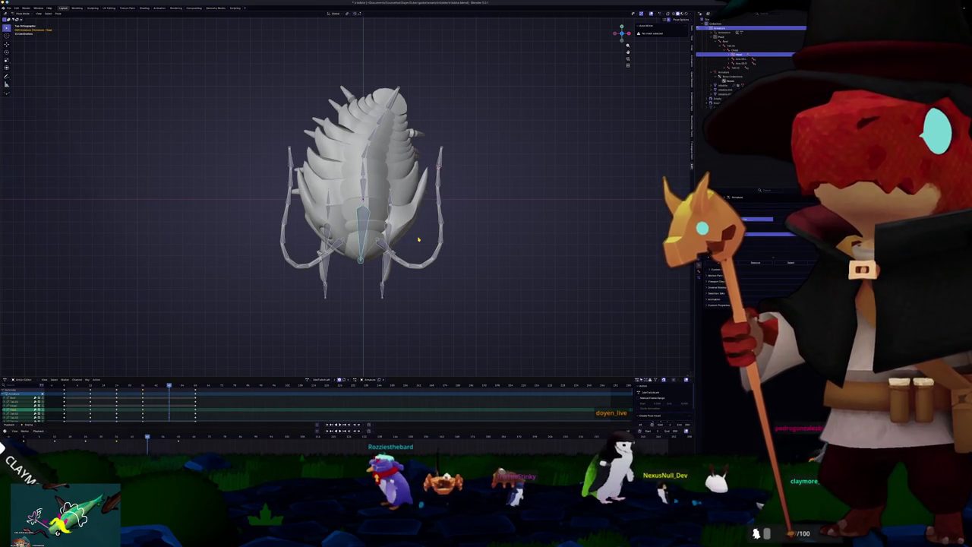
pyautogui.hotkey('ctrl', 'shift', 'v')
pyautogui.press('space')
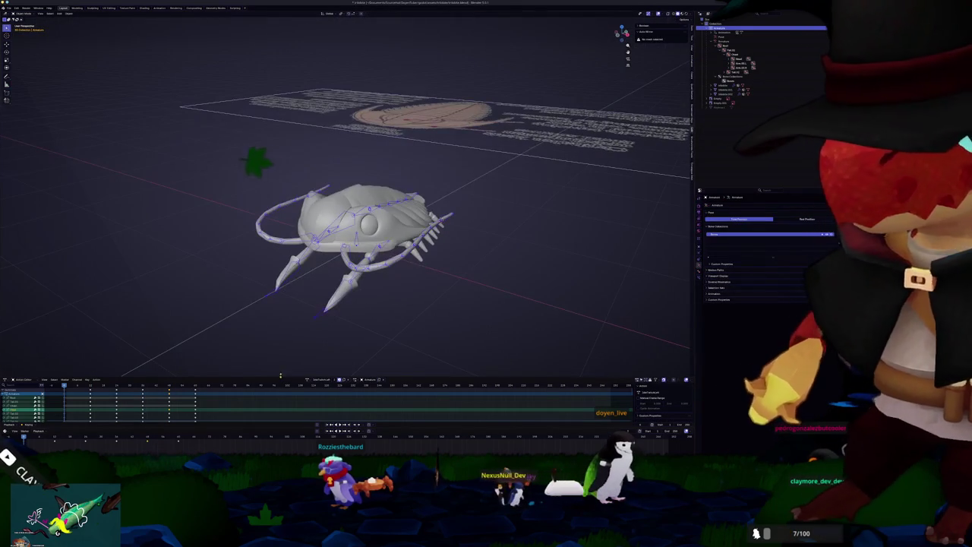
# Step: Browse the saved actions and load the idle twitch action onto the armature
pyautogui.click(309, 379)
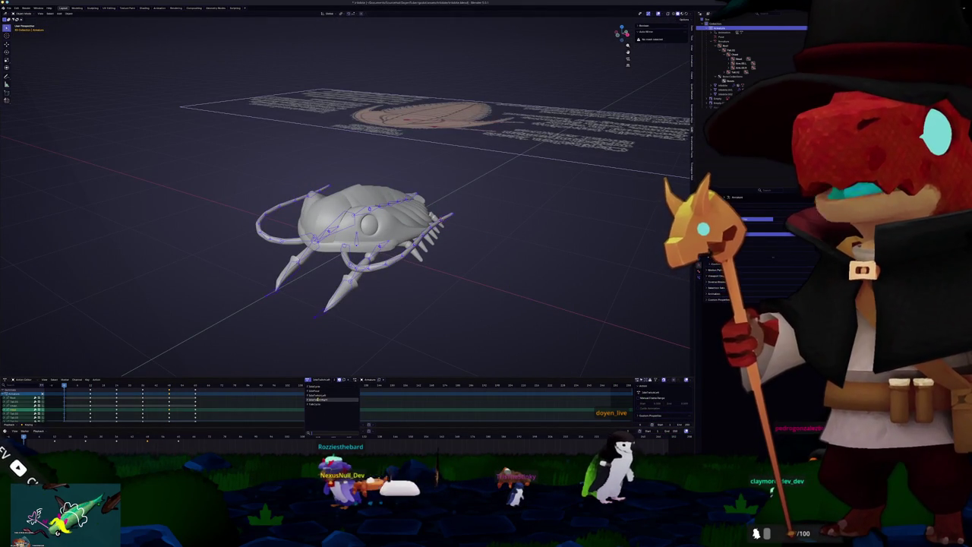
pyautogui.click(318, 401)
pyautogui.click(317, 395)
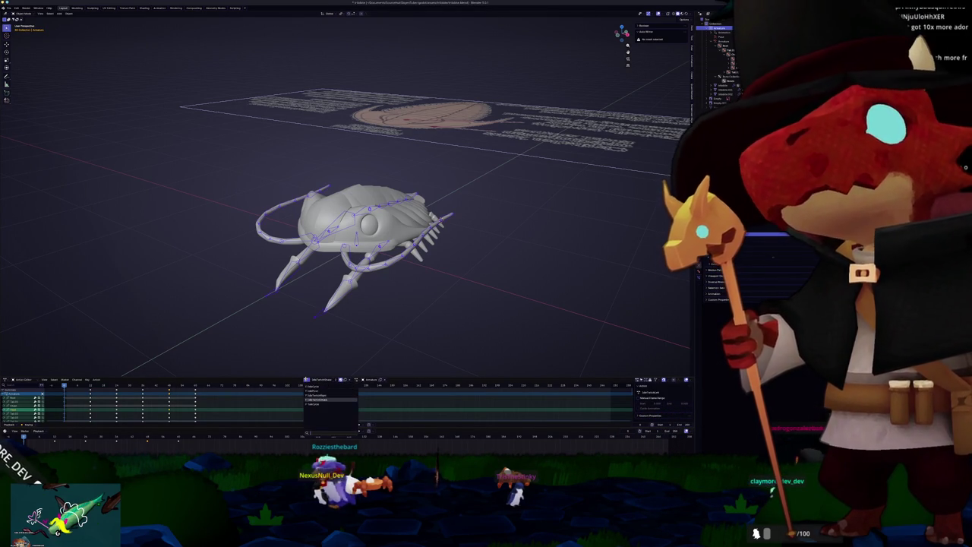
pyautogui.click(317, 396)
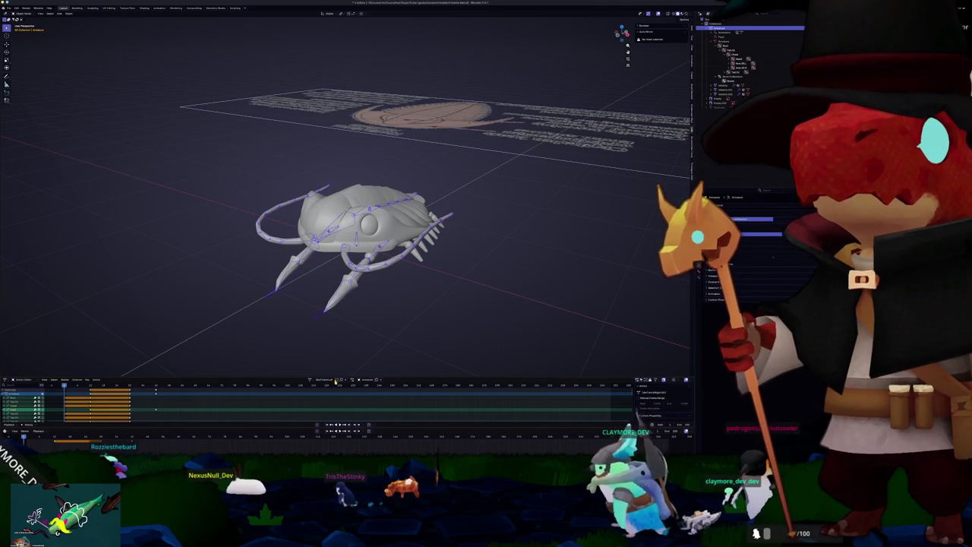
# Step: In Pose Mode, select all bones and paste the flipped pose on the twitch keyframes
pyautogui.hotkey('ctrl', 'Tab')
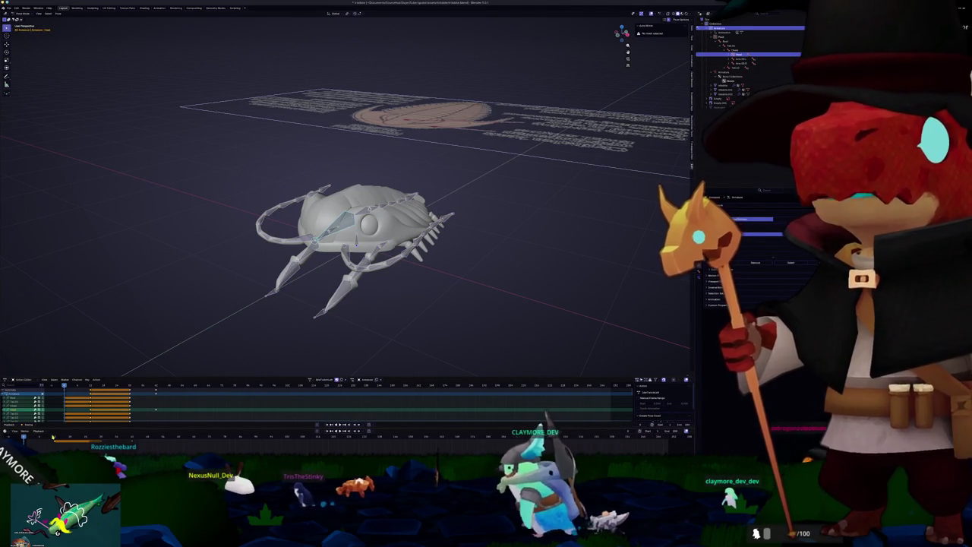
pyautogui.click(52, 437)
pyautogui.press('a')
pyautogui.hotkey('ctrl', 'shift', 'v')
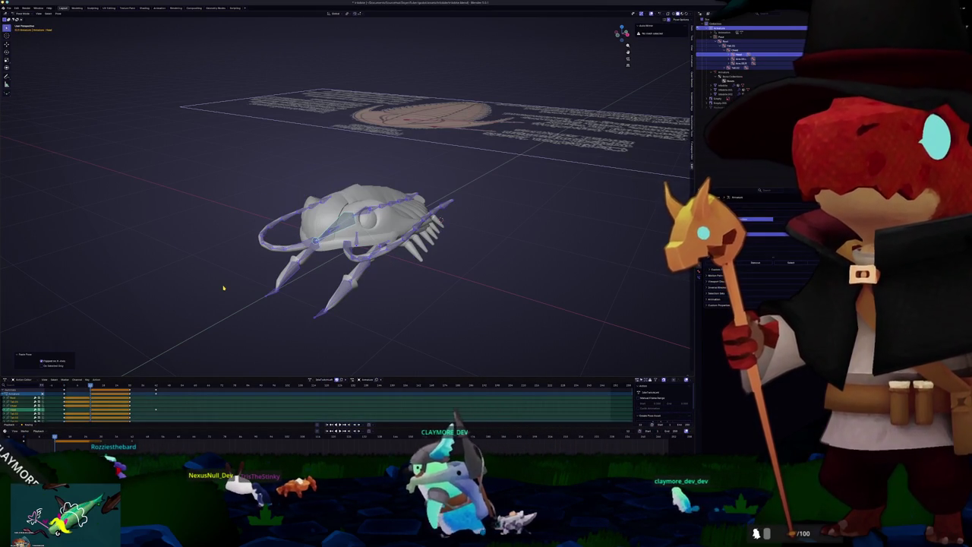
pyautogui.press('space')
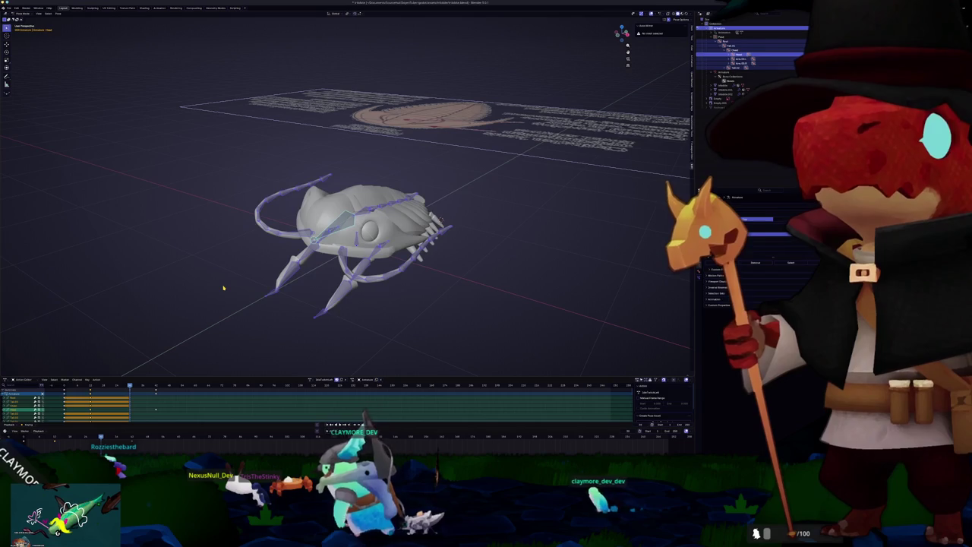
pyautogui.hotkey('ctrl', 'shift', 'v')
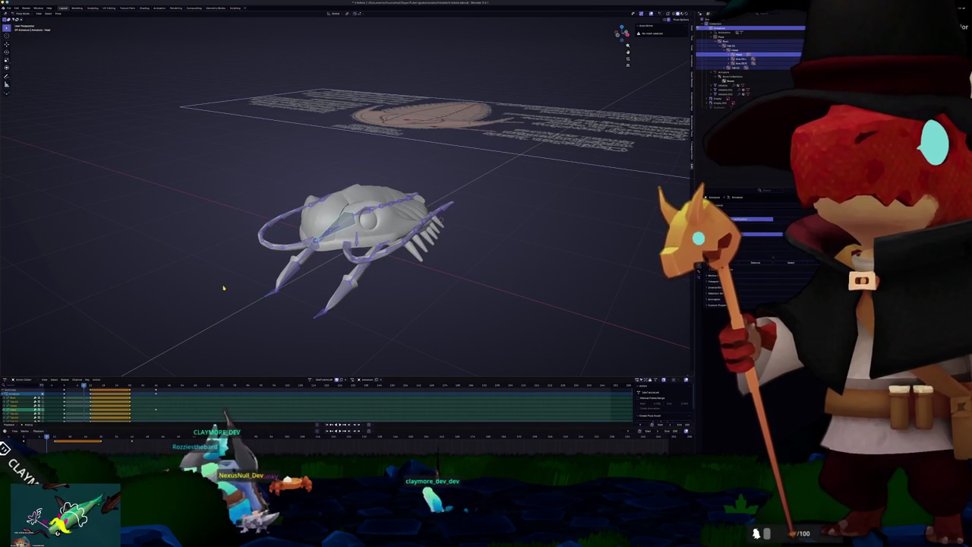
# Step: Switch through other idle actions, ending on one with no keyframes, and select all bones
pyautogui.click(309, 379)
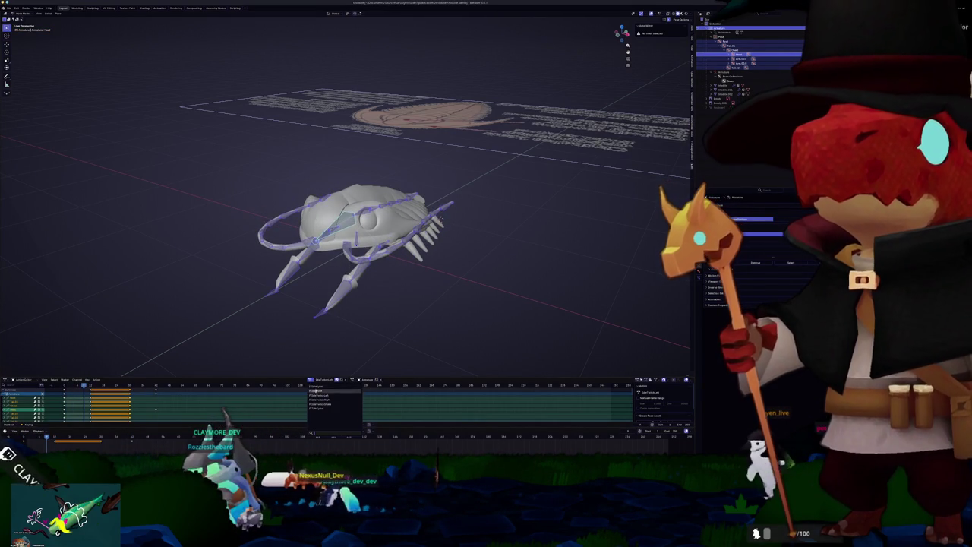
pyautogui.click(323, 396)
pyautogui.moveTo(463, 346); pyautogui.dragTo(230, 181)
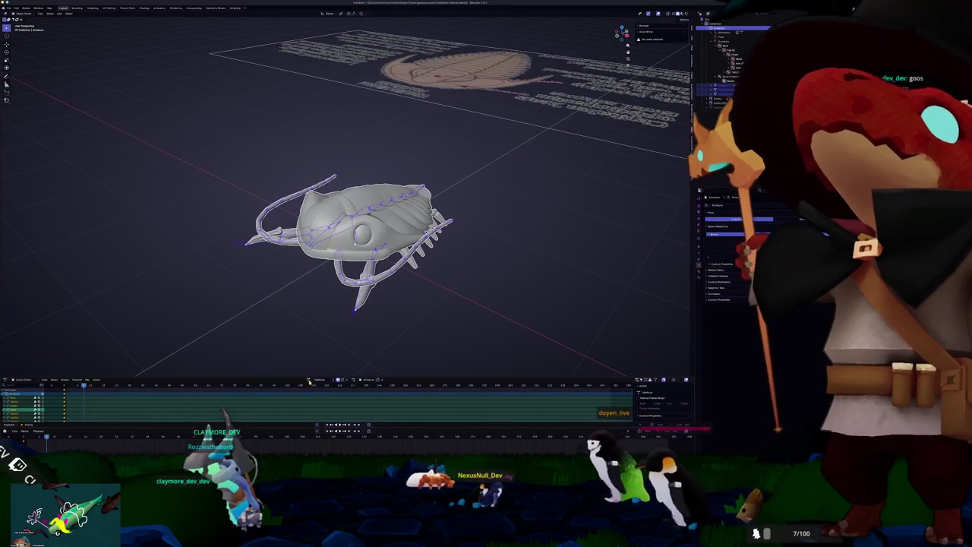
pyautogui.click(309, 379)
pyautogui.click(322, 396)
pyautogui.click(309, 379)
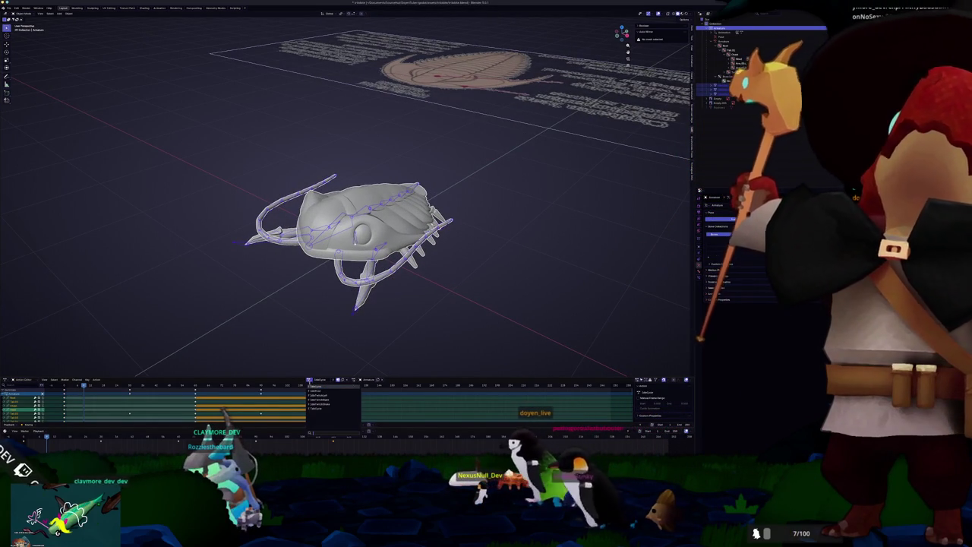
pyautogui.click(323, 392)
pyautogui.moveTo(448, 342)
pyautogui.mouseDown()
pyautogui.moveTo(206, 185)
pyautogui.moveTo(193, 162)
pyautogui.mouseUp()
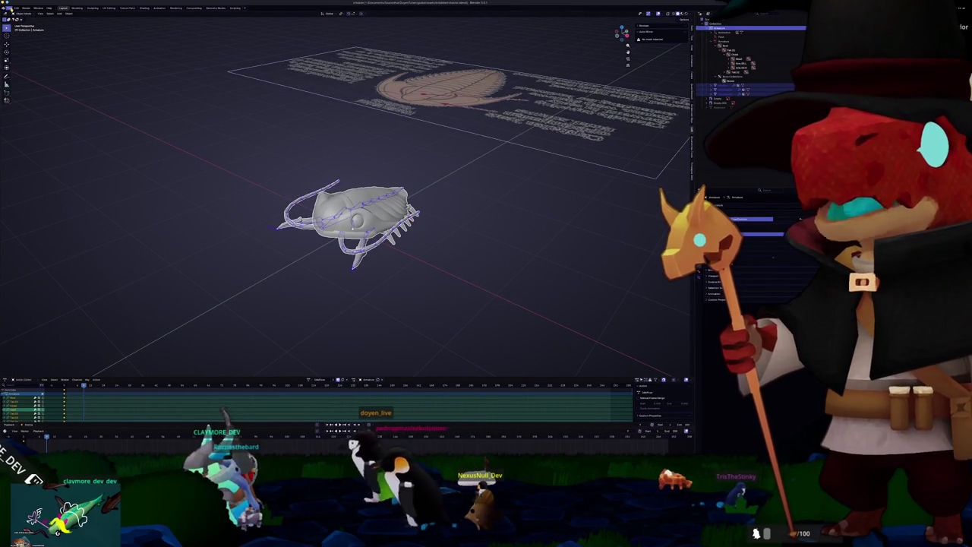
# Step: Export the scene as glTF 2.0 after reviewing Include, Data, Mesh, Armature and Animation options
pyautogui.click(8, 7)
pyautogui.moveTo(24, 79)
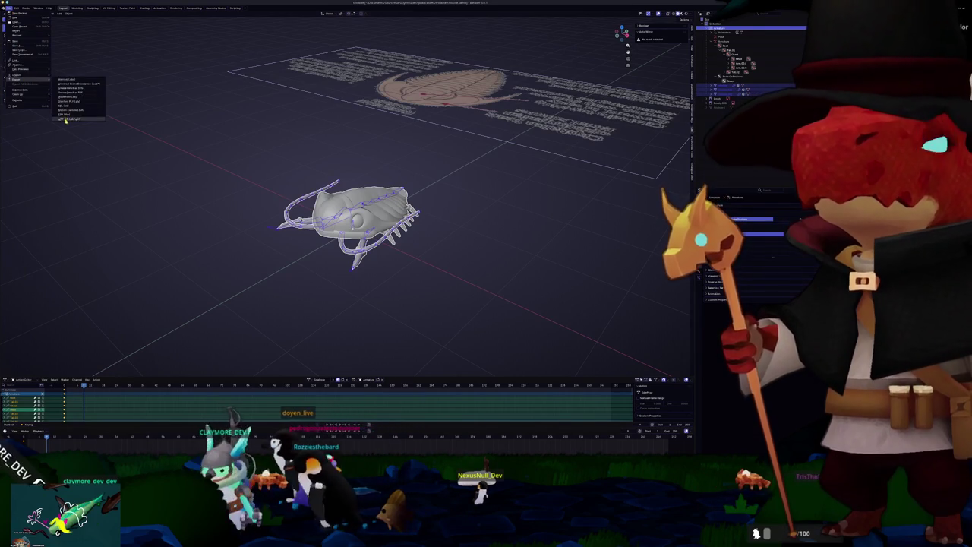
pyautogui.click(65, 119)
pyautogui.click(592, 112)
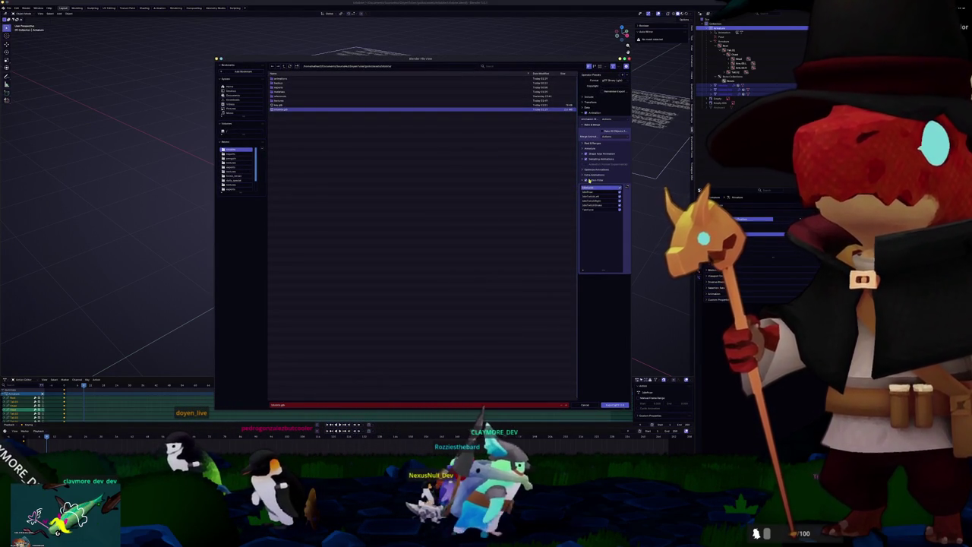
pyautogui.click(589, 180)
pyautogui.click(585, 98)
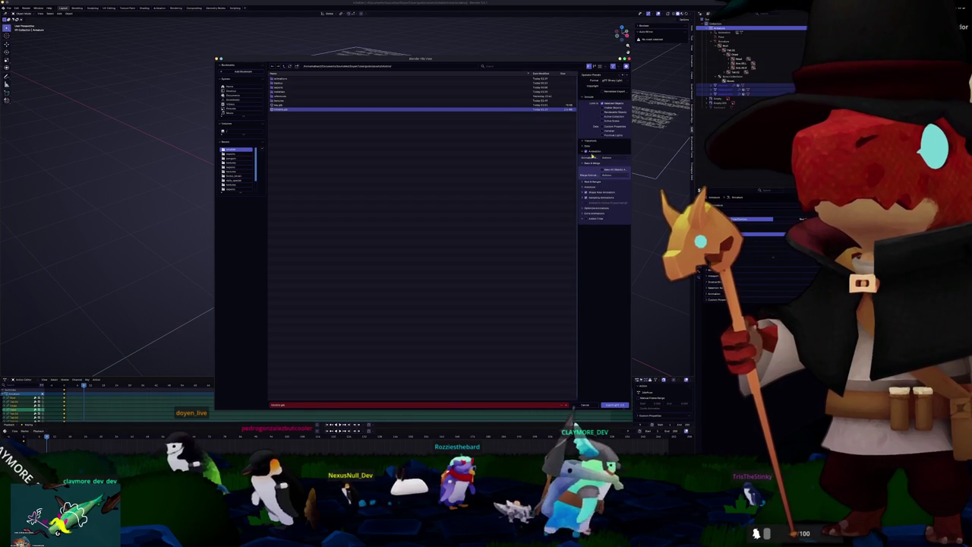
pyautogui.click(591, 152)
pyautogui.click(591, 147)
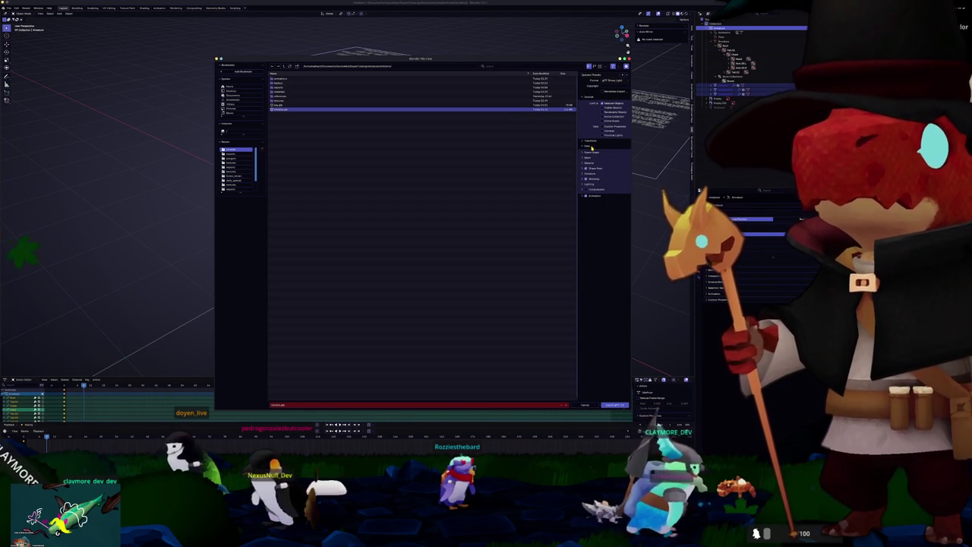
pyautogui.click(597, 164)
pyautogui.click(596, 158)
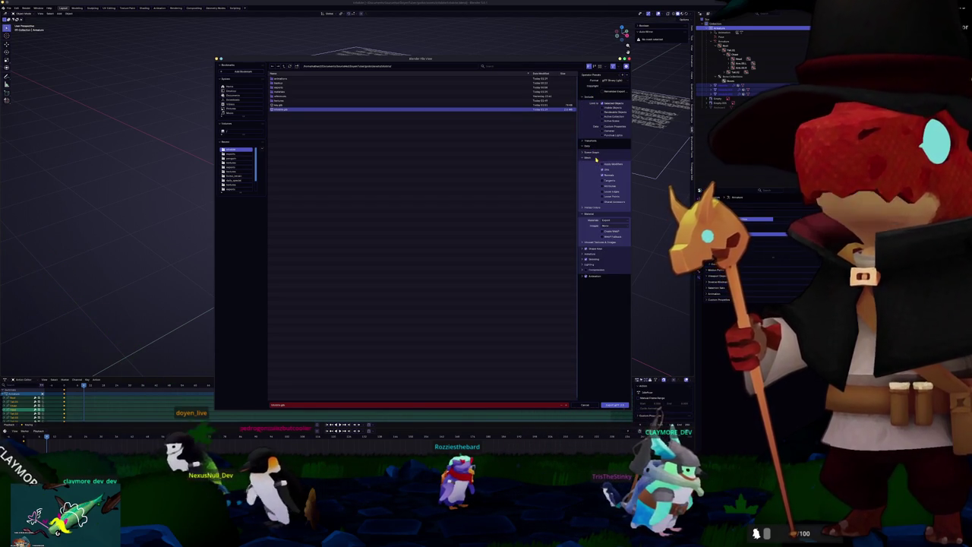
pyautogui.click(586, 205)
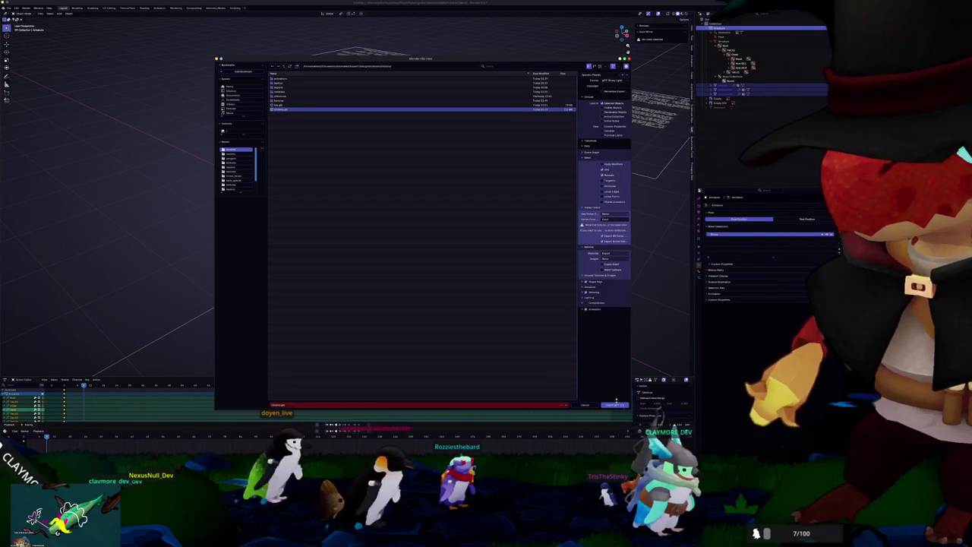
pyautogui.click(615, 404)
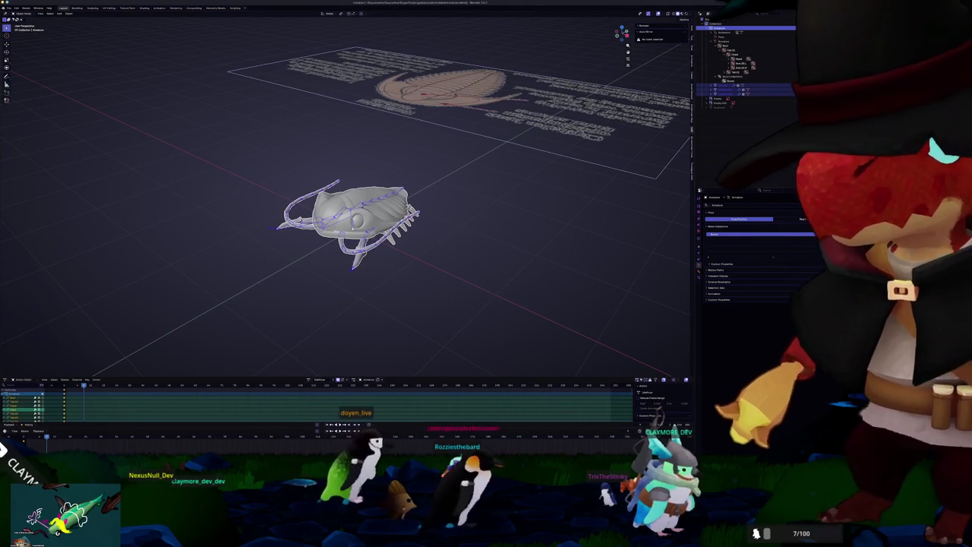
pyautogui.hotkey('alt', 'Tab')
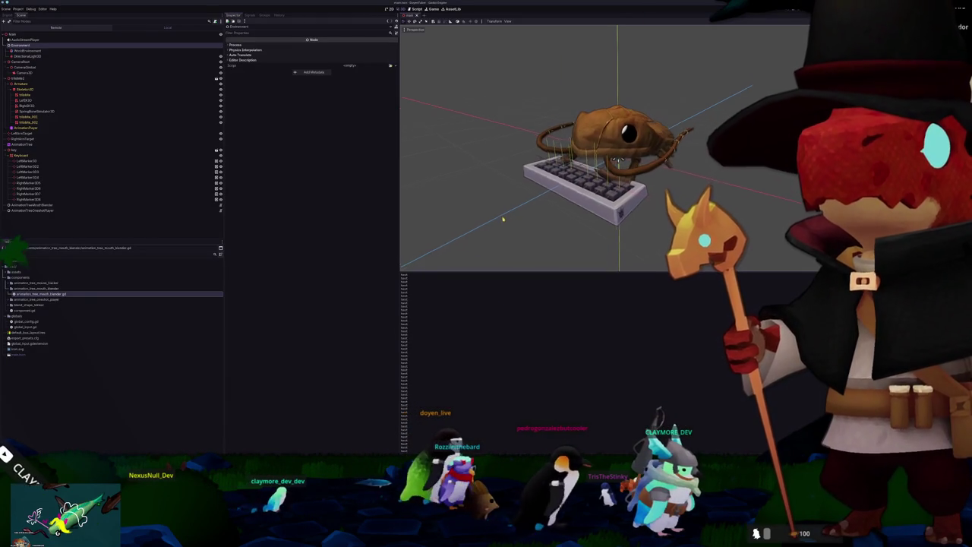
# Step: Reload the trilobite scene, select the AnimationTree and shift the final Add node right
pyautogui.scroll(-2, 422, 126)
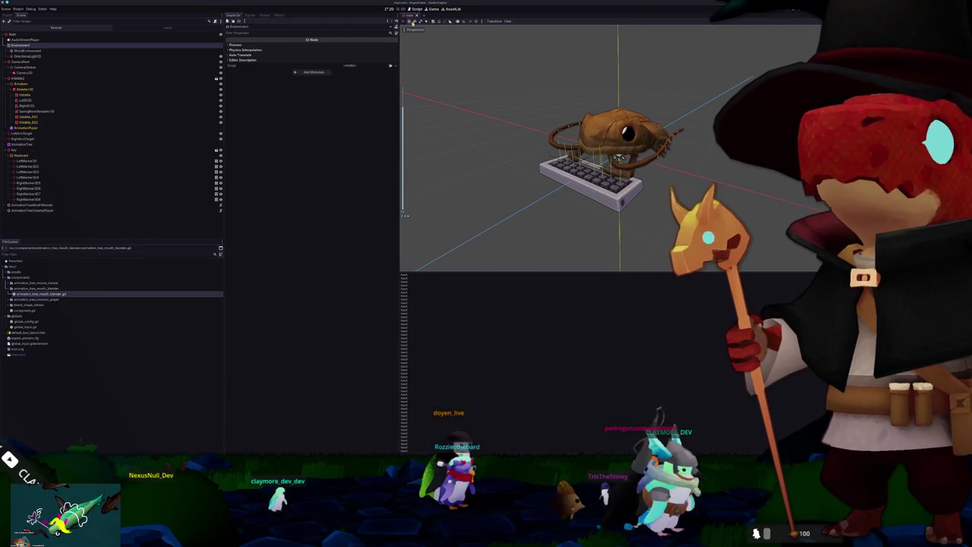
pyautogui.click(415, 16)
pyautogui.doubleClick(15, 355)
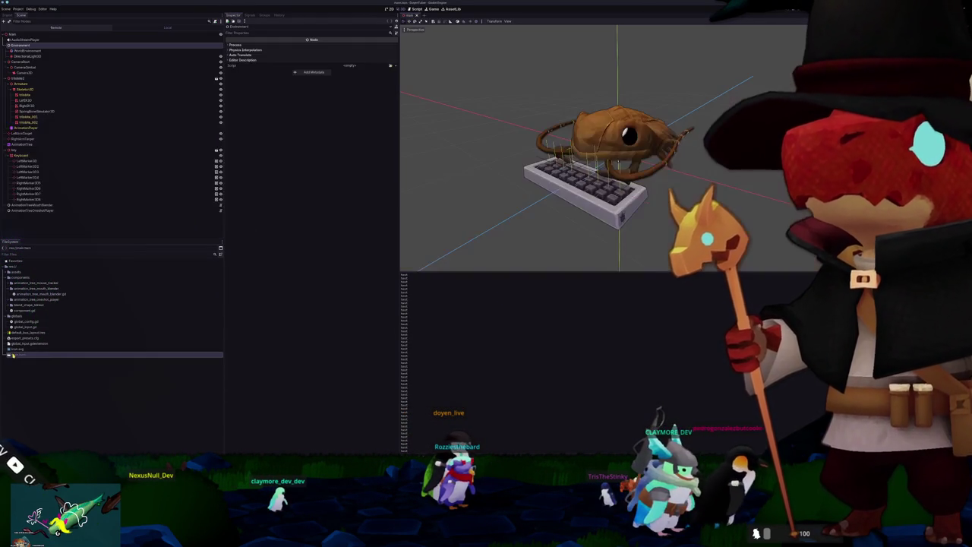
pyautogui.scroll(3, 470, 198)
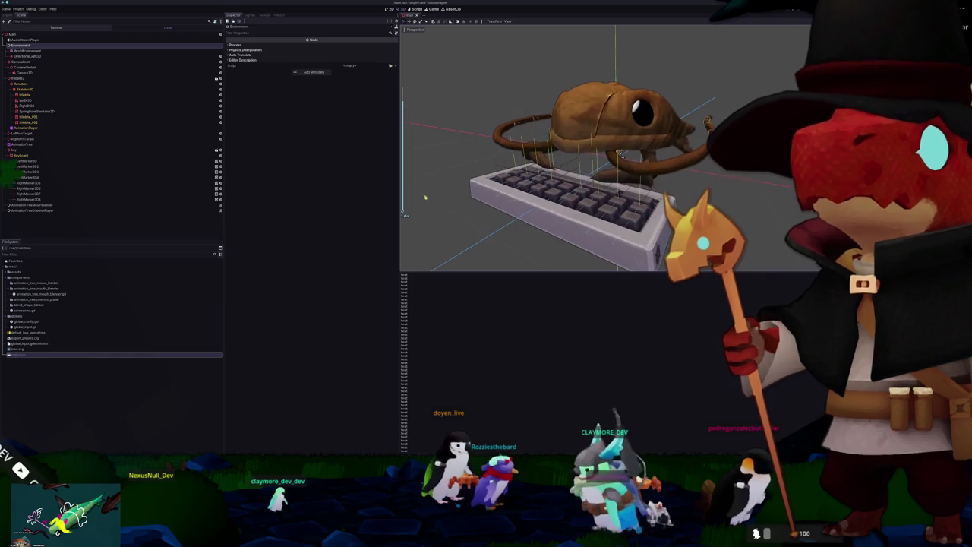
pyautogui.click(19, 144)
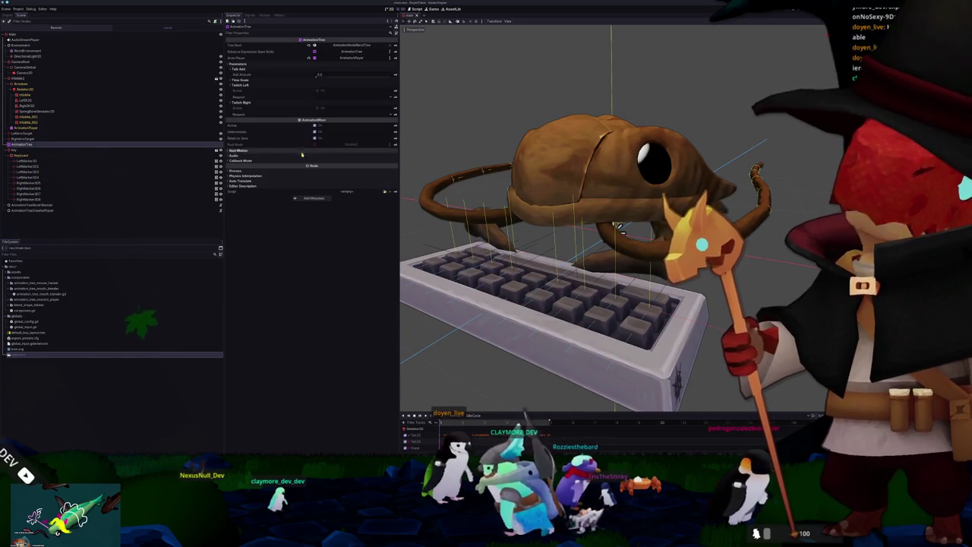
pyautogui.moveTo(641, 315); pyautogui.dragTo(712, 319)
pyautogui.rightClick(646, 272)
# Step: Add a OneShot node and an Animation node to the blend tree, setting the OneShot mix mode to Add
pyautogui.click(654, 277)
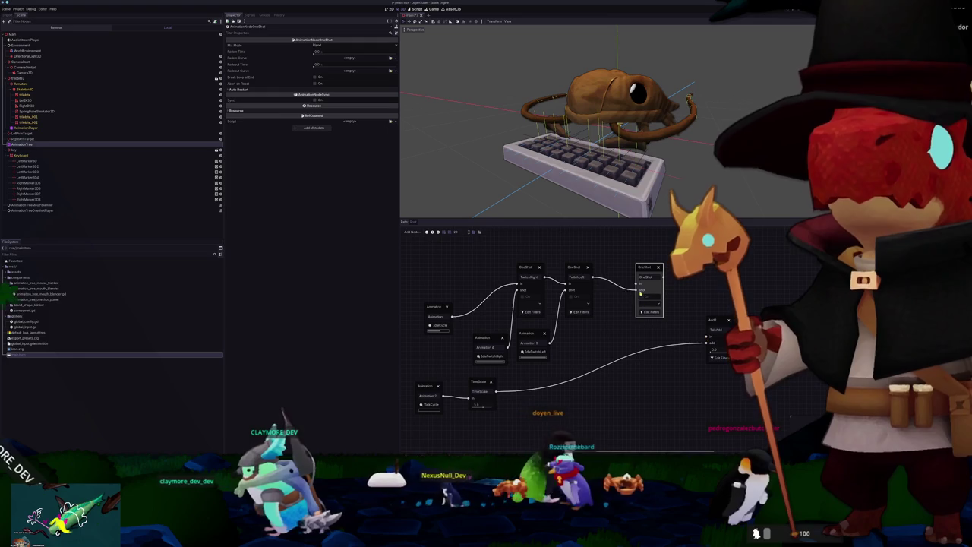
pyautogui.rightClick(605, 342)
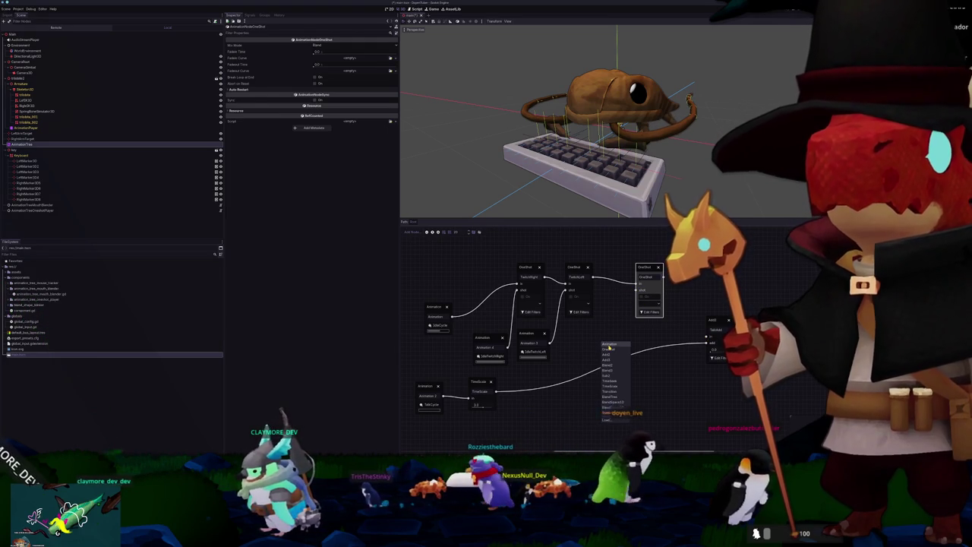
pyautogui.click(609, 344)
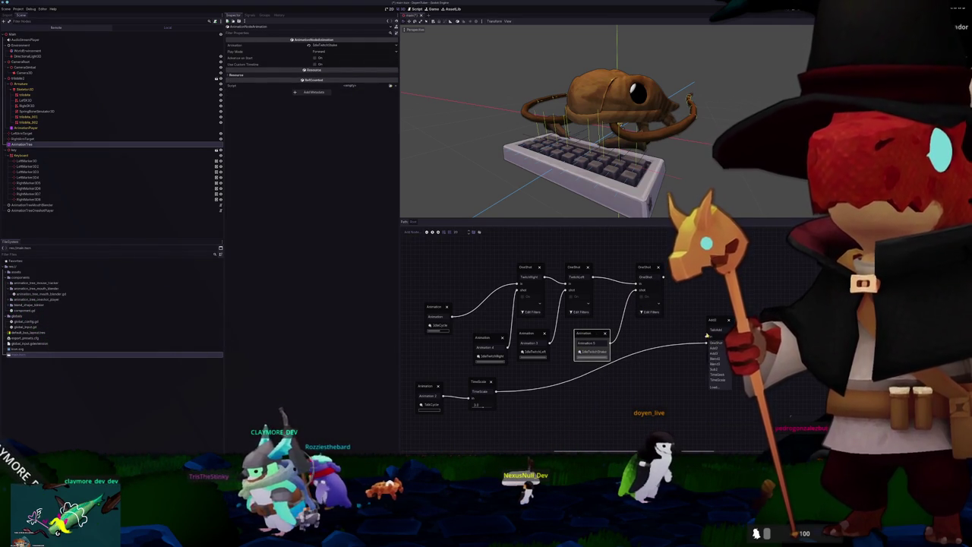
pyautogui.click(685, 318)
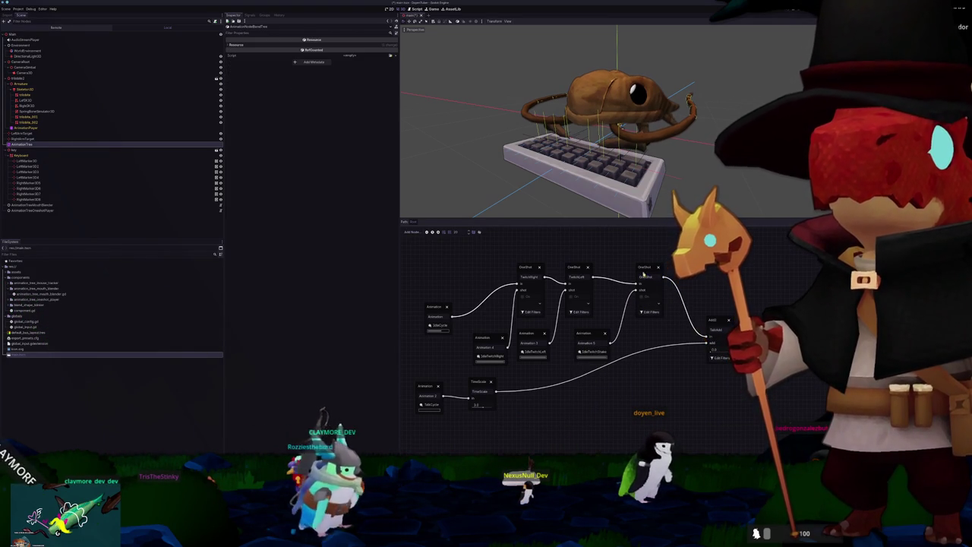
pyautogui.click(643, 276)
pyautogui.click(327, 55)
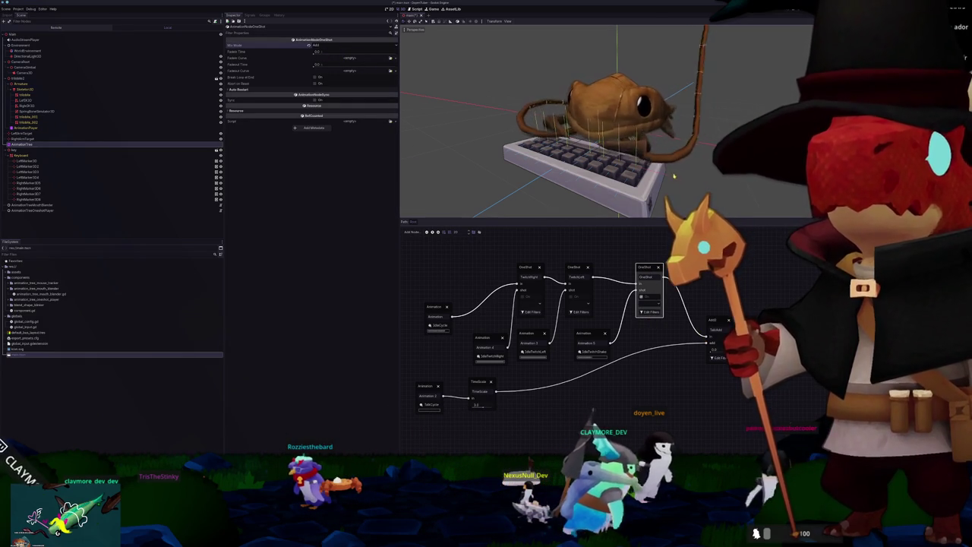
pyautogui.moveTo(673, 174)
pyautogui.mouseDown()
pyautogui.moveTo(660, 208)
pyautogui.moveTo(630, 213)
pyautogui.mouseUp()
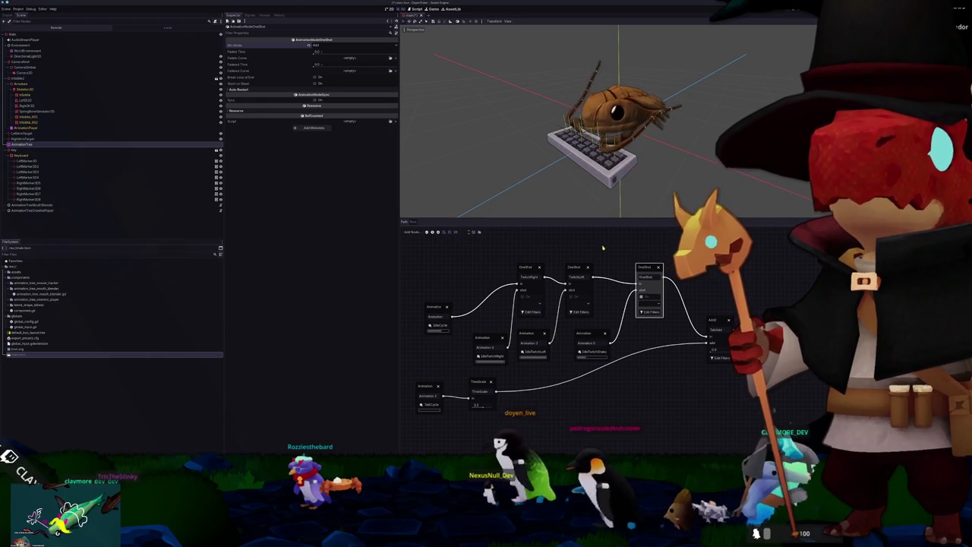
pyautogui.moveTo(562, 182)
pyautogui.mouseDown()
pyautogui.moveTo(530, 186)
pyautogui.moveTo(577, 189)
pyautogui.mouseUp()
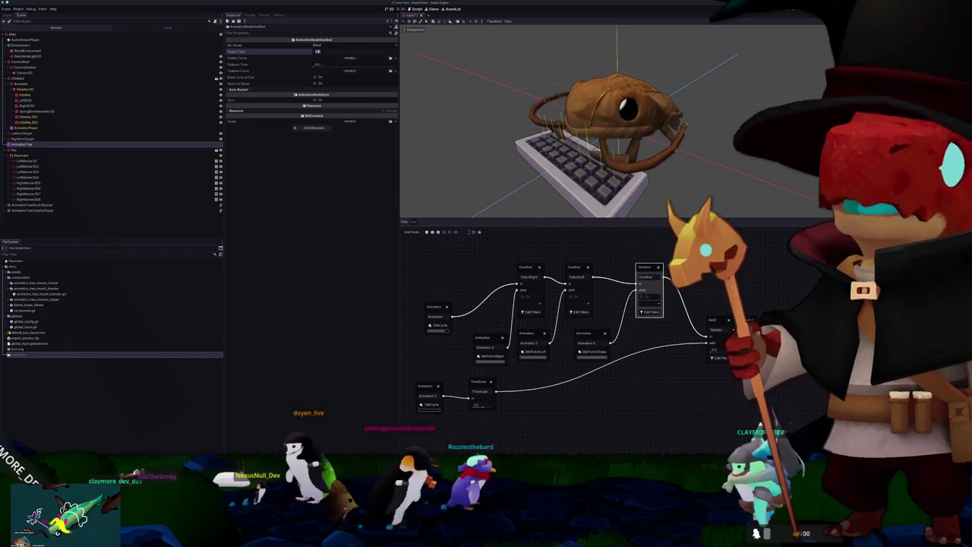
# Step: Give the OneShot 0.25 fade-in and fade-out times and open its filtered tracks list
pyautogui.write('0.25')
pyautogui.press('Return')
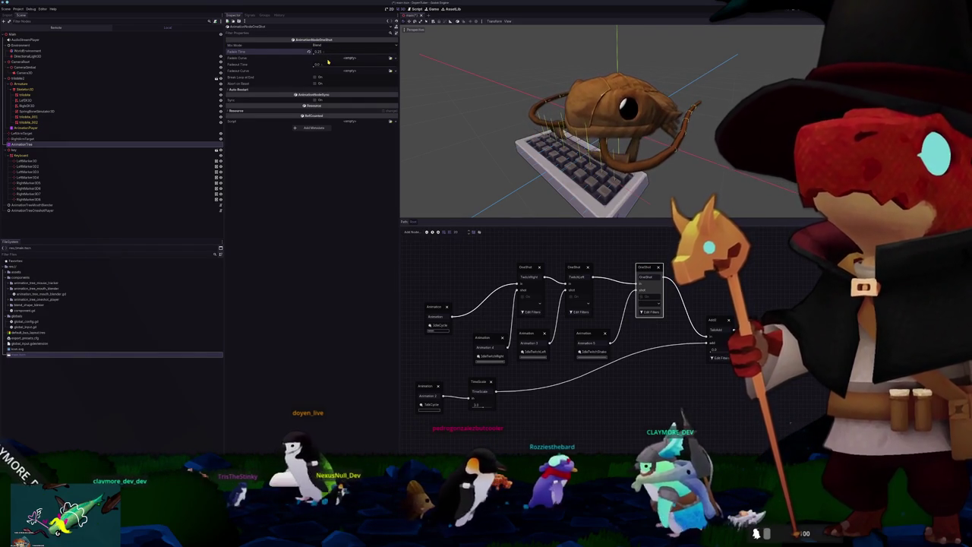
pyautogui.click(317, 64)
pyautogui.write('0.25')
pyautogui.press('Return')
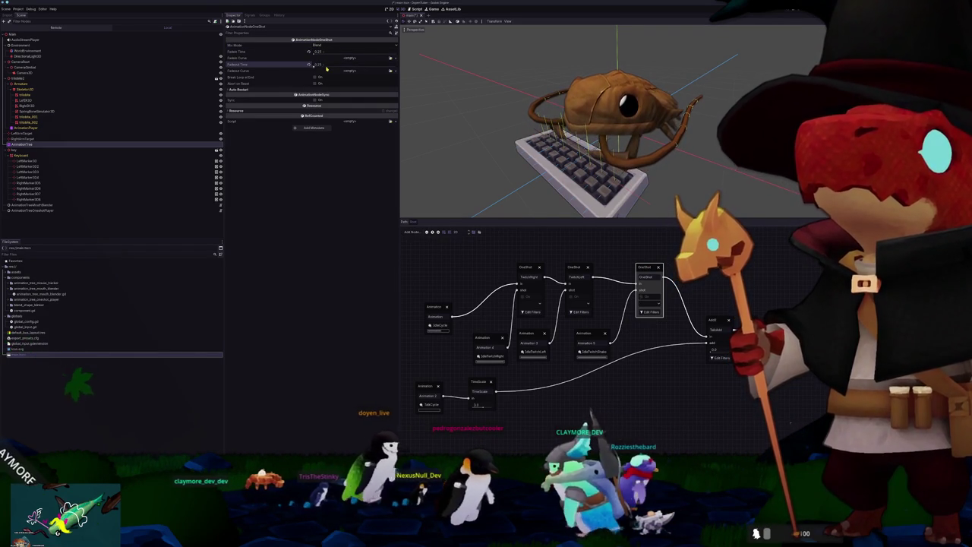
pyautogui.click(649, 312)
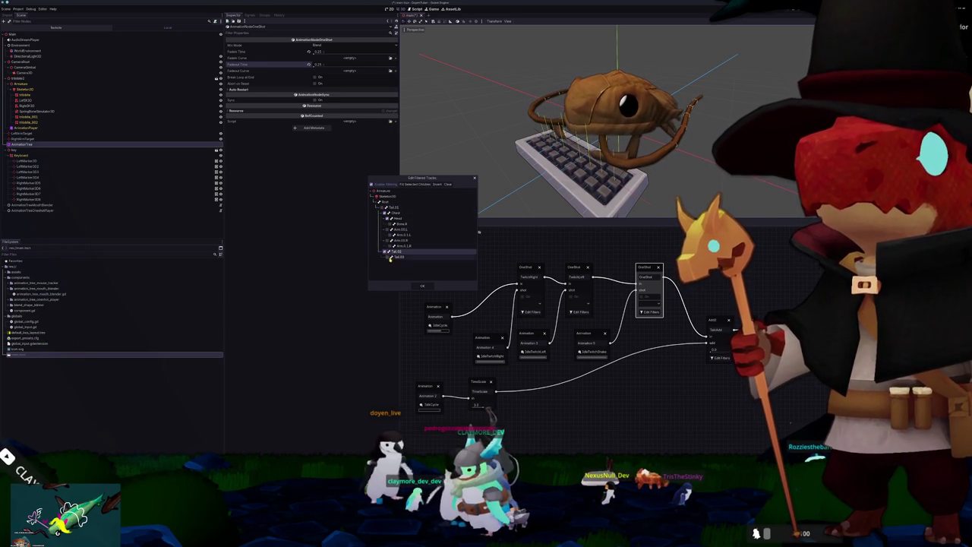
# Step: Close the filtered-tracks dialog, reopen and close it again, then select the keyboard key node
pyautogui.click(423, 287)
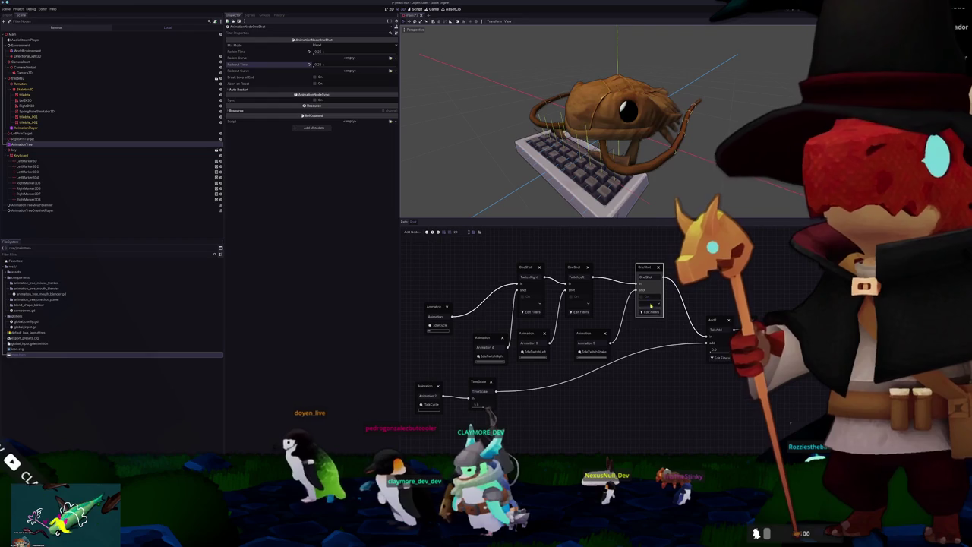
pyautogui.scroll(-3, 683, 171)
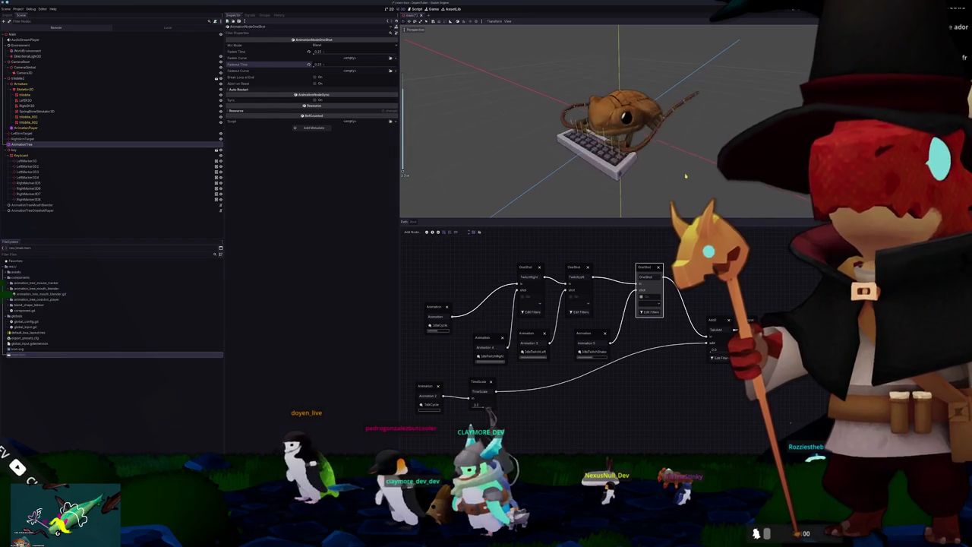
pyautogui.click(646, 313)
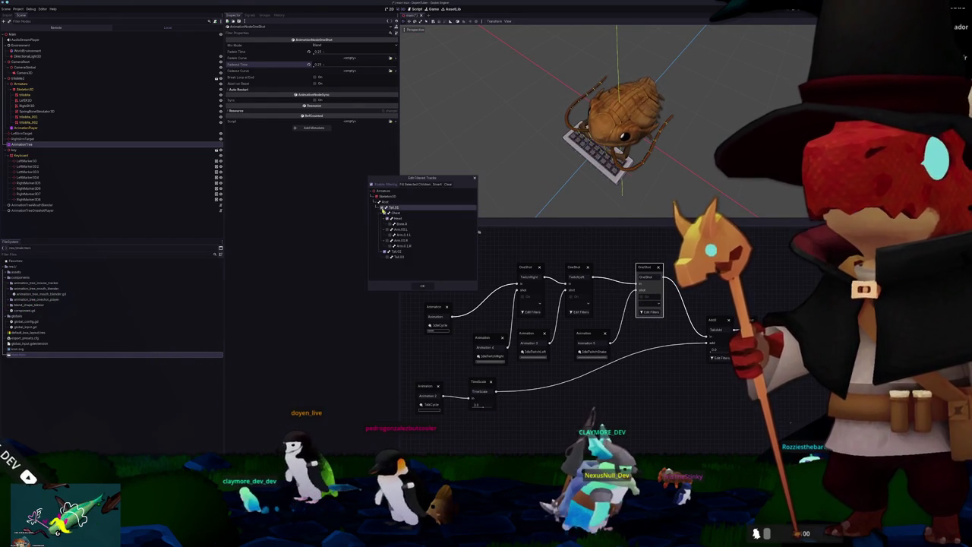
pyautogui.click(425, 287)
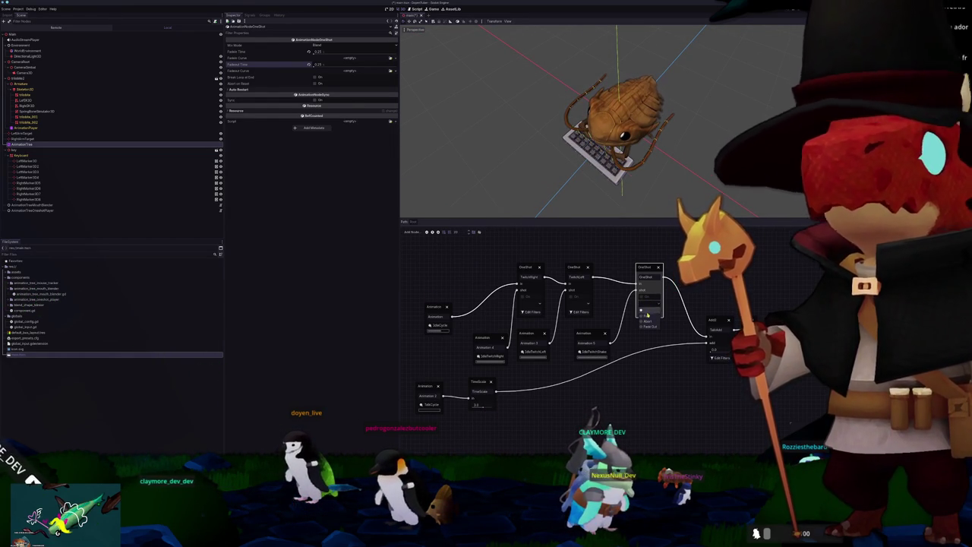
pyautogui.click(647, 315)
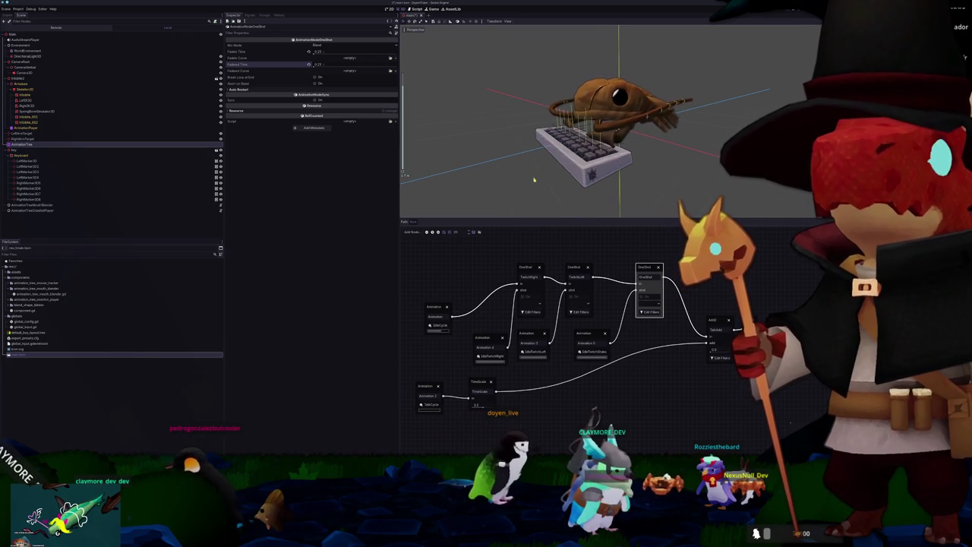
pyautogui.click(26, 149)
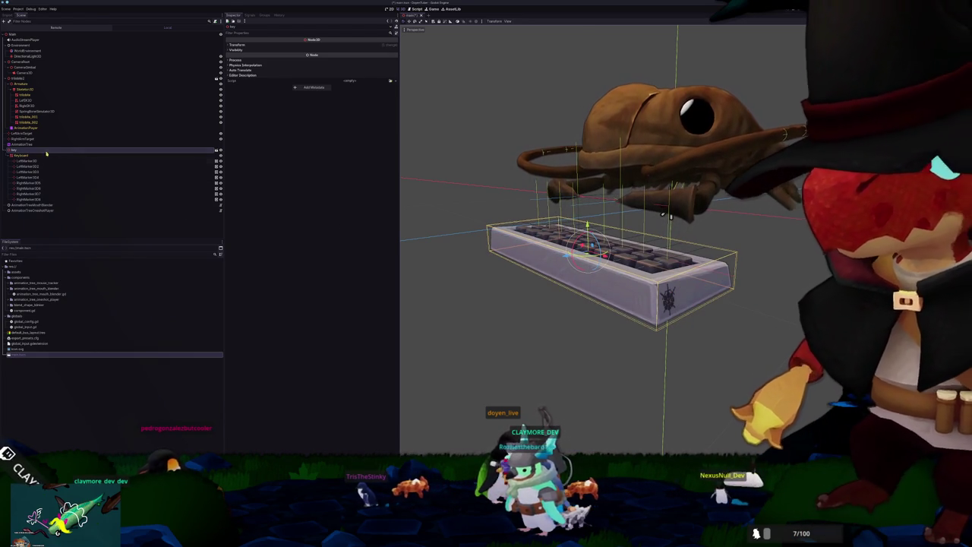
# Step: Select the arm-target marker, then AnimationTreeOneshotPlayer to show its TwitchLeft and TwitchRight parameter paths
pyautogui.click(23, 135)
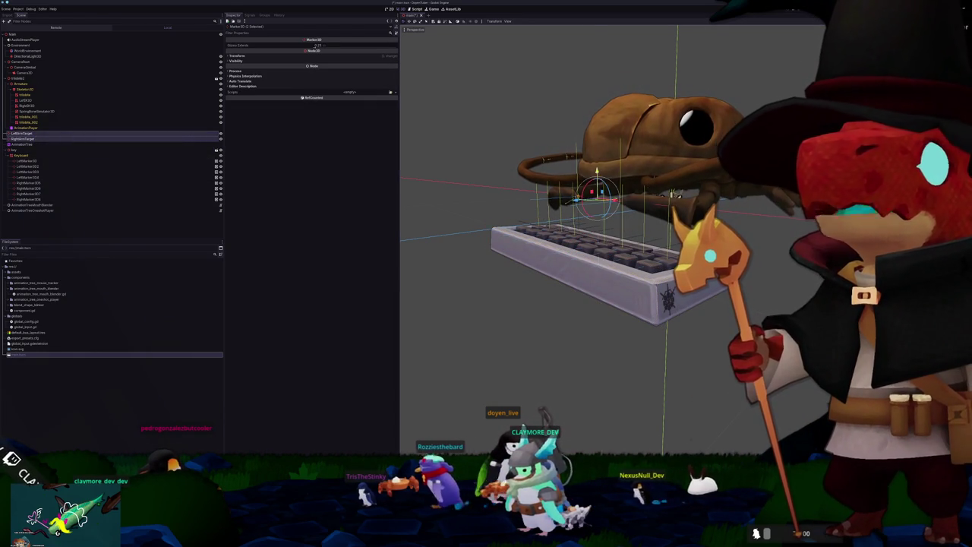
pyautogui.moveTo(663, 196); pyautogui.dragTo(514, 226)
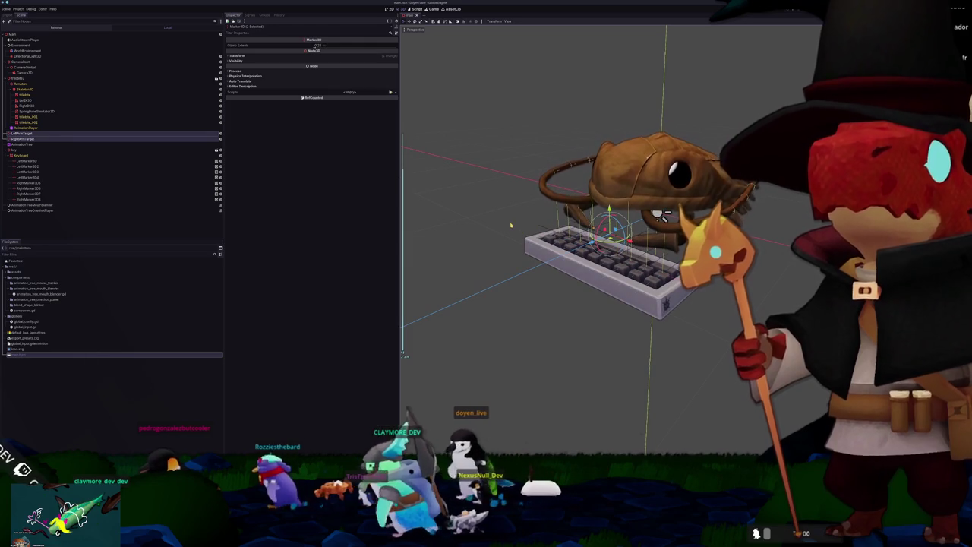
pyautogui.click(60, 210)
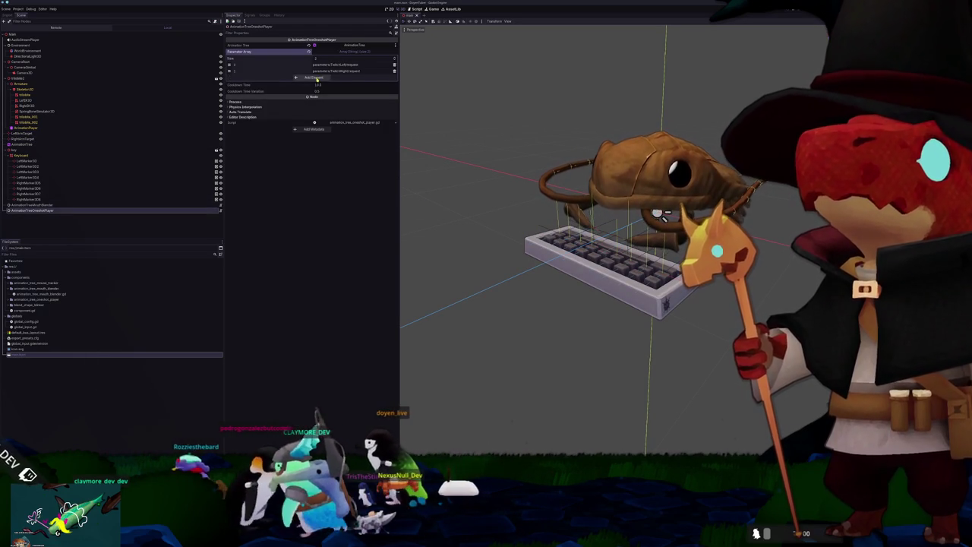
# Step: Add a third request path to the one-shot parameter array and run the game with F5
pyautogui.click(316, 78)
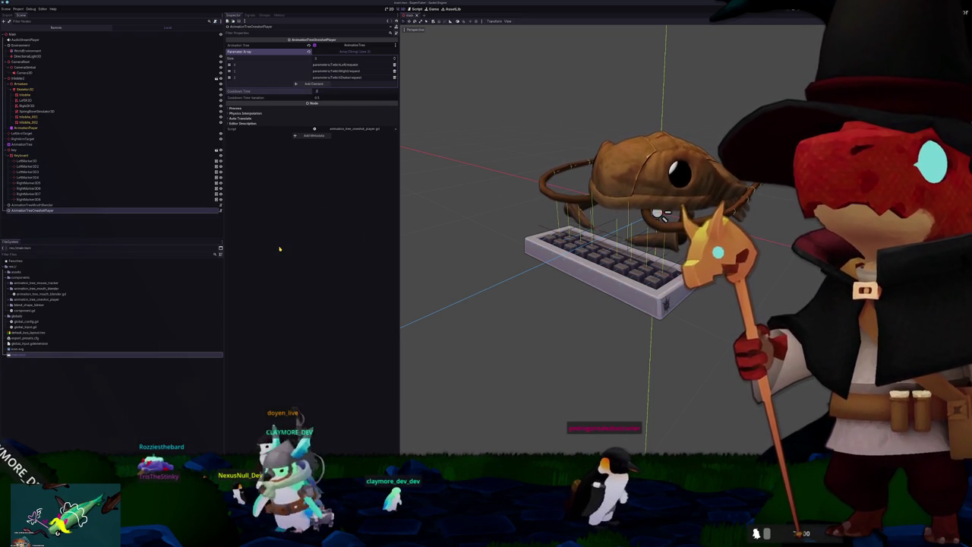
pyautogui.press('F5')
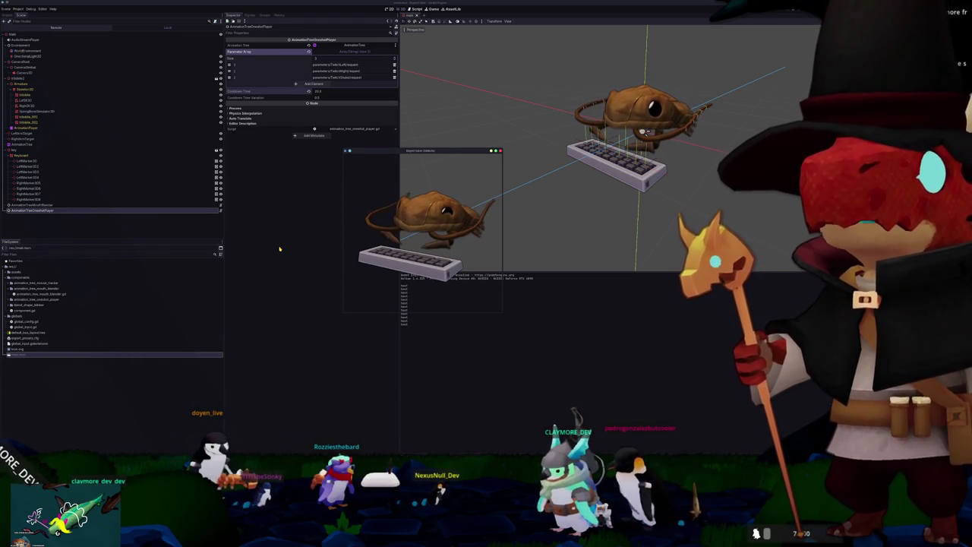
# Step: Move the running game window over the top-right corner of the 3D view
pyautogui.moveTo(413, 151)
pyautogui.mouseDown()
pyautogui.moveTo(450, 123)
pyautogui.moveTo(716, 44)
pyautogui.mouseUp()
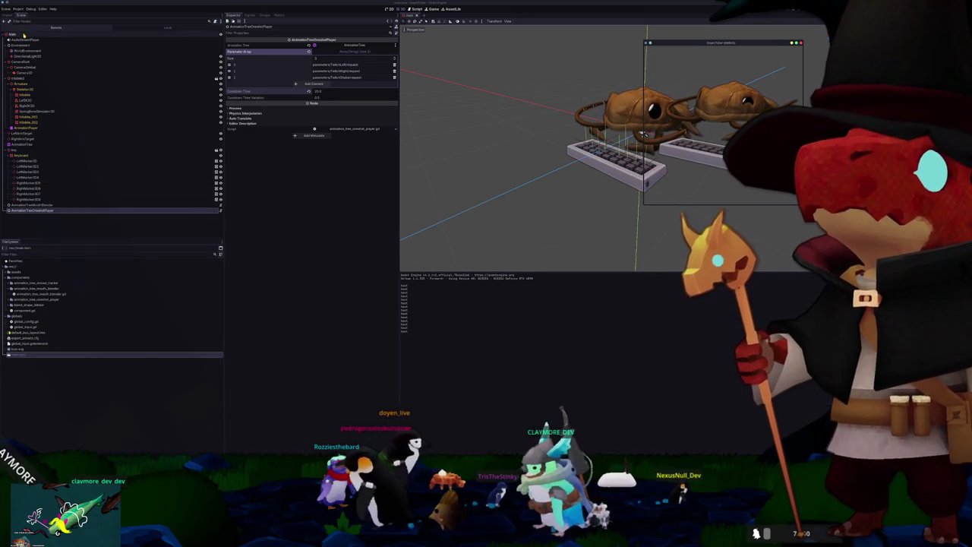
pyautogui.rightClick(27, 278)
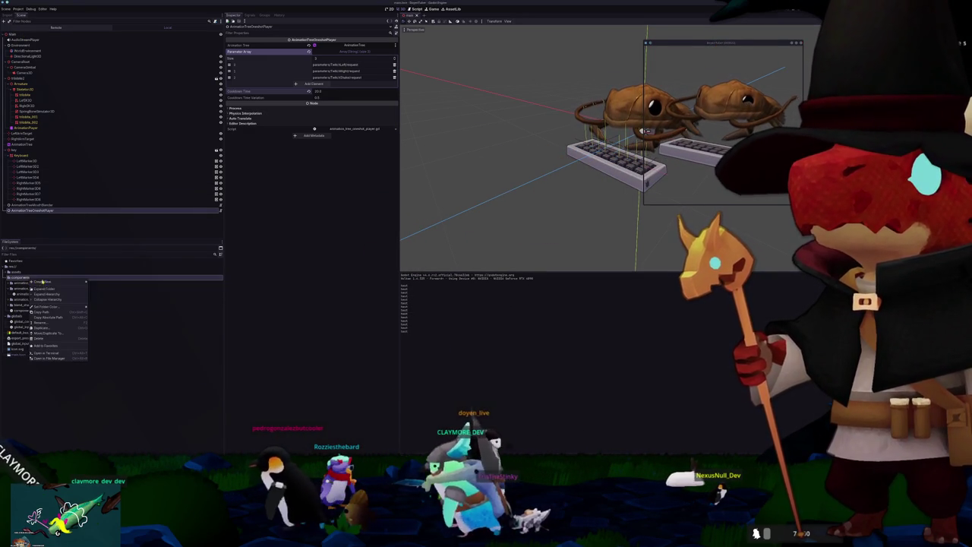
# Step: Create a keyboard_tapper folder inside components and move a component file into it
pyautogui.click(96, 282)
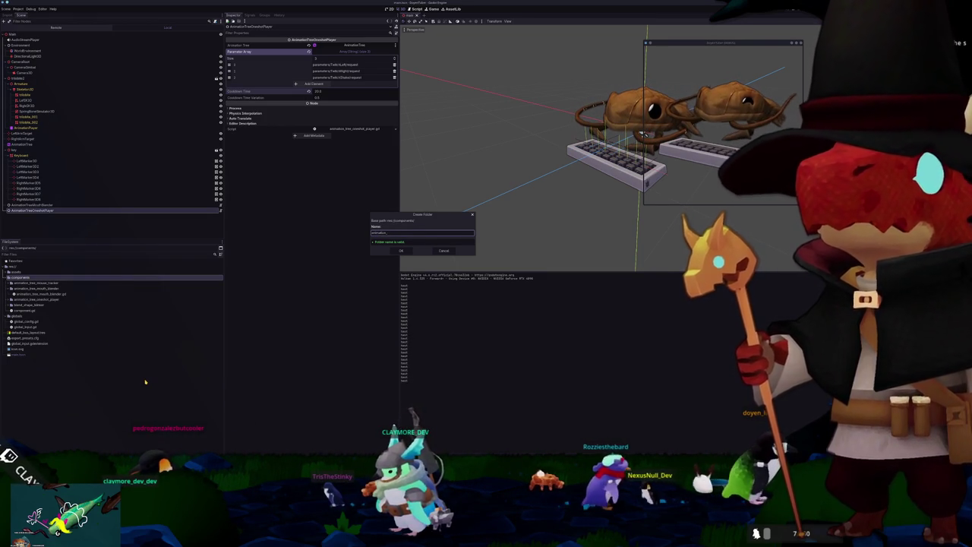
pyautogui.write('input')
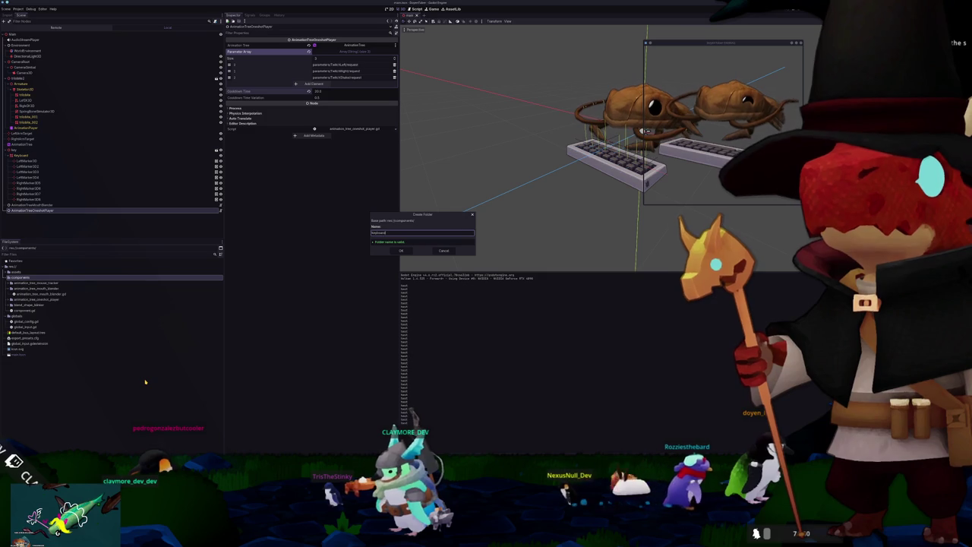
pyautogui.write('ut')
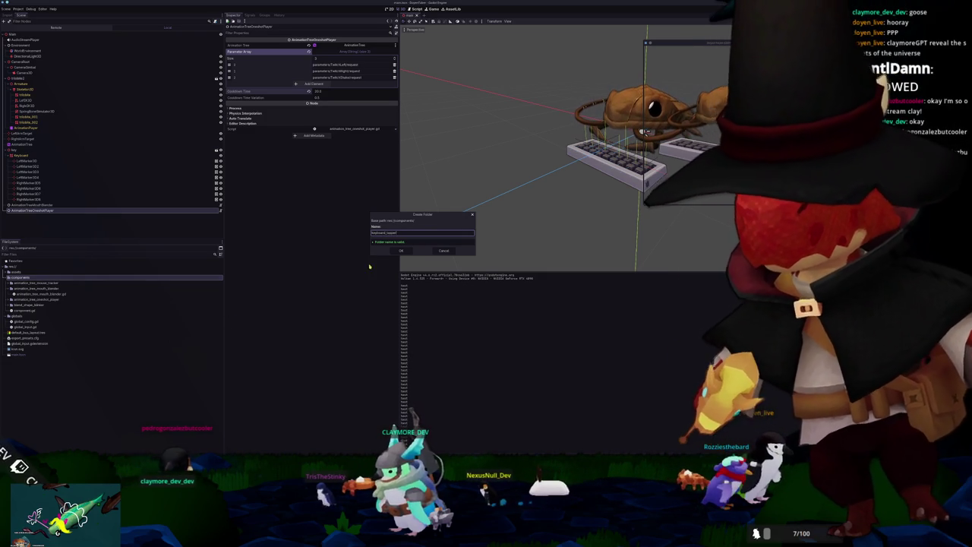
pyautogui.click(408, 252)
pyautogui.moveTo(24, 304); pyautogui.dragTo(32, 311)
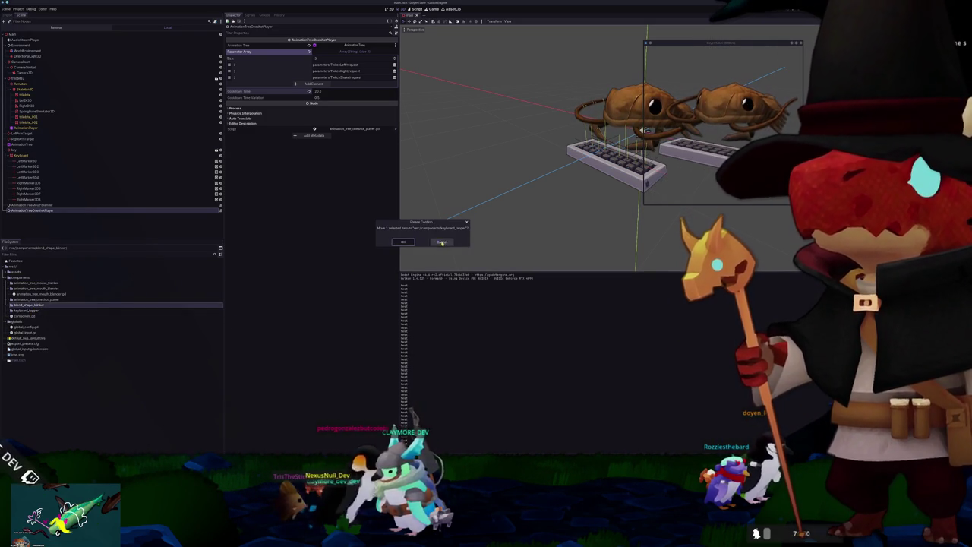
pyautogui.press('Return')
# Step: Expand the animation_tree_mouse_tracker folder in the FileSystem dock
pyautogui.click(30, 310)
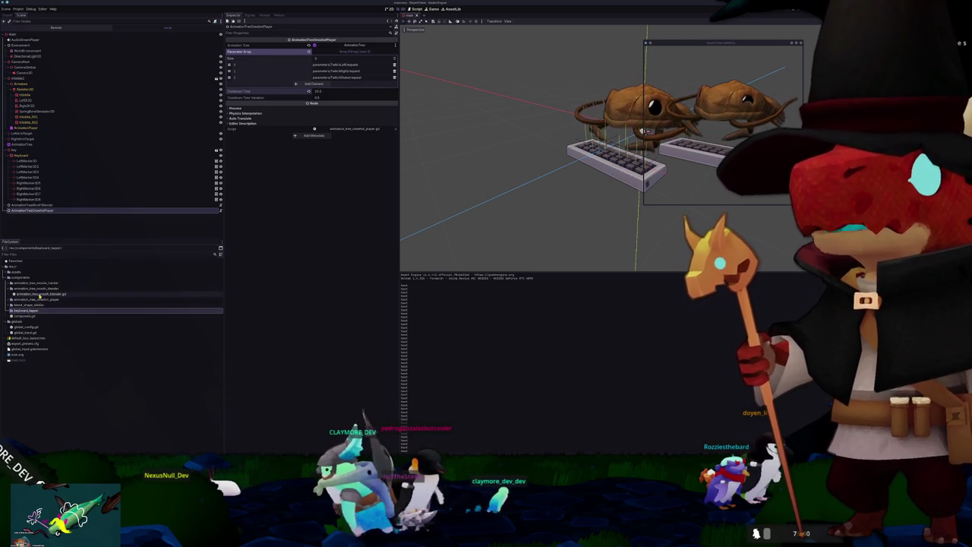
pyautogui.click(40, 289)
pyautogui.doubleClick(36, 282)
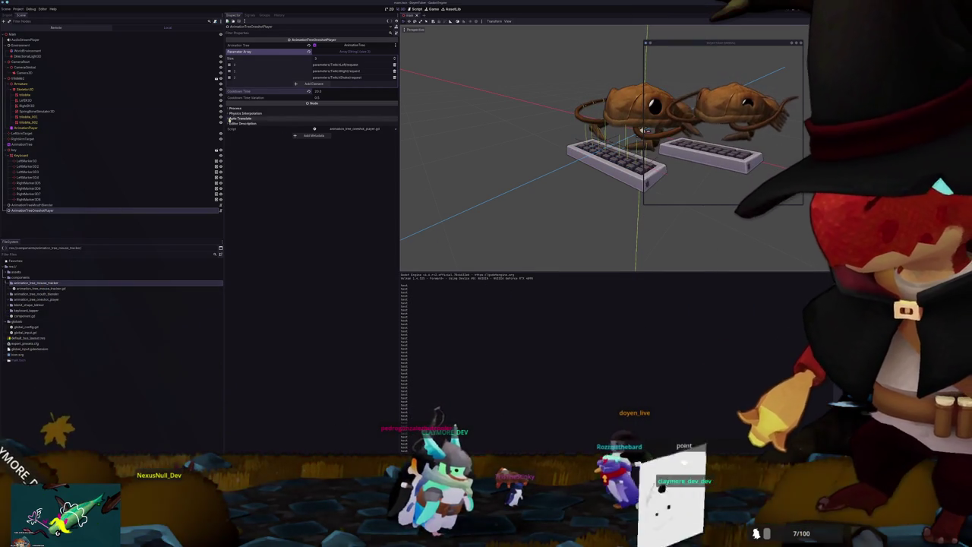
pyautogui.click(12, 34)
# Step: Add an AnimationTreeMouseTracker node as a child of Main
pyautogui.rightClick(12, 34)
pyautogui.click(30, 37)
pyautogui.write('mouse')
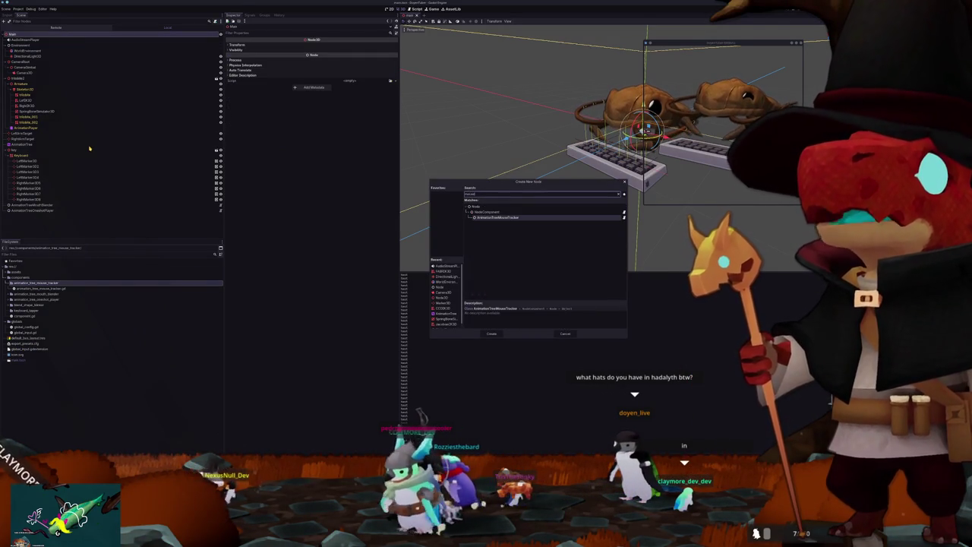
pyautogui.press('Return')
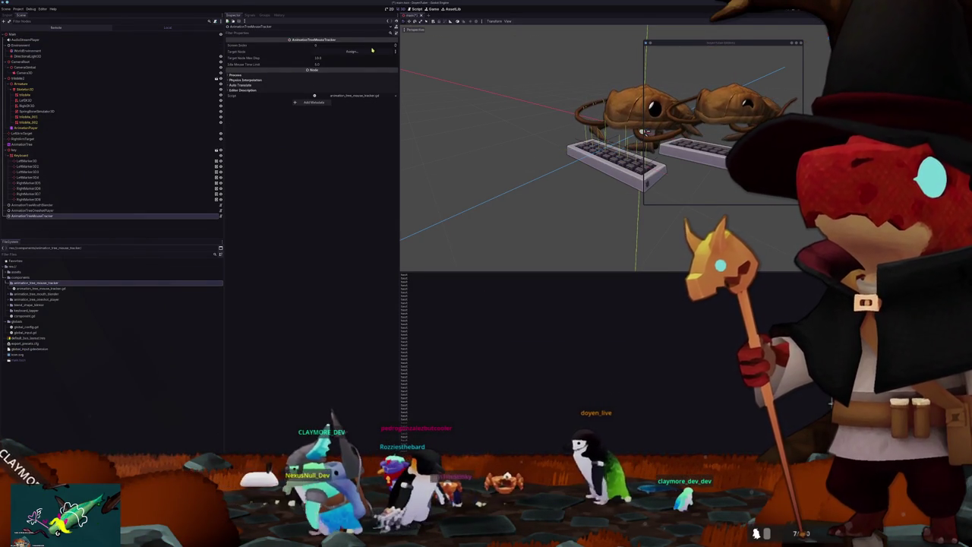
# Step: Add a Node3D under Main and name it TargetMouseTracker
pyautogui.rightClick(12, 34)
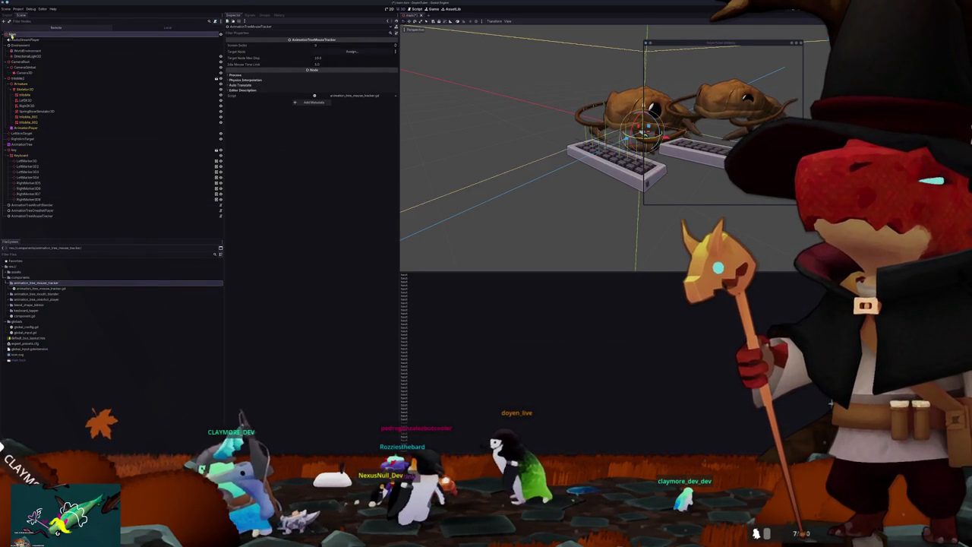
pyautogui.click(30, 37)
pyautogui.write('target')
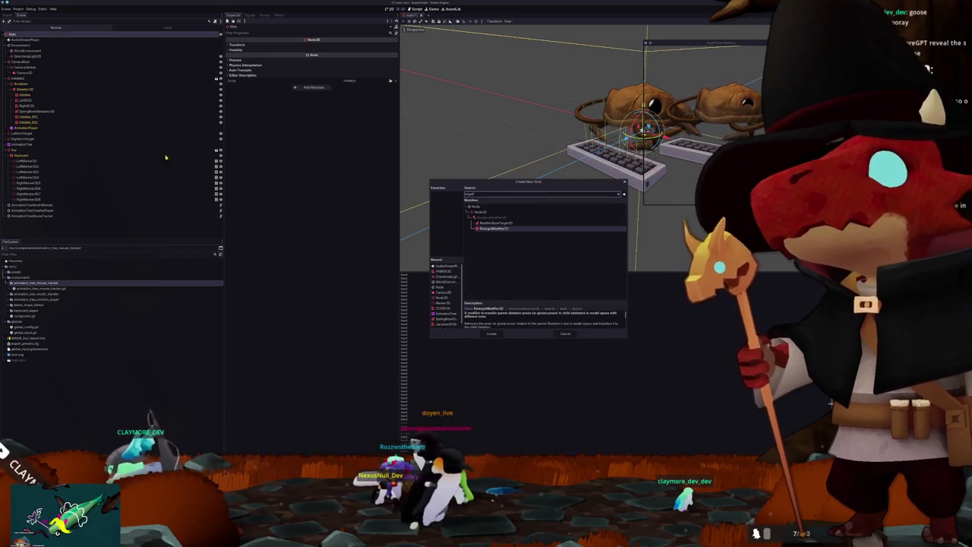
pyautogui.press('Return')
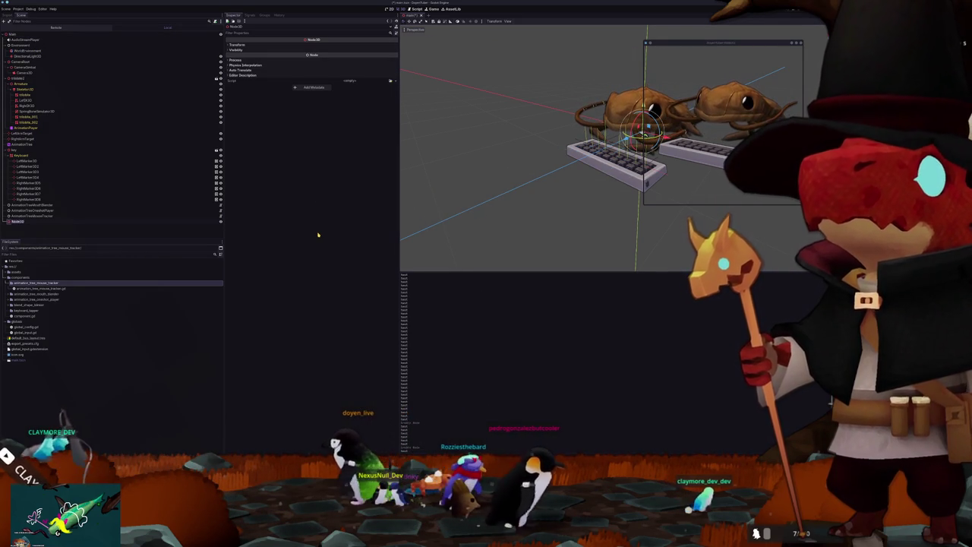
pyautogui.write('TargetMouse')
pyautogui.press('Return')
pyautogui.write('Tracker')
pyautogui.press('Return')
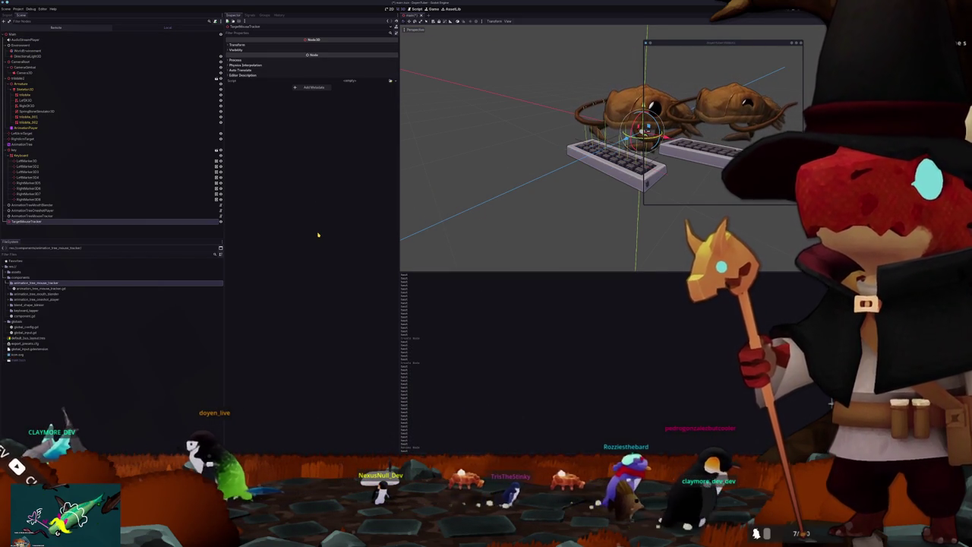
# Step: Assign TargetMouseTracker as the AnimationTreeMouseTracker's Target Node
pyautogui.click(74, 216)
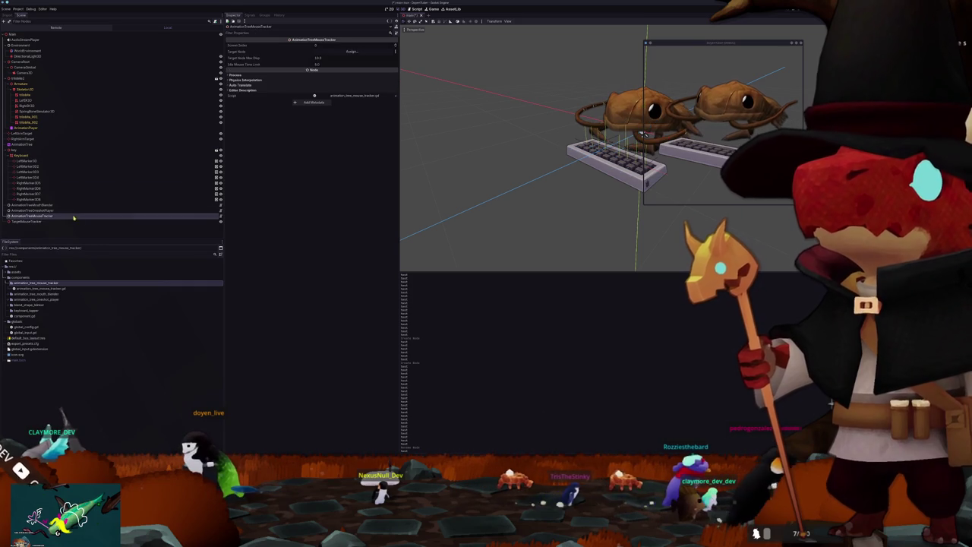
pyautogui.click(369, 50)
pyautogui.scroll(-3, 411, 301)
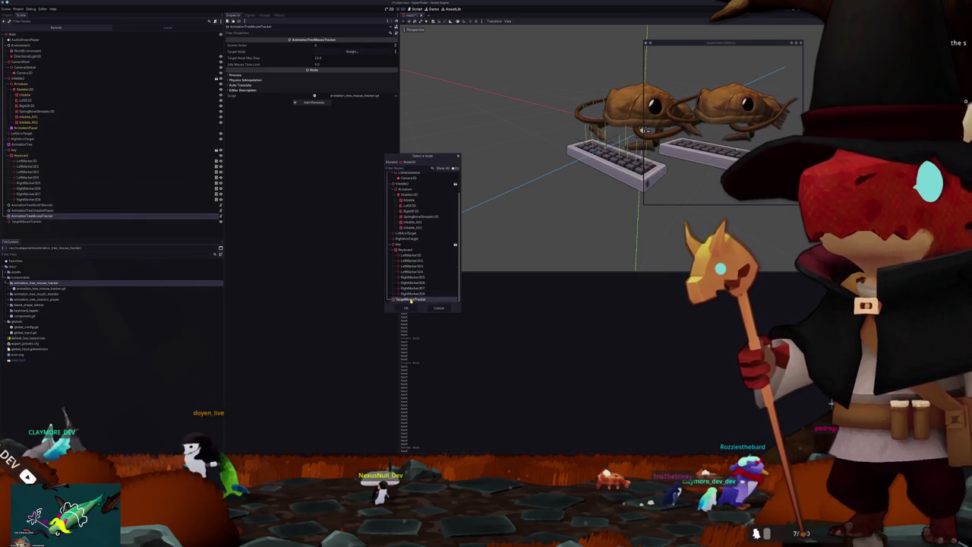
pyautogui.doubleClick(411, 300)
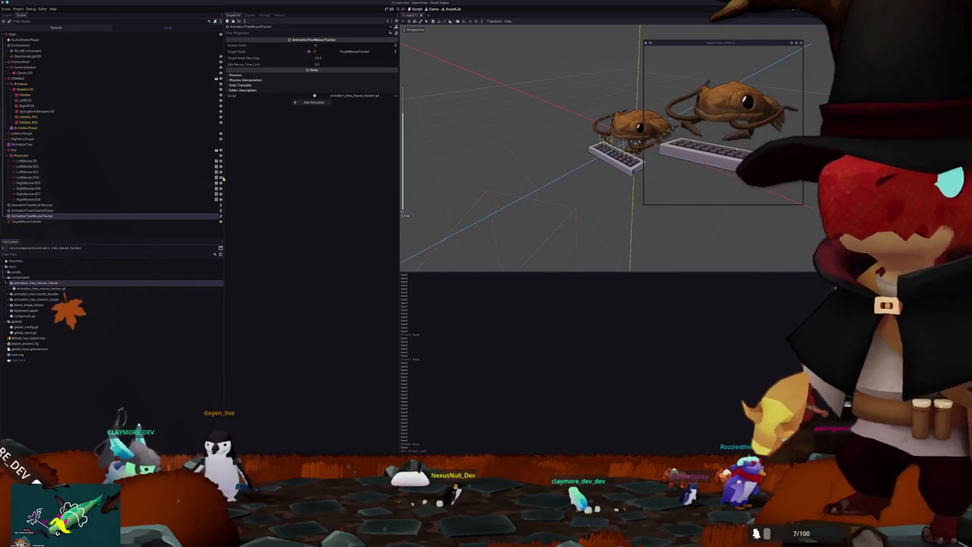
# Step: Move TargetMouseTracker away from the trilobite with G
pyautogui.moveTo(27, 221); pyautogui.dragTo(31, 35)
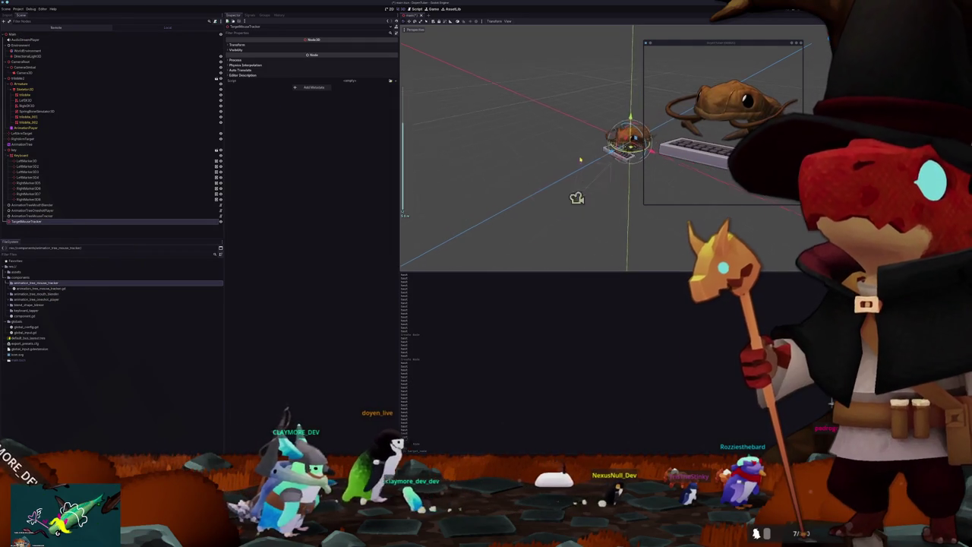
pyautogui.press('g')
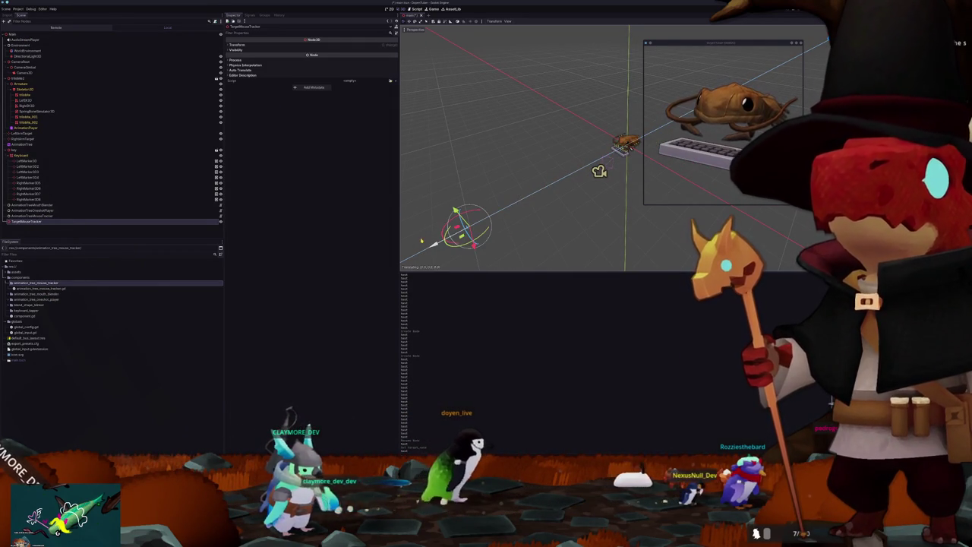
pyautogui.scroll(-2, 471, 227)
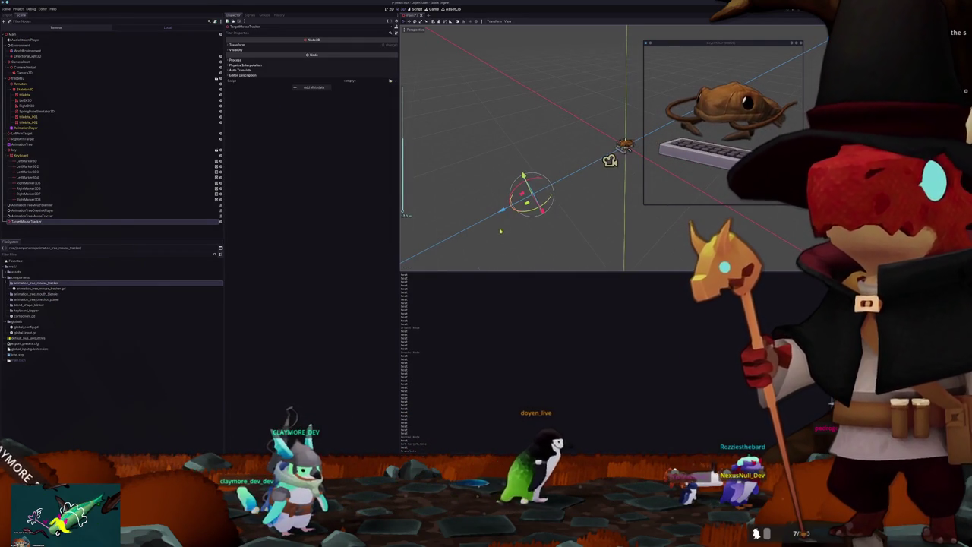
pyautogui.scroll(3, 524, 178)
pyautogui.scroll(-3, 526, 179)
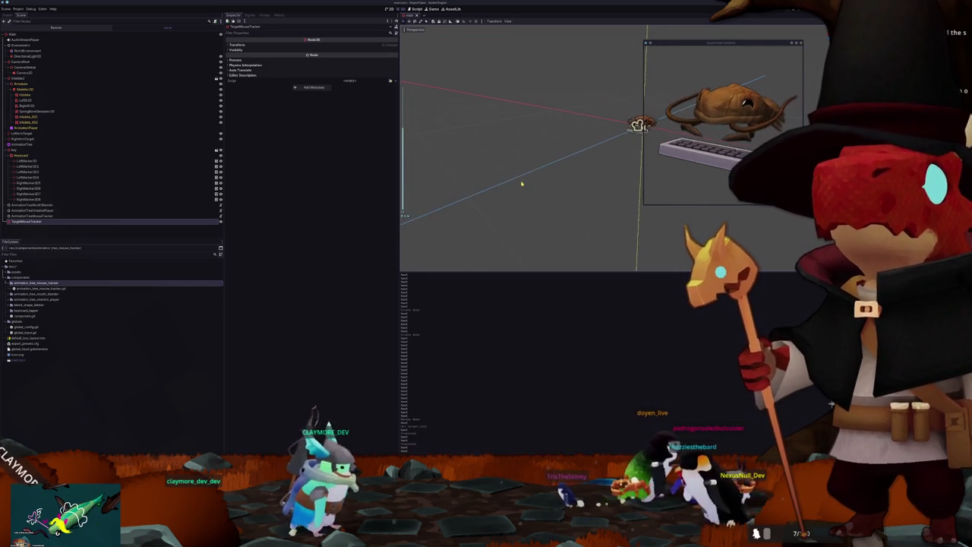
pyautogui.click(61, 215)
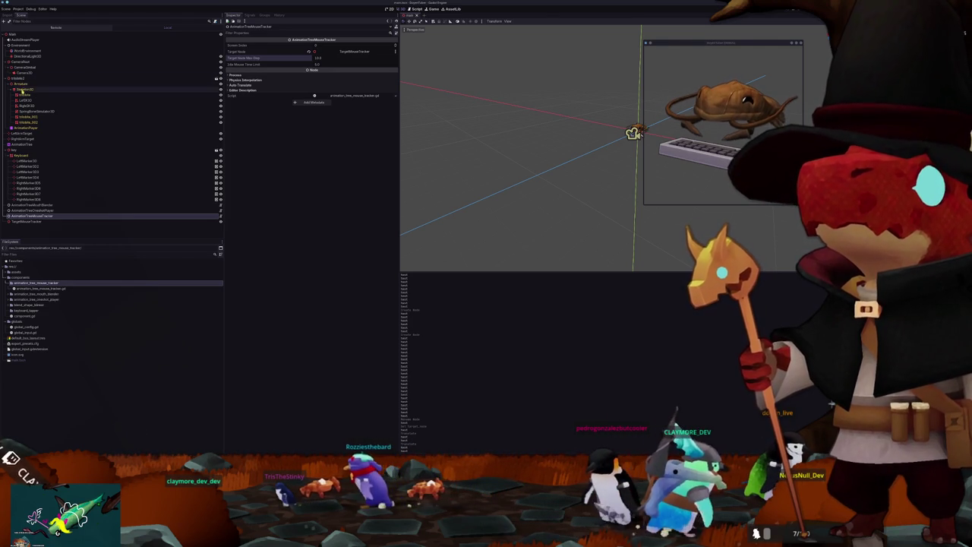
# Step: Add a LookAtModifier3D node under Skeleton3D
pyautogui.click(25, 89)
pyautogui.hotkey('ctrl', 'a')
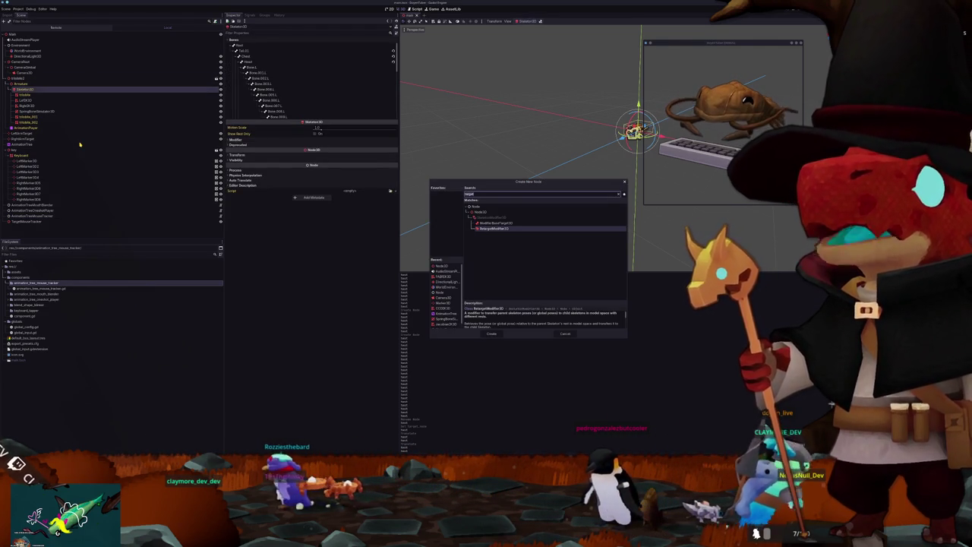
pyautogui.write('lookat')
pyautogui.press('Return')
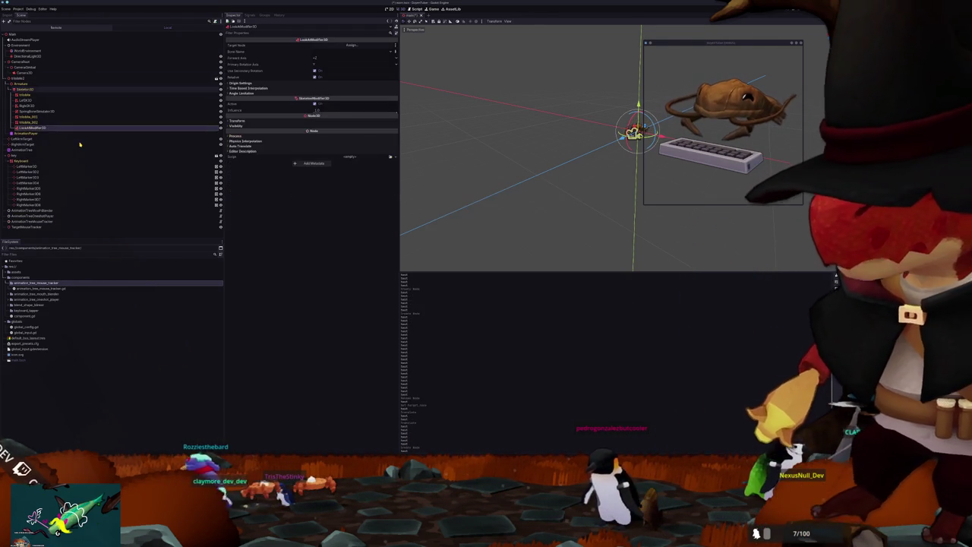
# Step: Set the LookAtModifier3D's Target Node to TargetMouseTracker and its Bone Name to Head
pyautogui.click(352, 45)
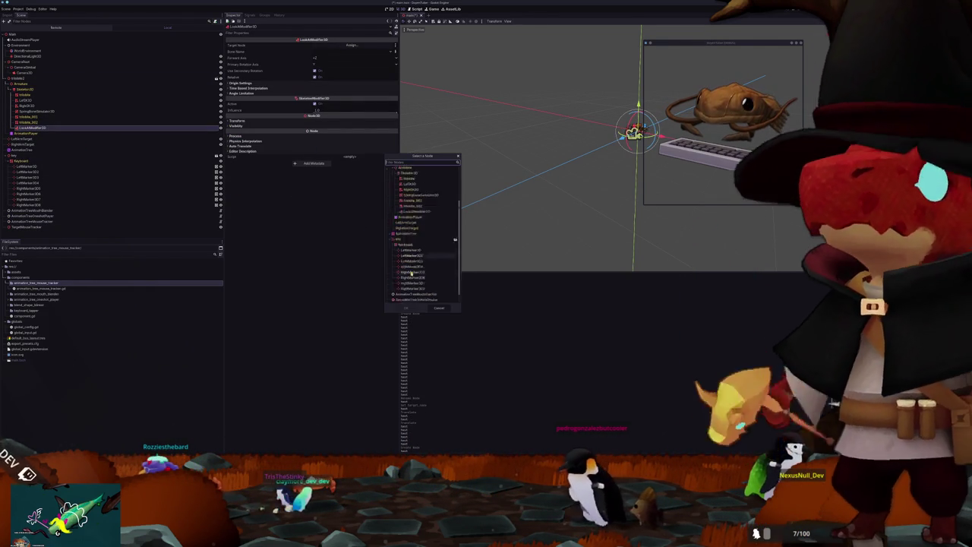
pyautogui.doubleClick(416, 299)
pyautogui.click(328, 51)
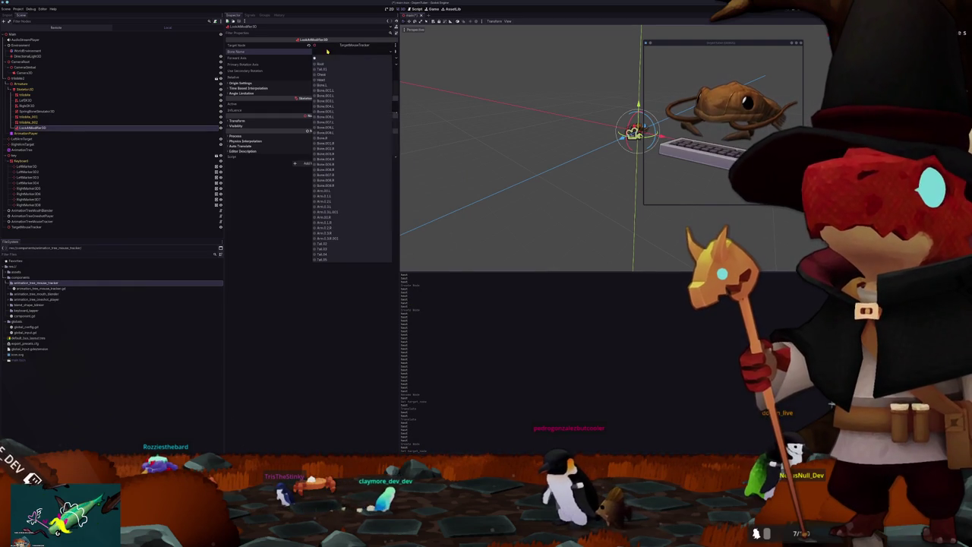
pyautogui.click(325, 81)
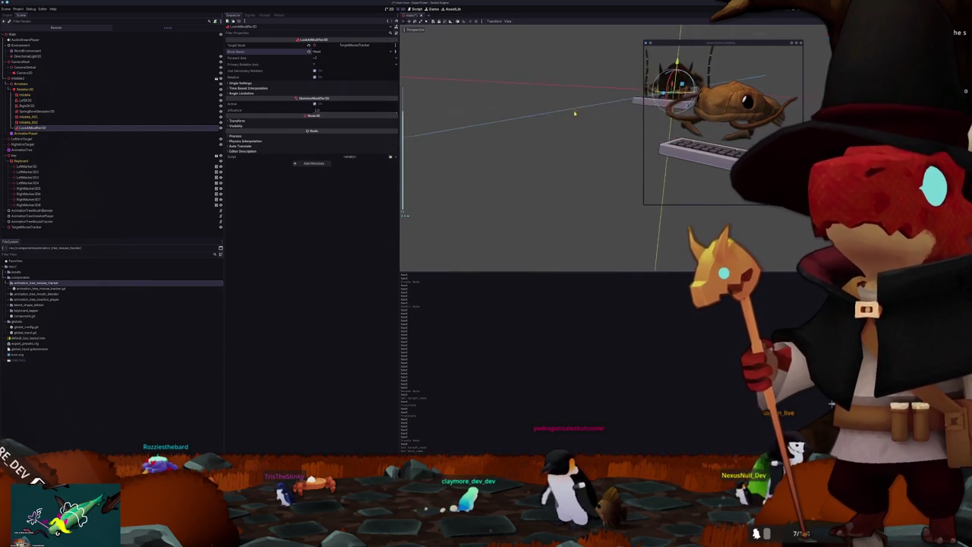
# Step: Try different Forward Axis options for the Head bone
pyautogui.click(320, 57)
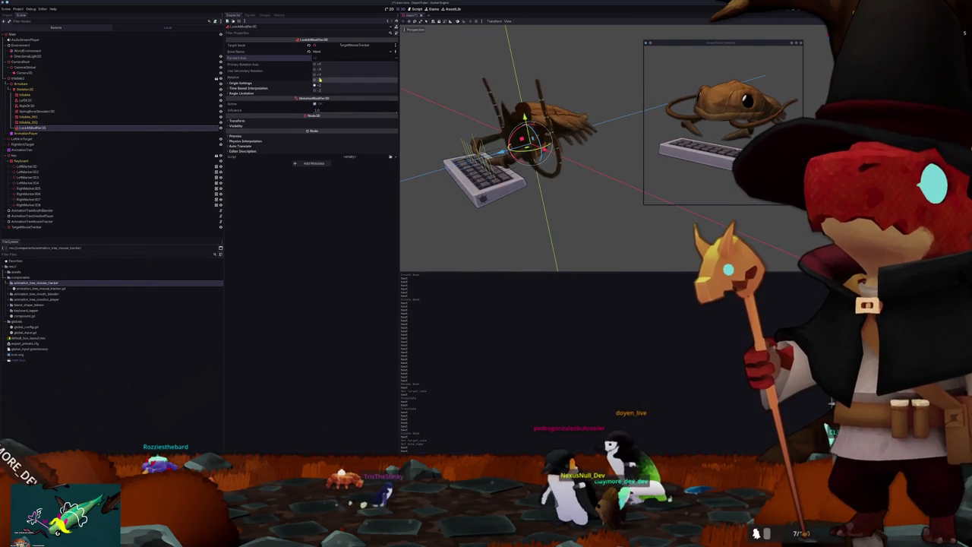
pyautogui.click(320, 79)
pyautogui.click(323, 58)
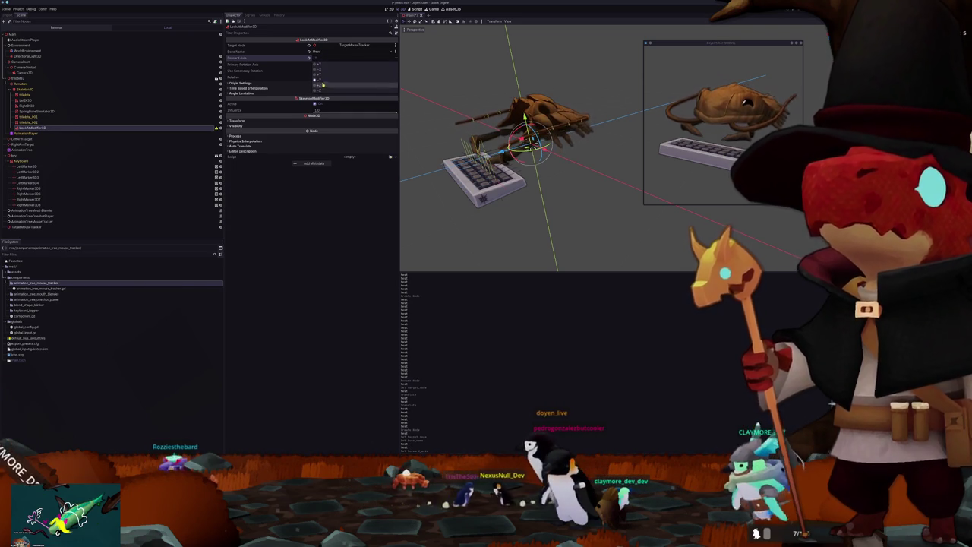
pyautogui.click(323, 77)
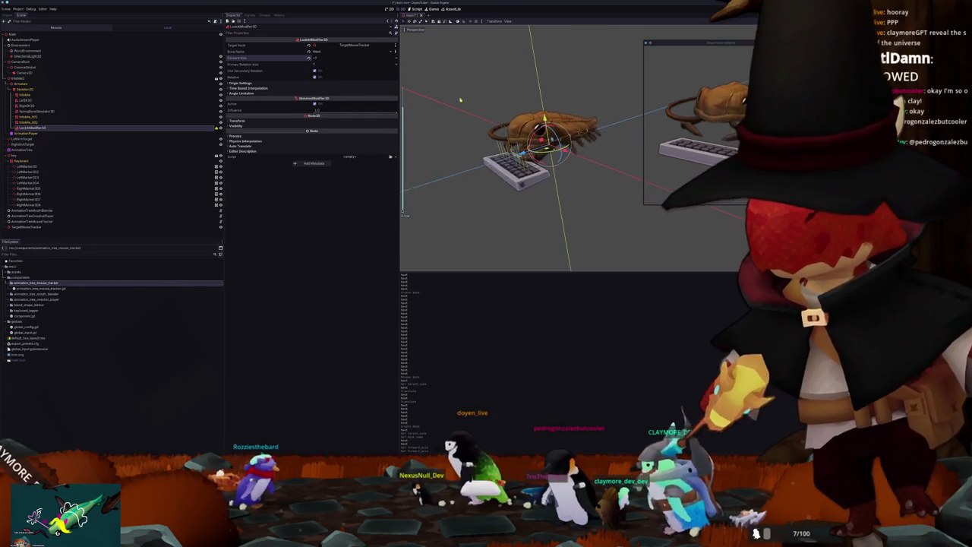
pyautogui.click(34, 226)
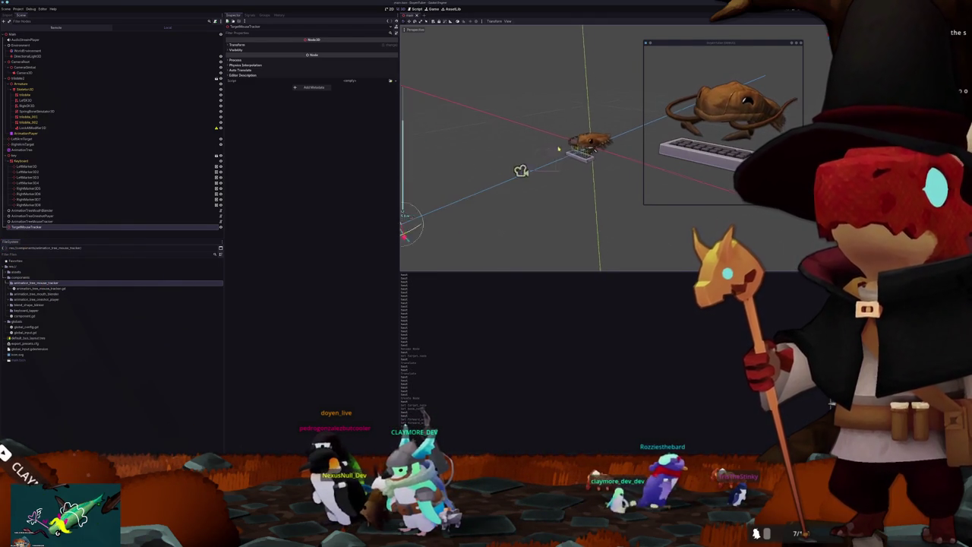
# Step: Review the trilobite mesh, TargetMouseTracker and LookAtModifier3D settings
pyautogui.click(581, 140)
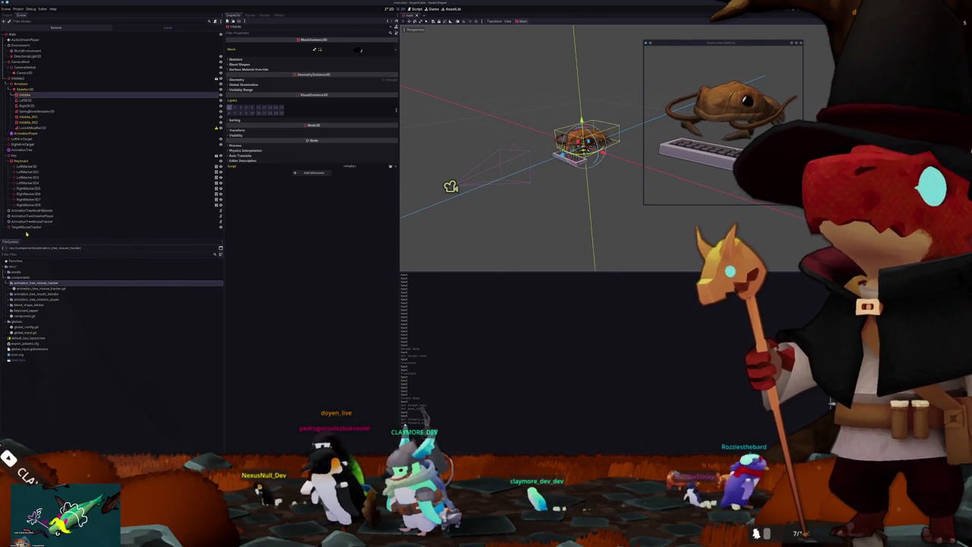
pyautogui.click(30, 227)
pyautogui.click(32, 127)
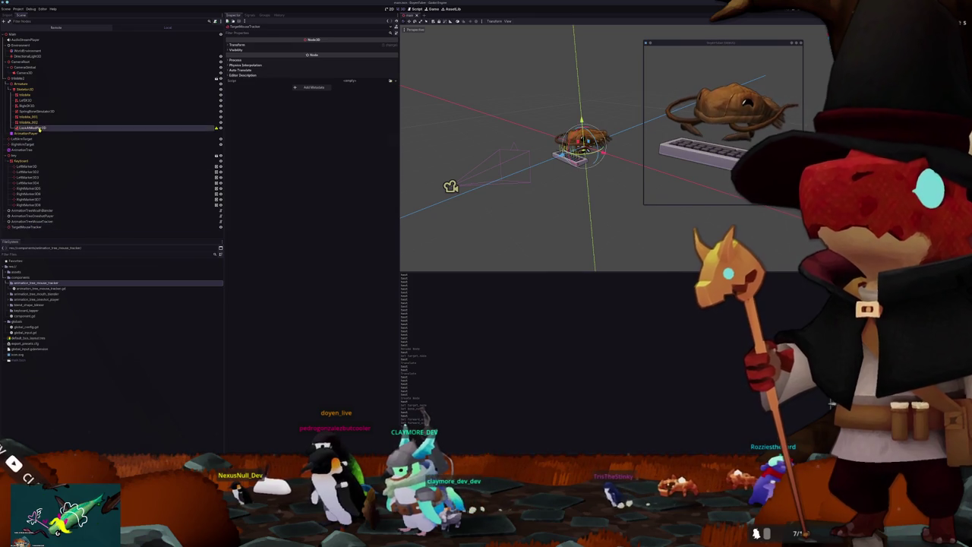
pyautogui.scroll(5, 457, 68)
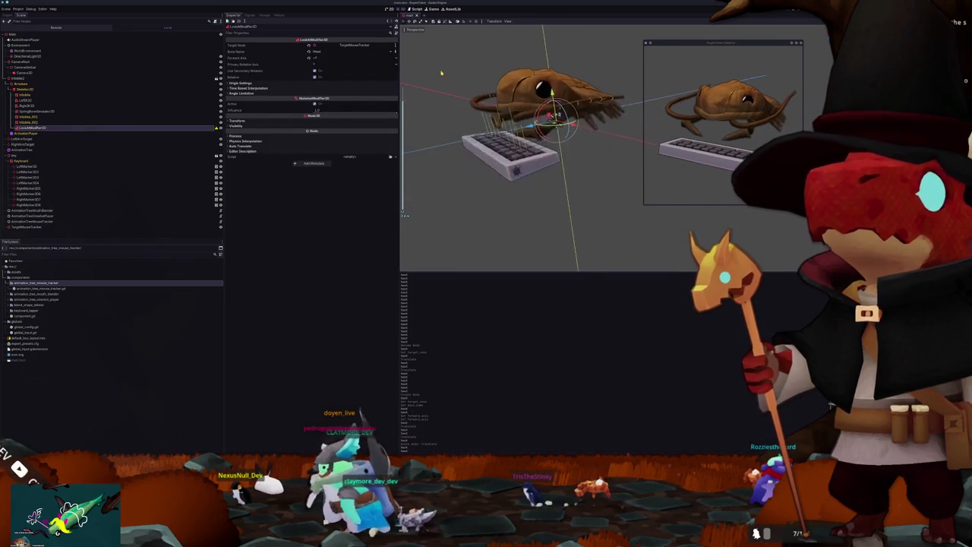
pyautogui.scroll(-3, 458, 68)
pyautogui.scroll(-5, 458, 70)
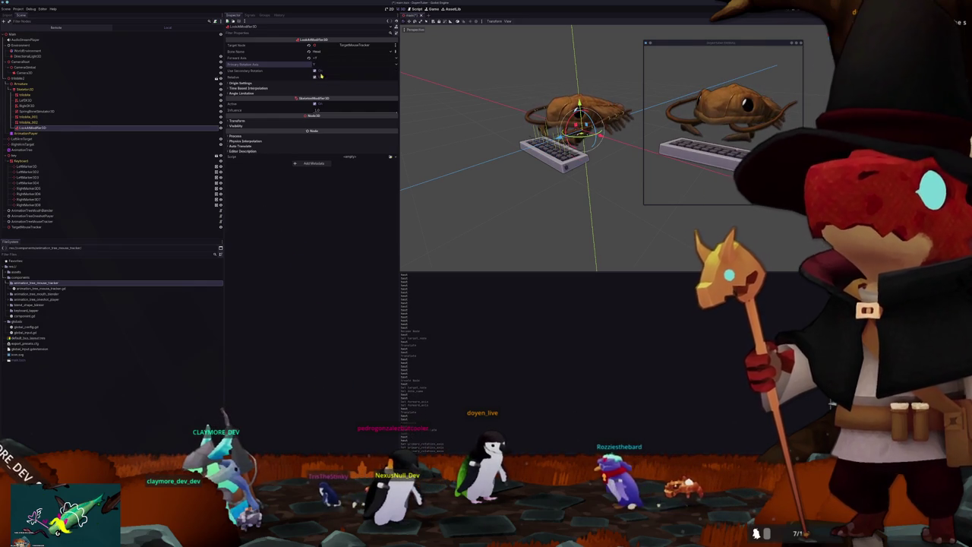
# Step: Reposition TargetMouseTracker below and in front of the trilobite with two G moves
pyautogui.moveTo(456, 152)
pyautogui.mouseDown()
pyautogui.moveTo(473, 108)
pyautogui.moveTo(492, 181)
pyautogui.mouseUp()
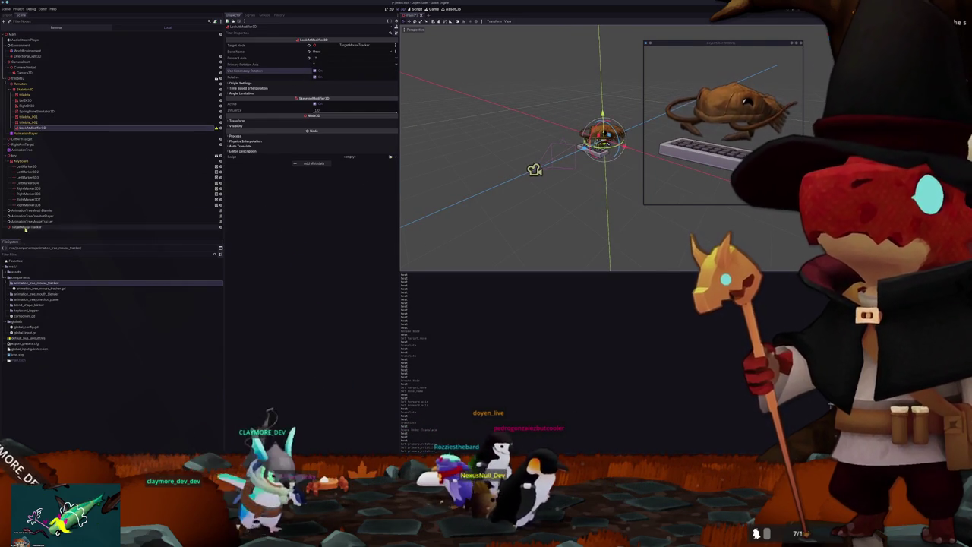
pyautogui.click(30, 226)
pyautogui.press('g')
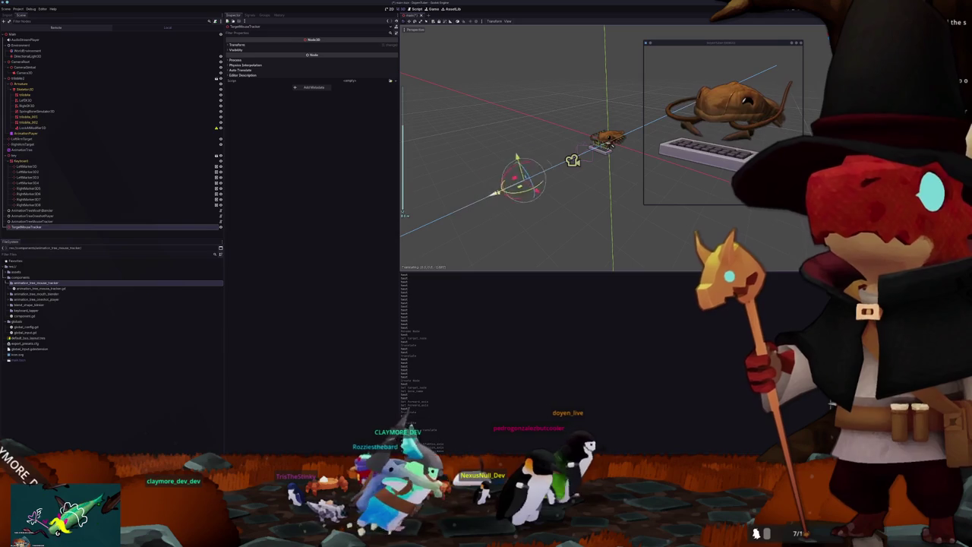
pyautogui.press('Return')
pyautogui.press('g')
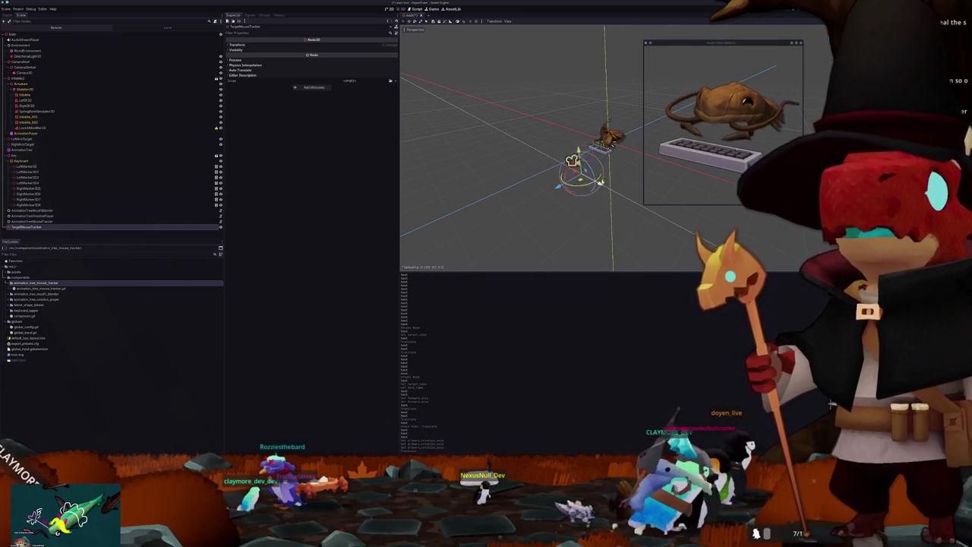
pyautogui.press('Return')
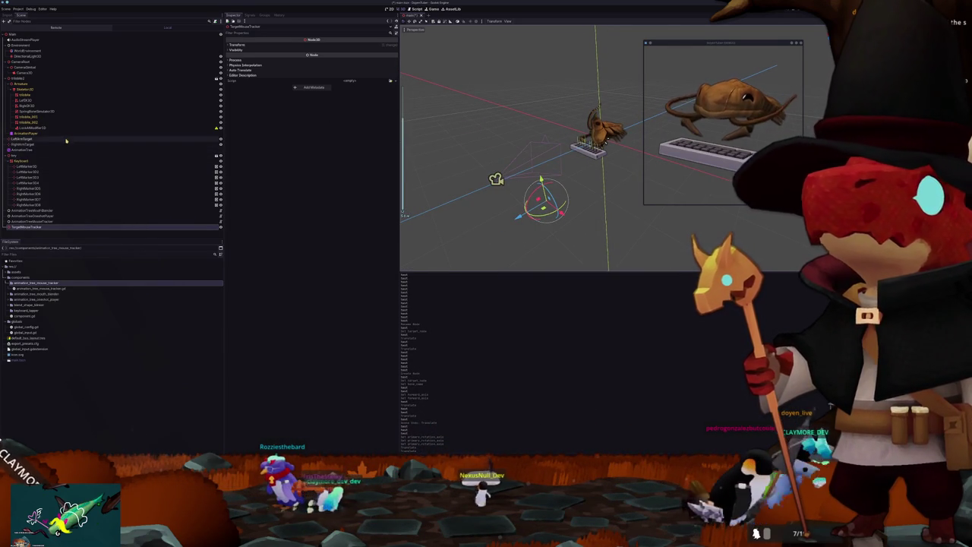
pyautogui.click(131, 127)
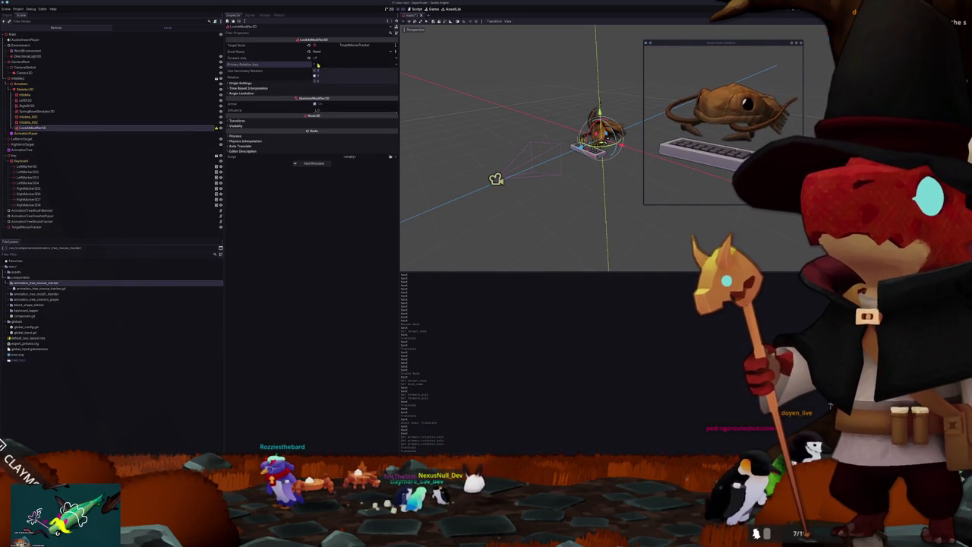
pyautogui.click(316, 58)
pyautogui.click(321, 70)
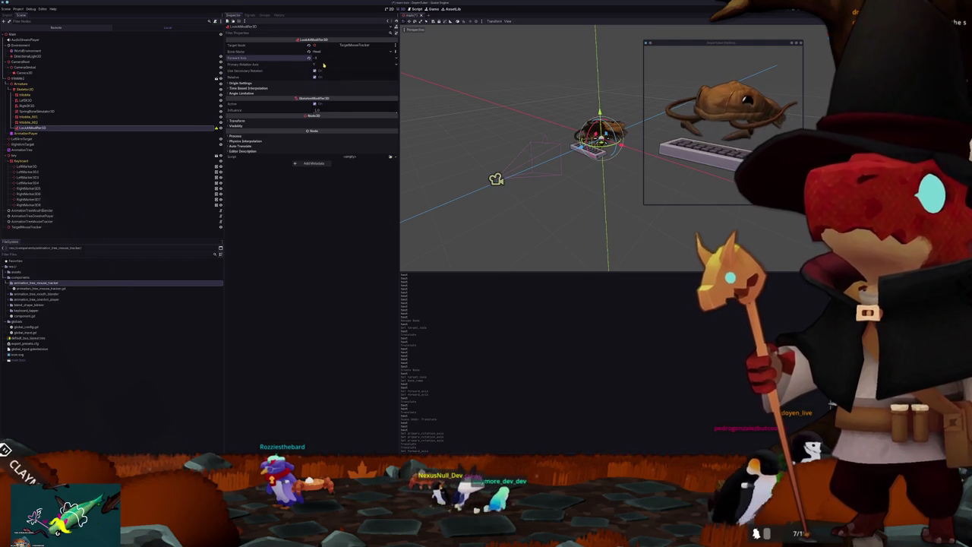
pyautogui.click(322, 67)
pyautogui.click(324, 58)
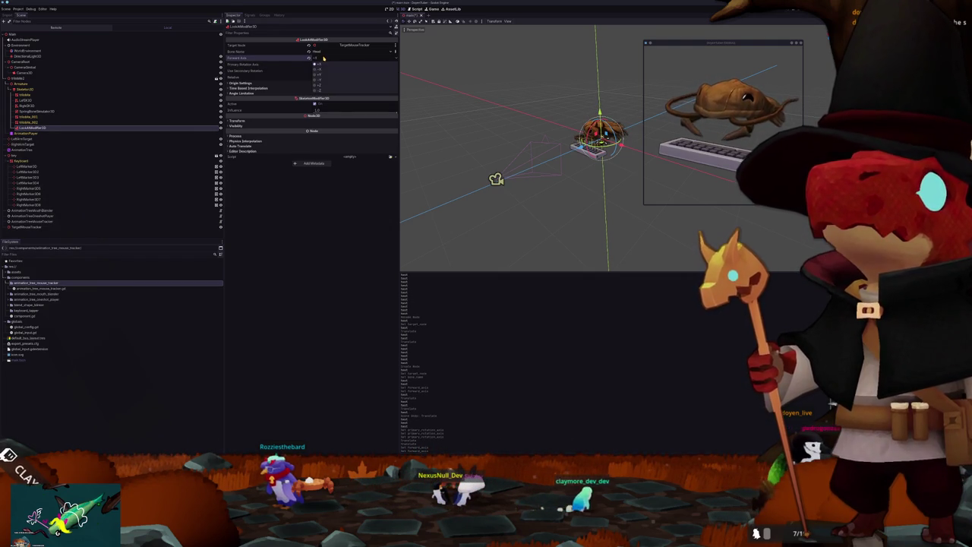
pyautogui.click(320, 76)
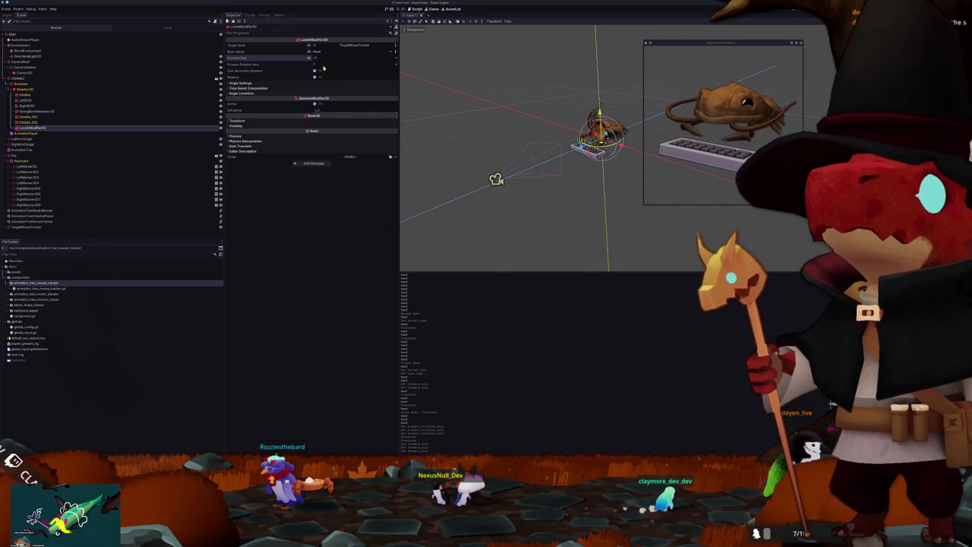
pyautogui.click(320, 79)
pyautogui.click(324, 62)
pyautogui.click(322, 82)
pyautogui.click(323, 64)
pyautogui.click(323, 73)
pyautogui.click(320, 79)
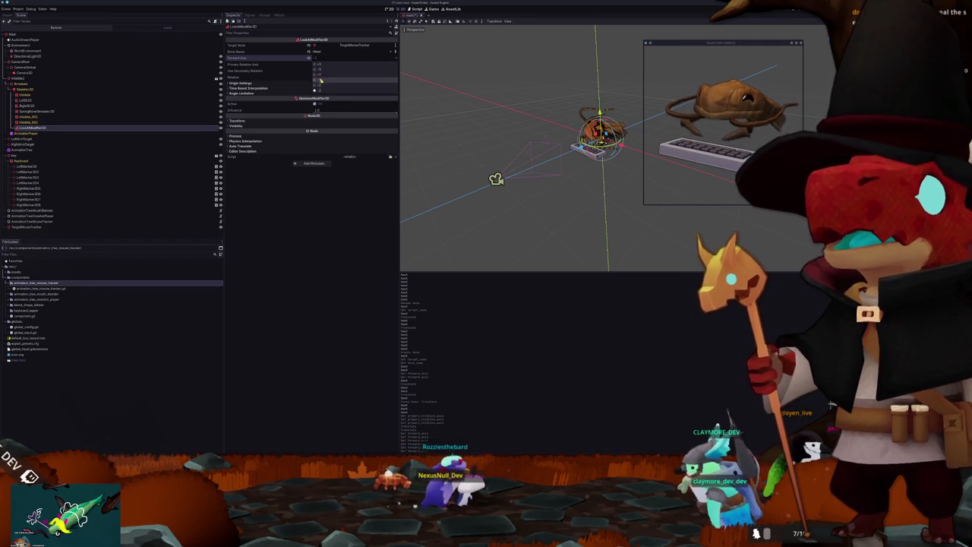
pyautogui.click(320, 76)
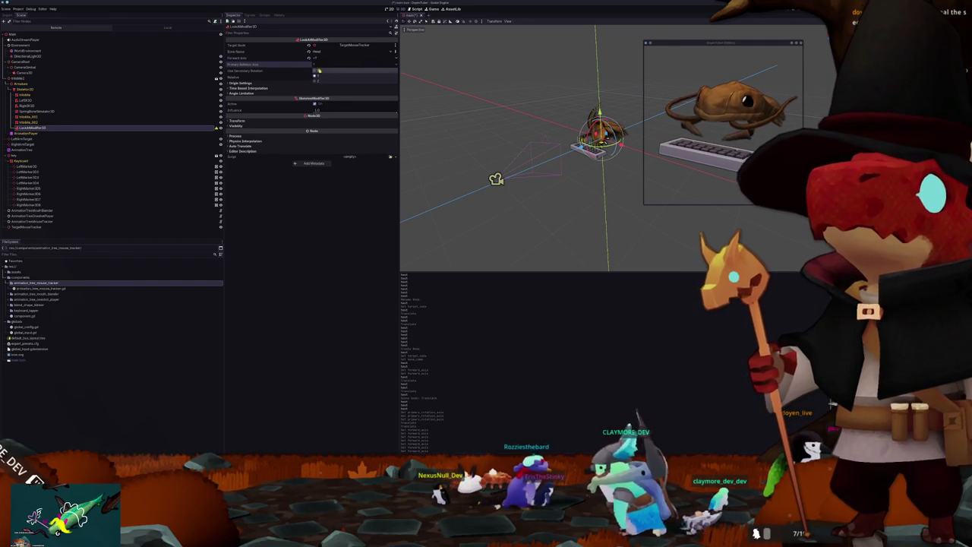
pyautogui.moveTo(425, 136)
pyautogui.mouseDown()
pyautogui.moveTo(633, 182)
pyautogui.moveTo(521, 174)
pyautogui.mouseUp()
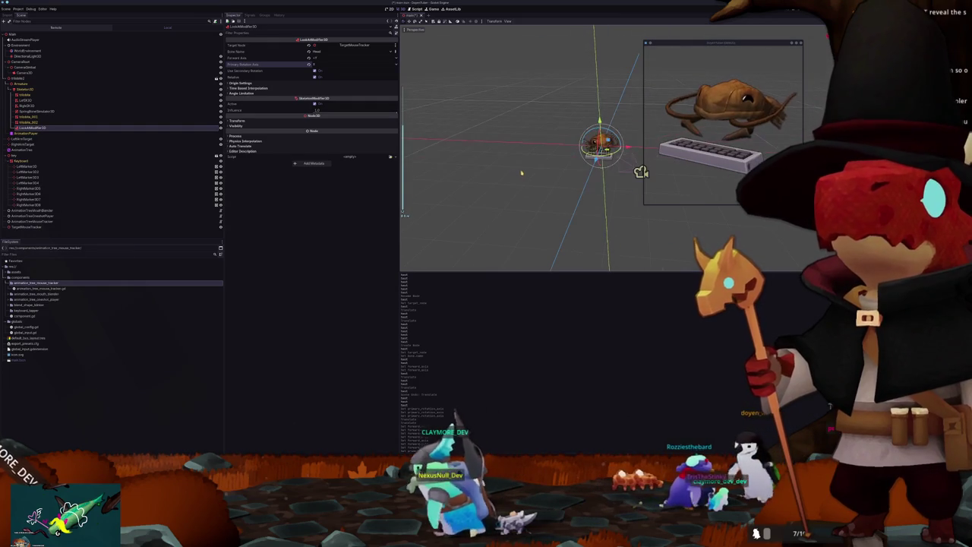
pyautogui.click(31, 226)
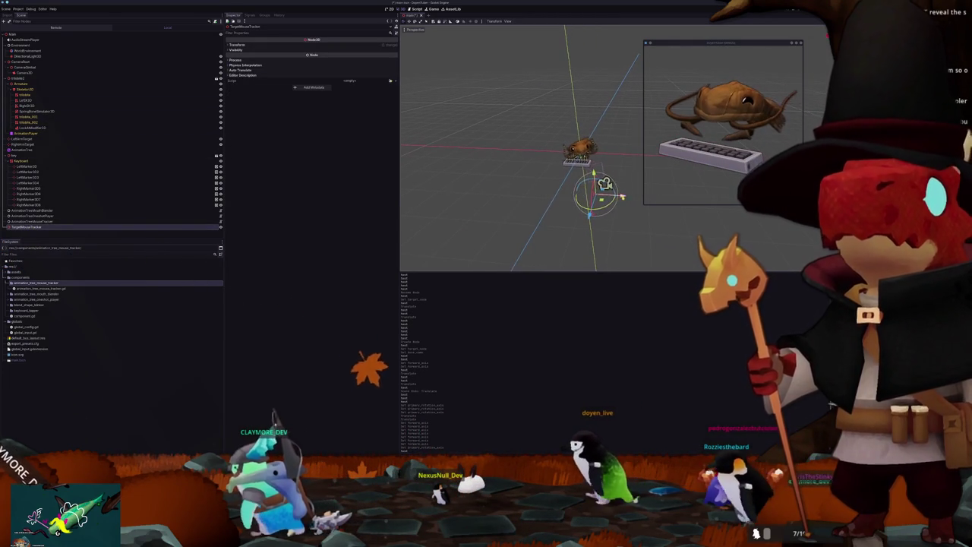
# Step: Reset TargetMouseTracker's position to the origin, then set its Z position to 5
pyautogui.moveTo(539, 190)
pyautogui.mouseDown()
pyautogui.moveTo(503, 134)
pyautogui.moveTo(527, 243)
pyautogui.moveTo(612, 119)
pyautogui.moveTo(622, 239)
pyautogui.mouseUp()
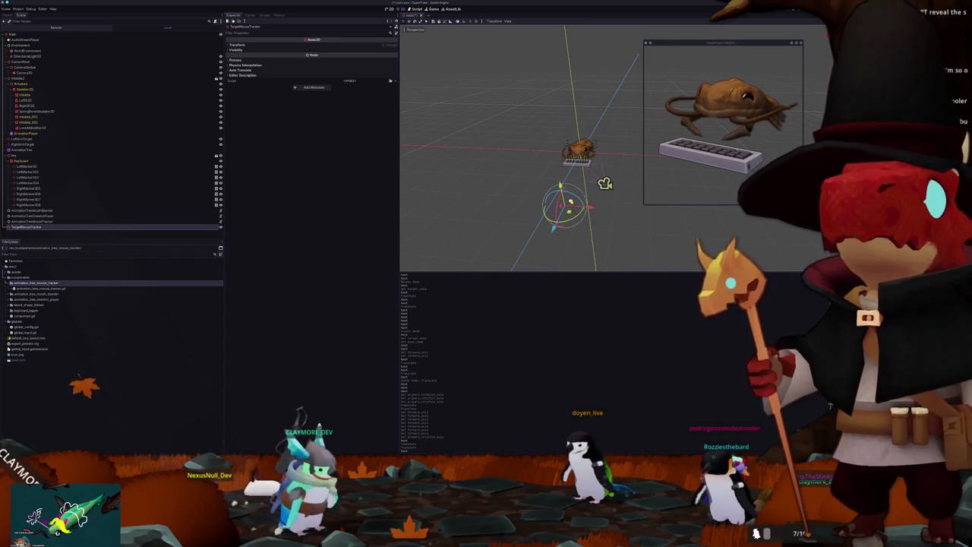
pyautogui.click(246, 46)
pyautogui.click(395, 51)
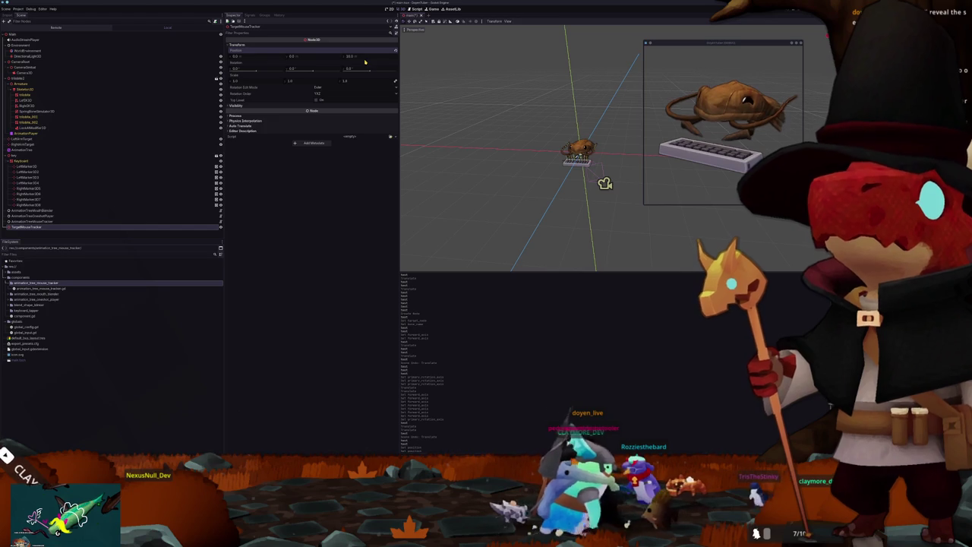
pyautogui.moveTo(365, 62); pyautogui.dragTo(365, 63)
pyautogui.click(363, 59)
pyautogui.write('5')
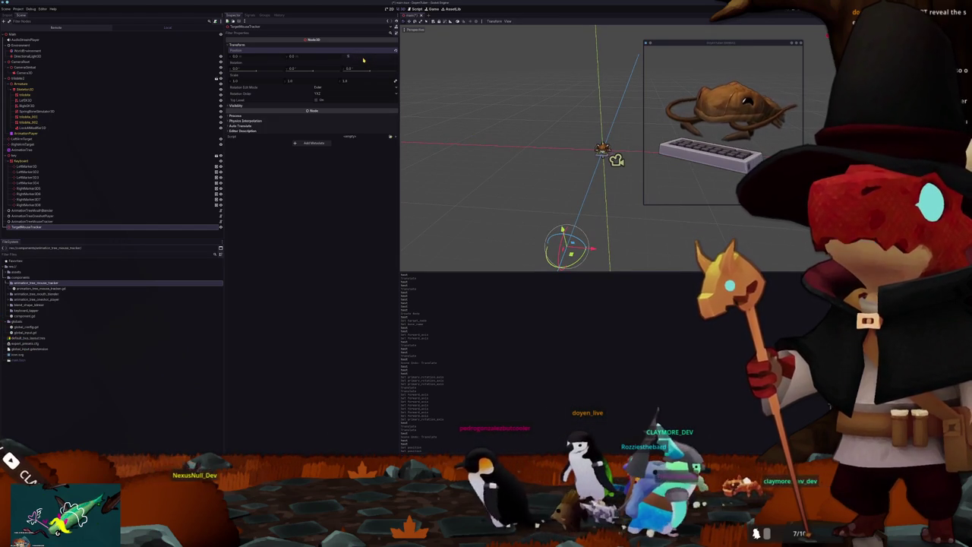
pyautogui.press('Return')
pyautogui.moveTo(621, 172); pyautogui.dragTo(487, 180)
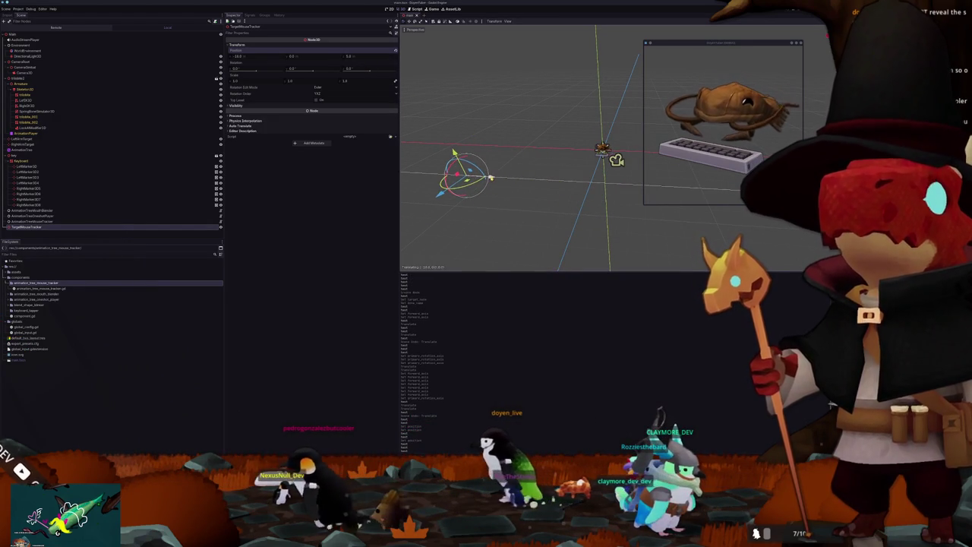
pyautogui.hotkey('ctrl', 'z')
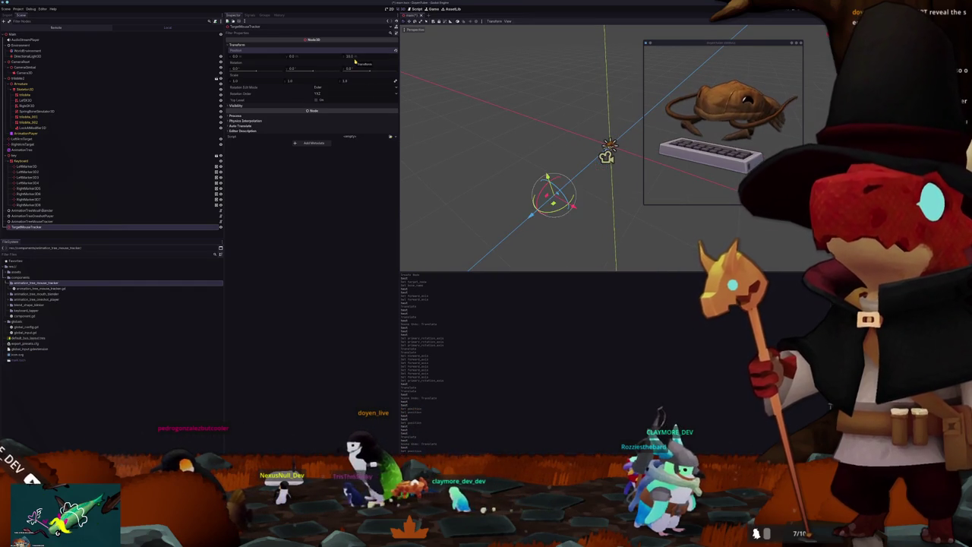
# Step: Move TargetMouseTracker to Z 20 and about -13 on X, then select AnimationTreeMouseTracker
pyautogui.scroll(-2, 473, 171)
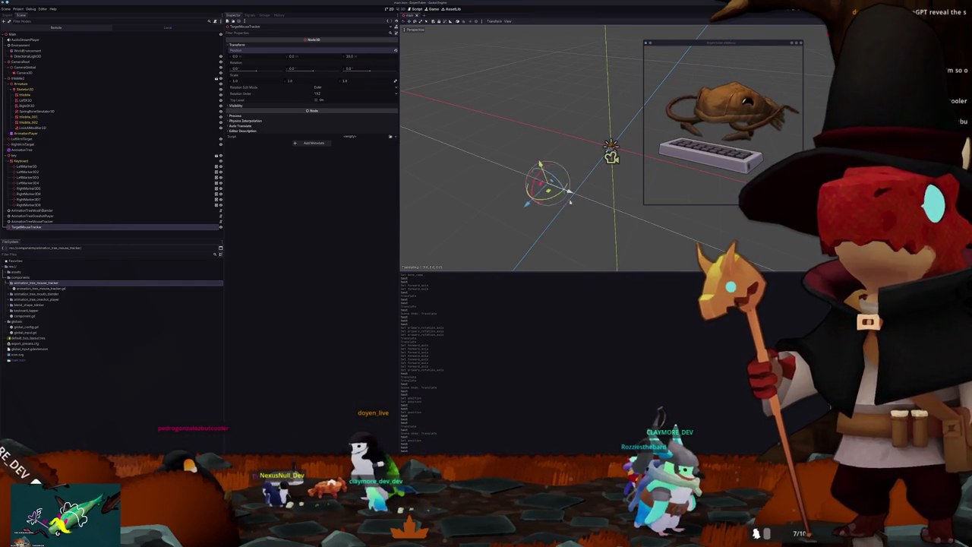
pyautogui.scroll(-3, 532, 167)
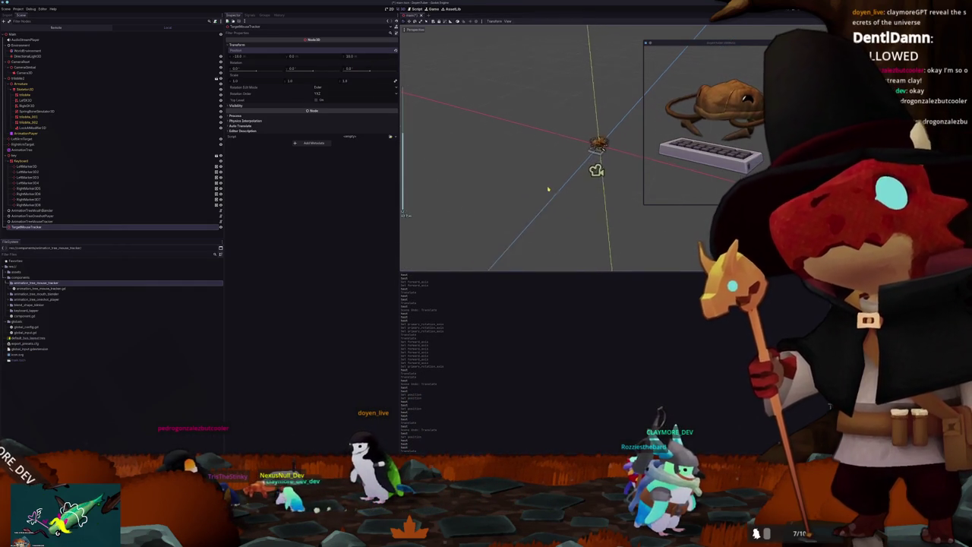
pyautogui.moveTo(523, 196); pyautogui.dragTo(613, 147)
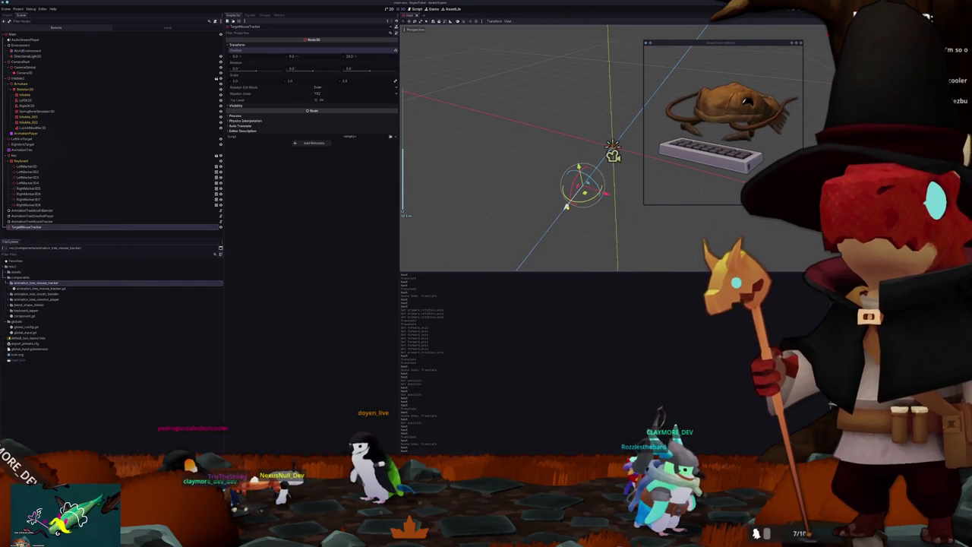
pyautogui.moveTo(360, 57); pyautogui.dragTo(360, 57)
pyautogui.moveTo(237, 56); pyautogui.dragTo(237, 56)
pyautogui.scroll(3, 516, 202)
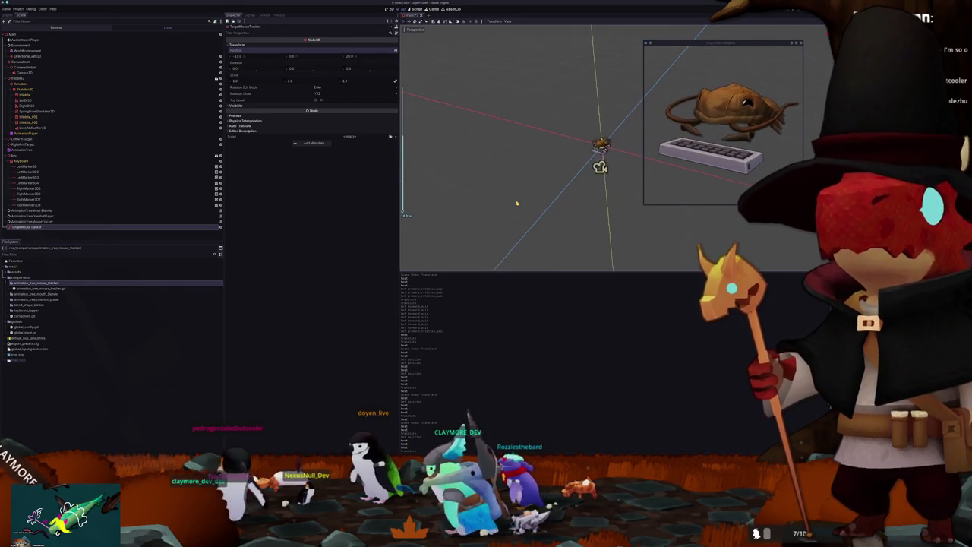
pyautogui.scroll(-2, 517, 202)
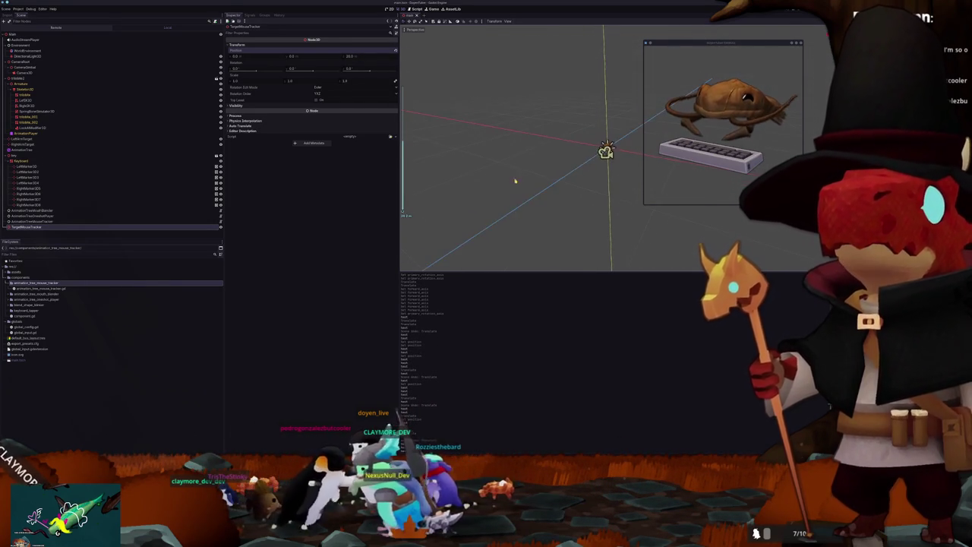
pyautogui.click(65, 220)
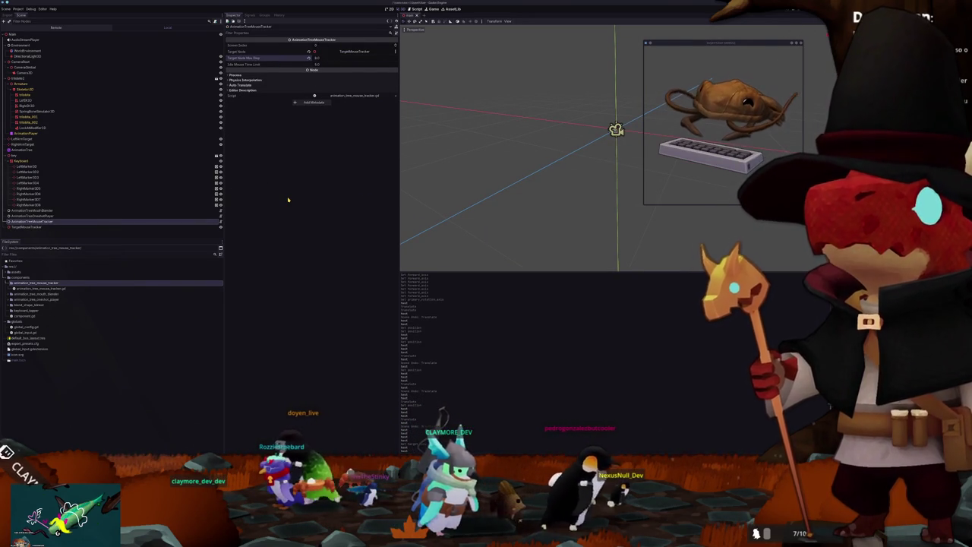
# Step: Select the LookAtModifier3D under Skeleton3D to show its properties
pyautogui.scroll(3, 524, 141)
pyautogui.scroll(2, 516, 162)
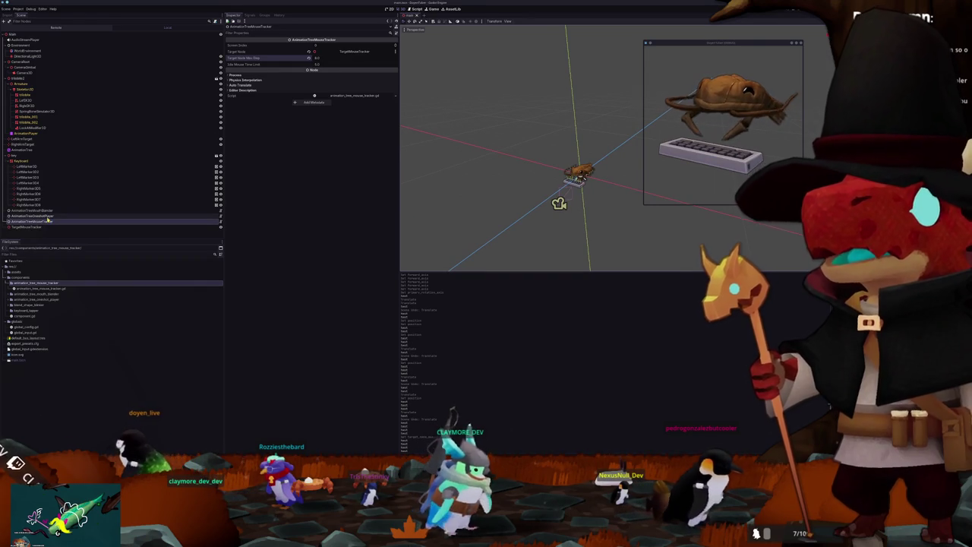
pyautogui.click(31, 129)
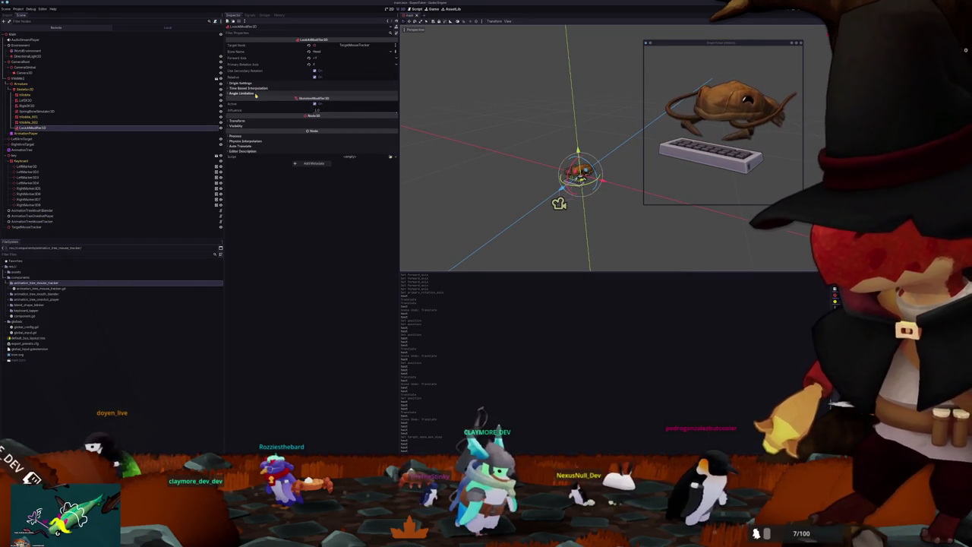
# Step: Enable angle limitation on the LookAtModifier3D and lower its Primary Limit Angle
pyautogui.click(243, 93)
pyautogui.click(316, 99)
pyautogui.scroll(5, 456, 137)
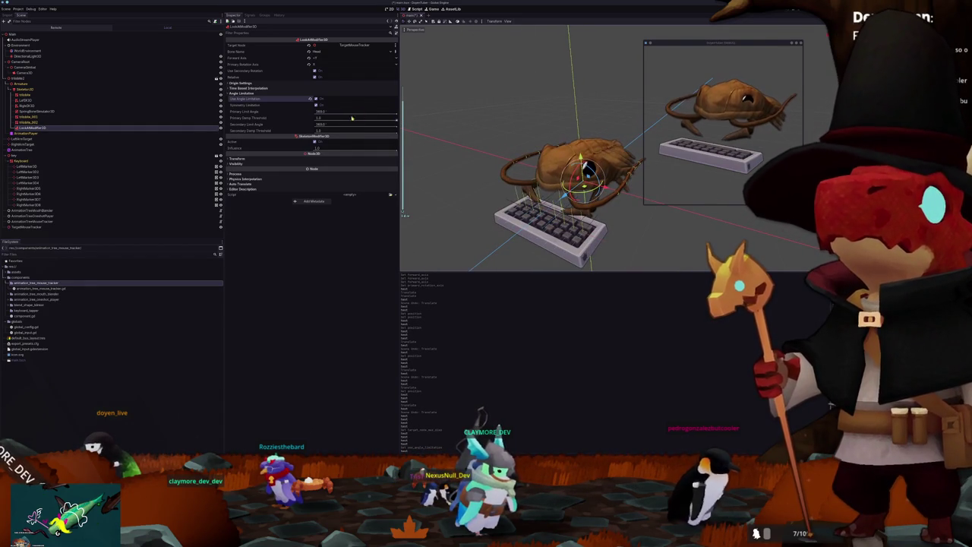
pyautogui.moveTo(394, 114); pyautogui.dragTo(328, 113)
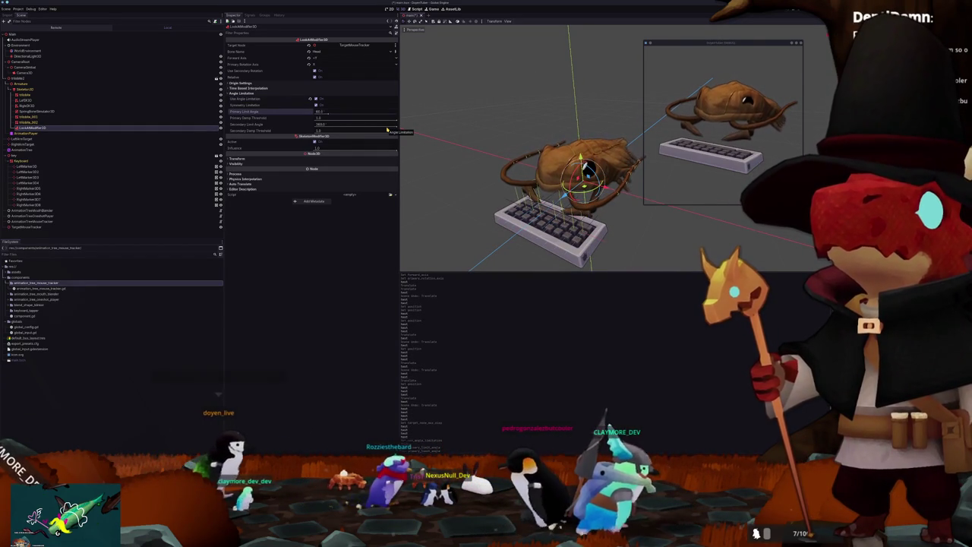
# Step: Choose time-based interpolation transition and ease types, then run the game with F5
pyautogui.click(278, 88)
pyautogui.click(318, 93)
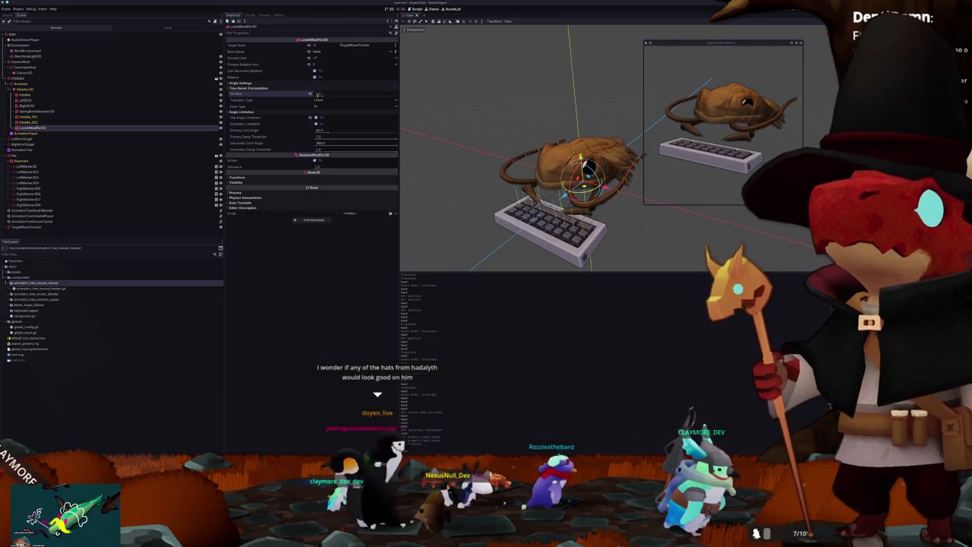
pyautogui.click(318, 100)
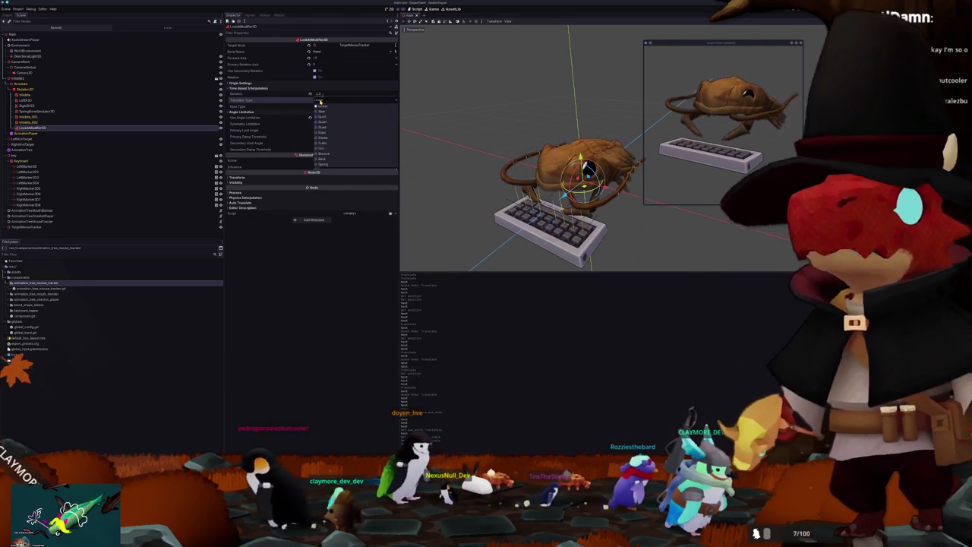
pyautogui.click(320, 114)
pyautogui.click(320, 106)
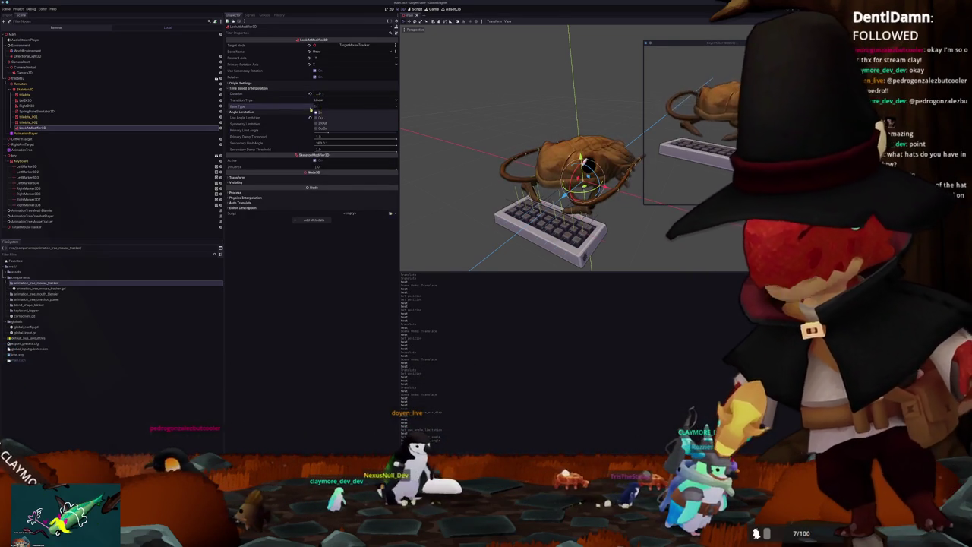
pyautogui.click(321, 119)
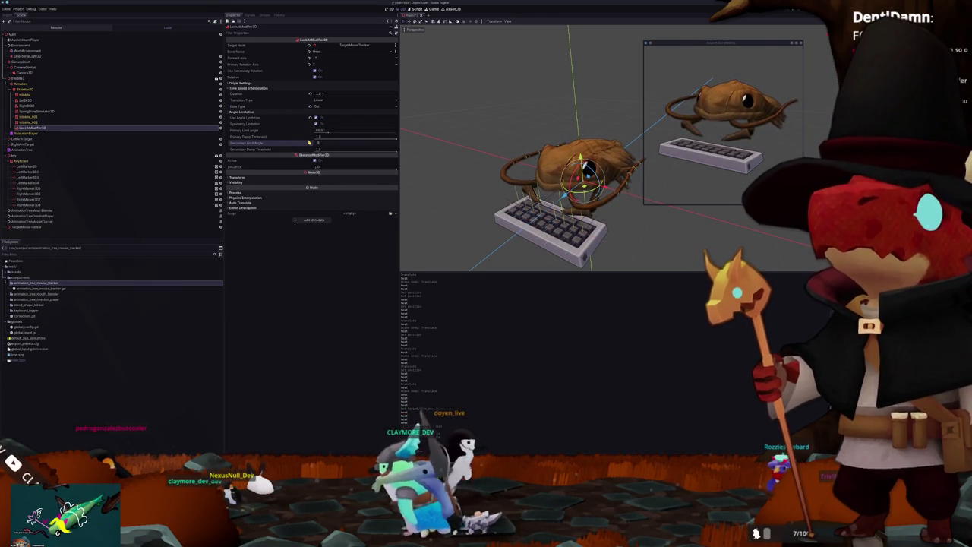
pyautogui.click(467, 123)
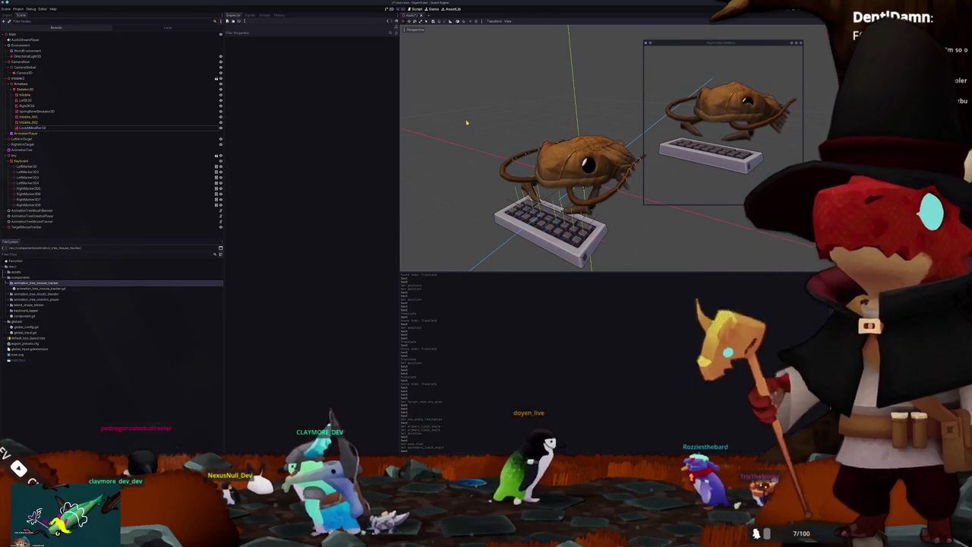
pyautogui.press('F5')
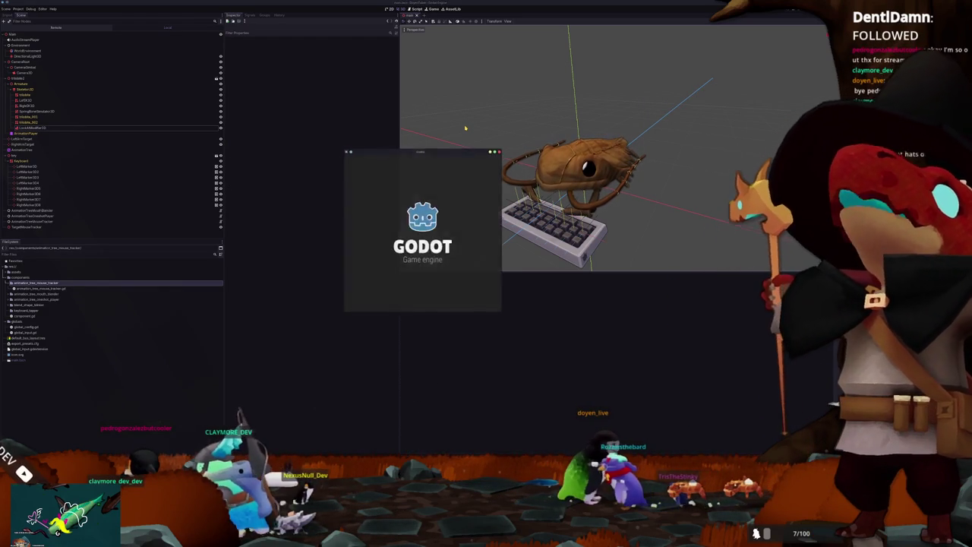
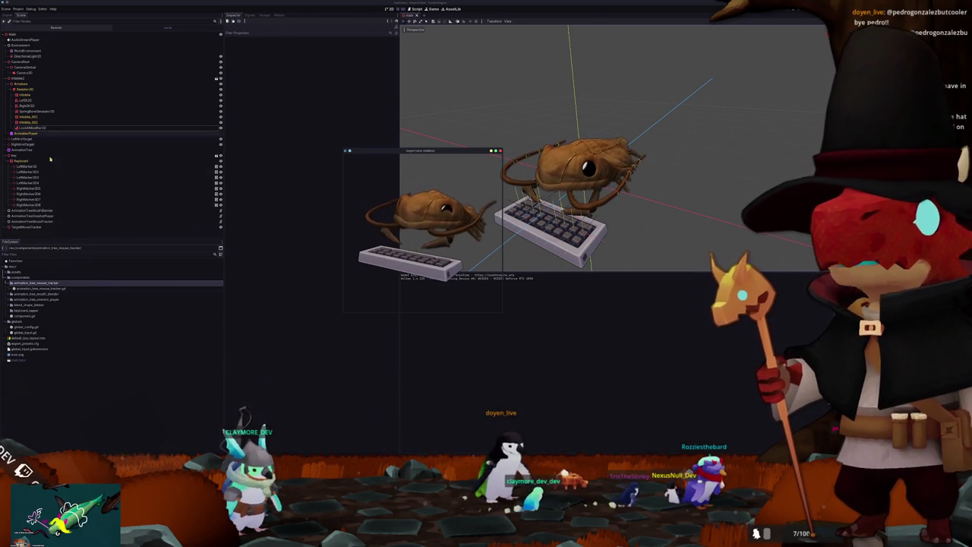
# Step: Select AnimationTreeMouseTracker and shift the running game window slightly right, beside its properties
pyautogui.click(32, 222)
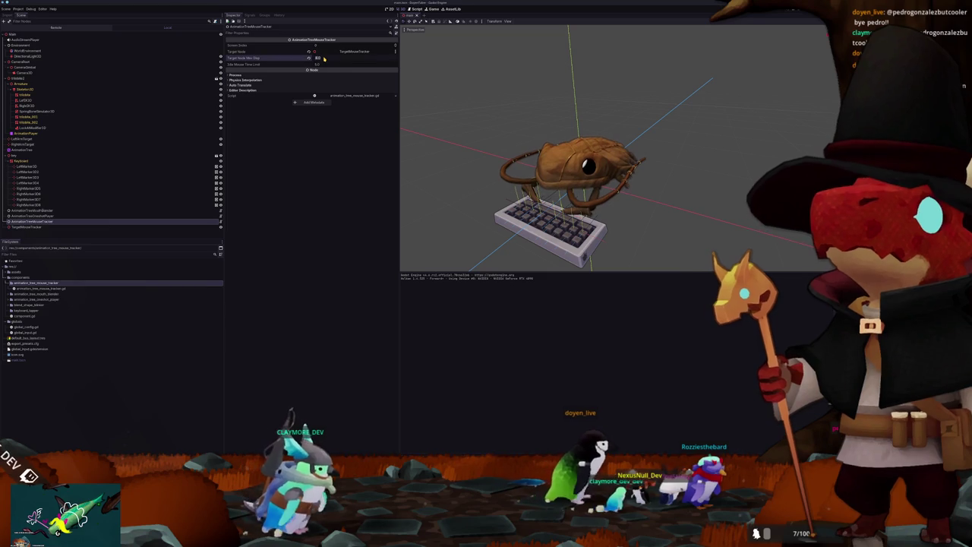
pyautogui.hotkey('alt', 'Tab')
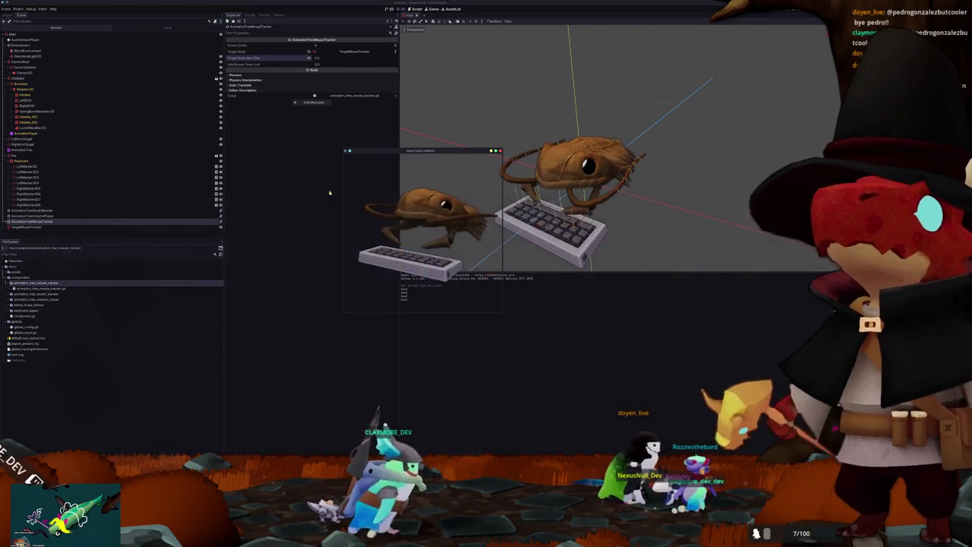
pyautogui.moveTo(397, 152); pyautogui.dragTo(473, 146)
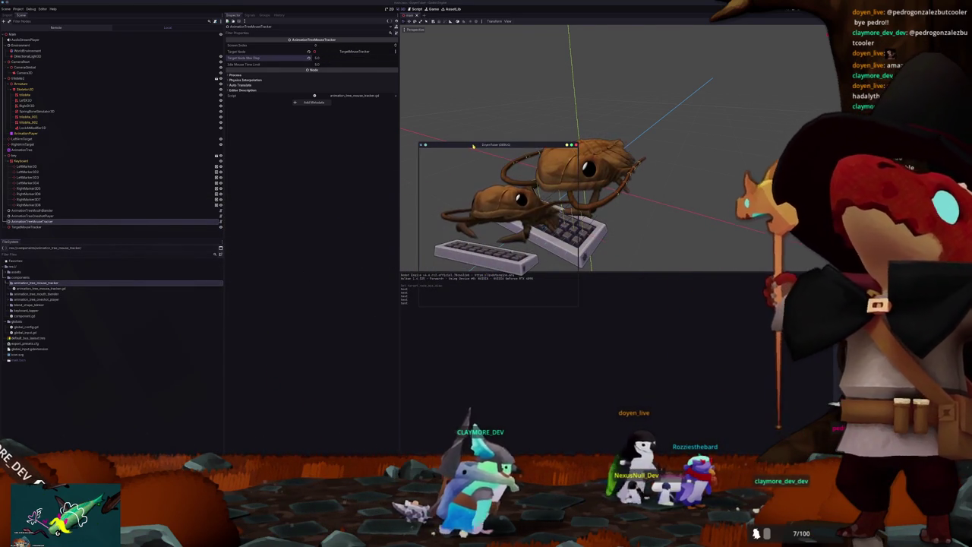
pyautogui.click(332, 59)
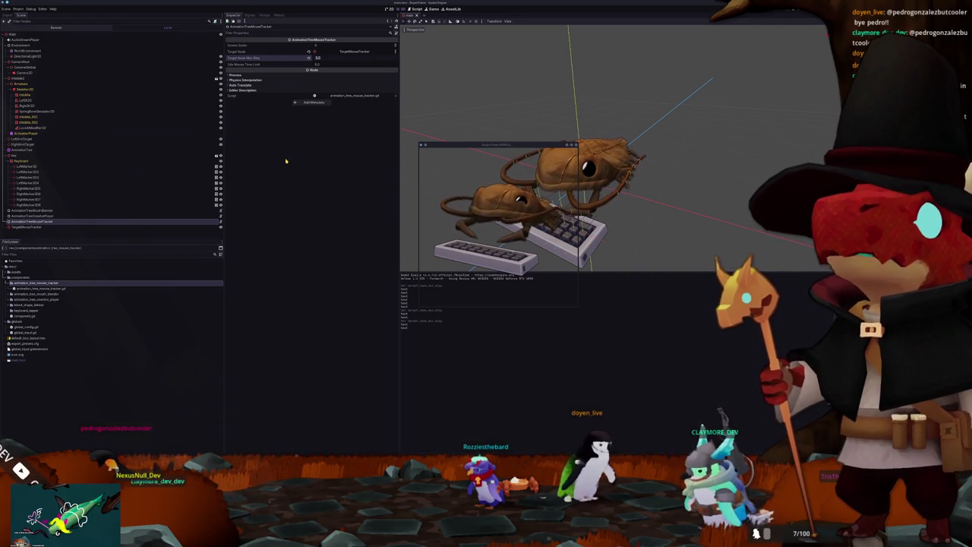
# Step: Lower the LookAtModifier3D's Influence from 1.0 to about 0.58
pyautogui.click(25, 128)
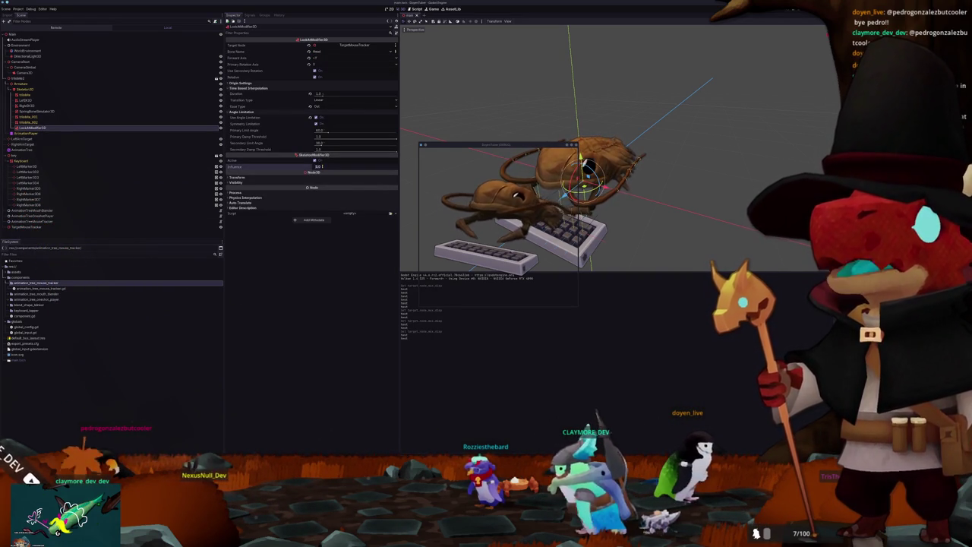
pyautogui.moveTo(323, 166); pyautogui.dragTo(304, 166)
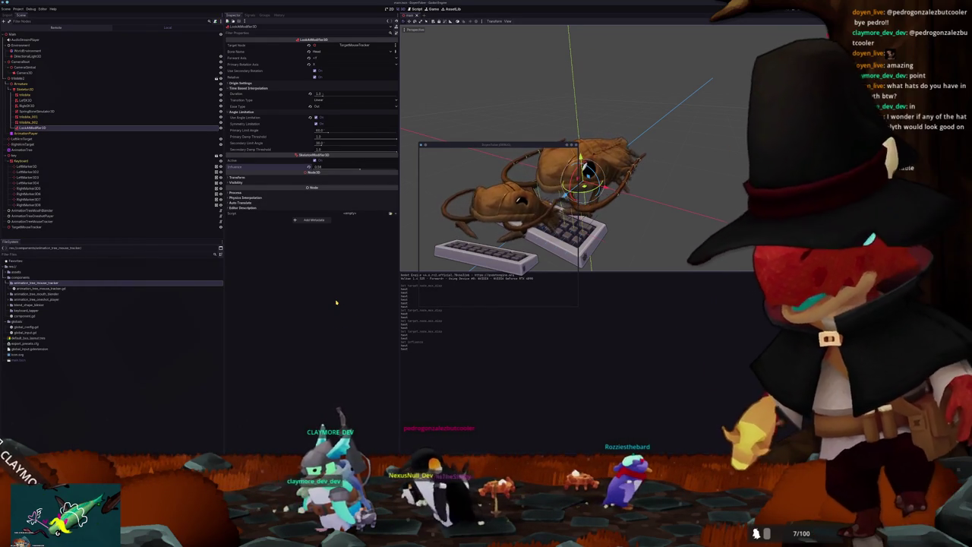
# Step: Create keyboard_tapper.gd in the components/keyboard_tapper folder and open it in the code editor
pyautogui.click(30, 311)
pyautogui.rightClick(38, 311)
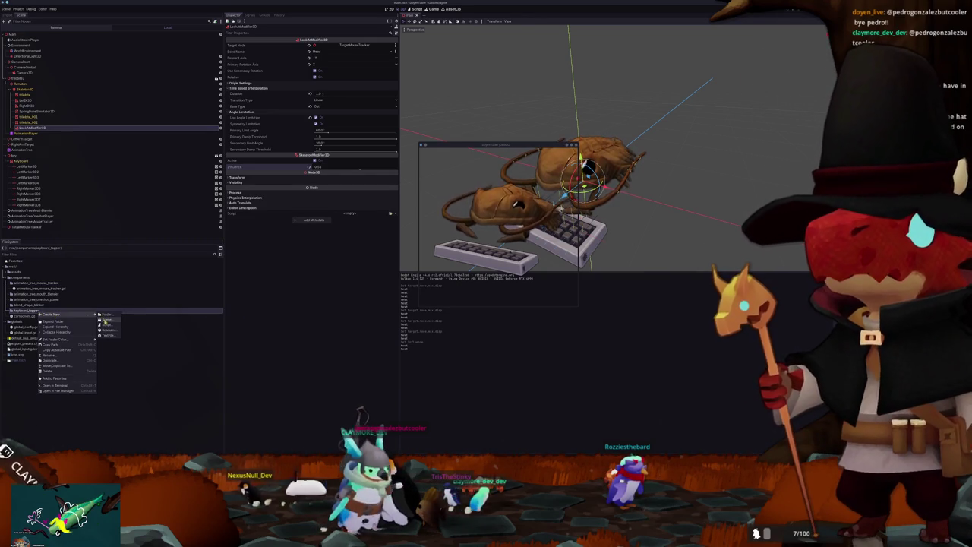
pyautogui.click(106, 324)
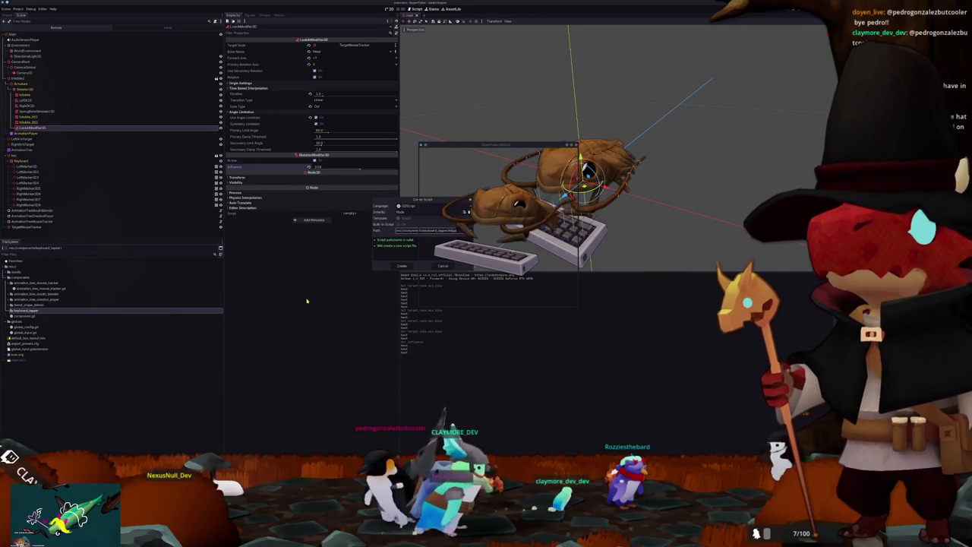
pyautogui.write('_tu')
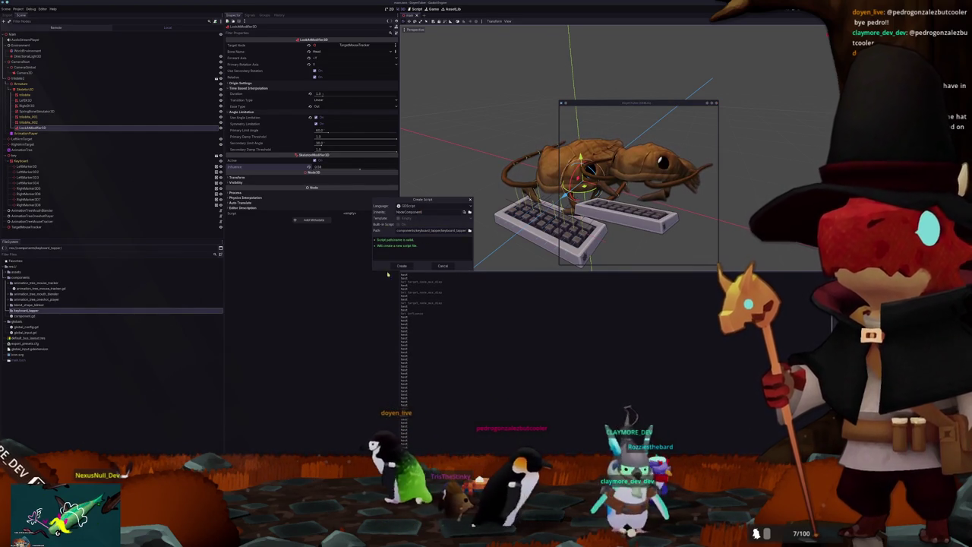
pyautogui.click(400, 266)
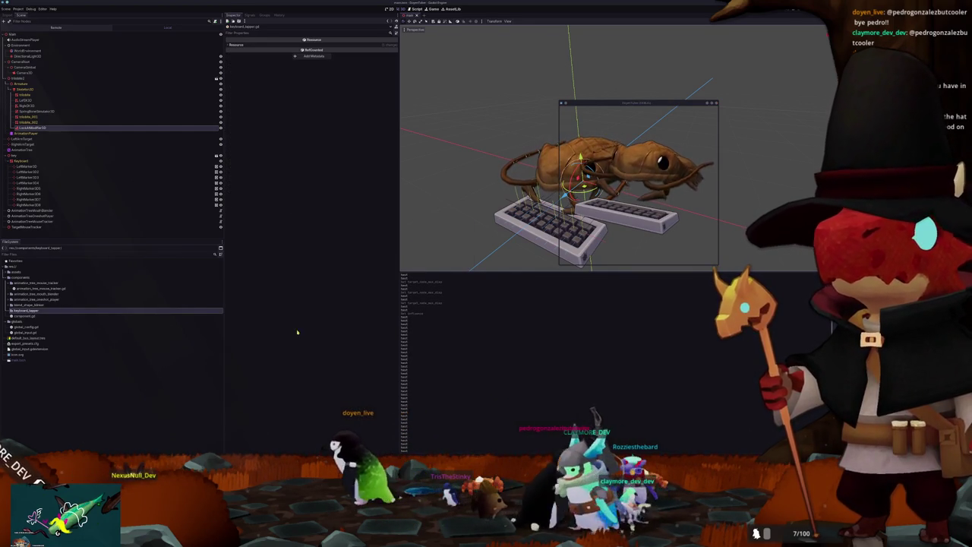
pyautogui.doubleClick(30, 315)
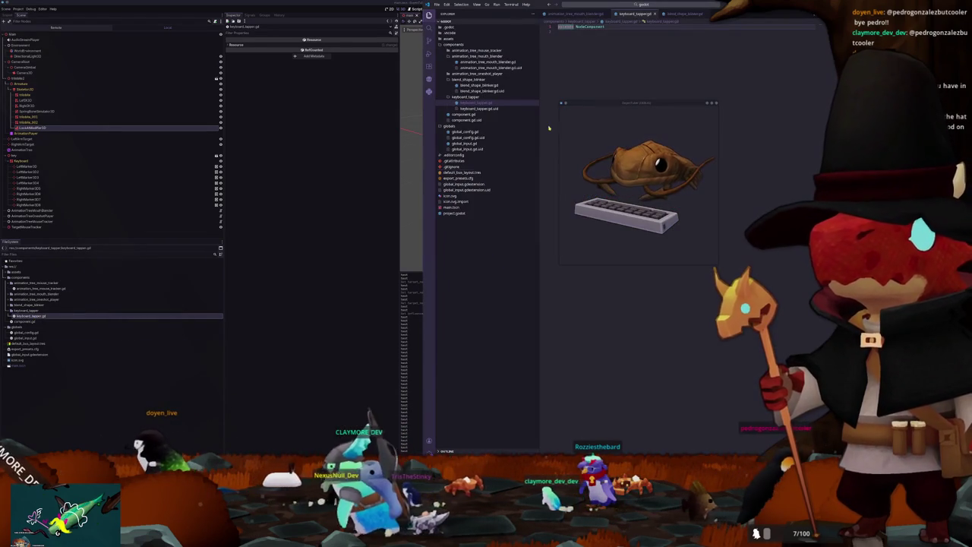
# Step: Add a class_name line and exported left_target and right_target Marker3D variables
pyautogui.press('Return')
pyautogui.write('class_')
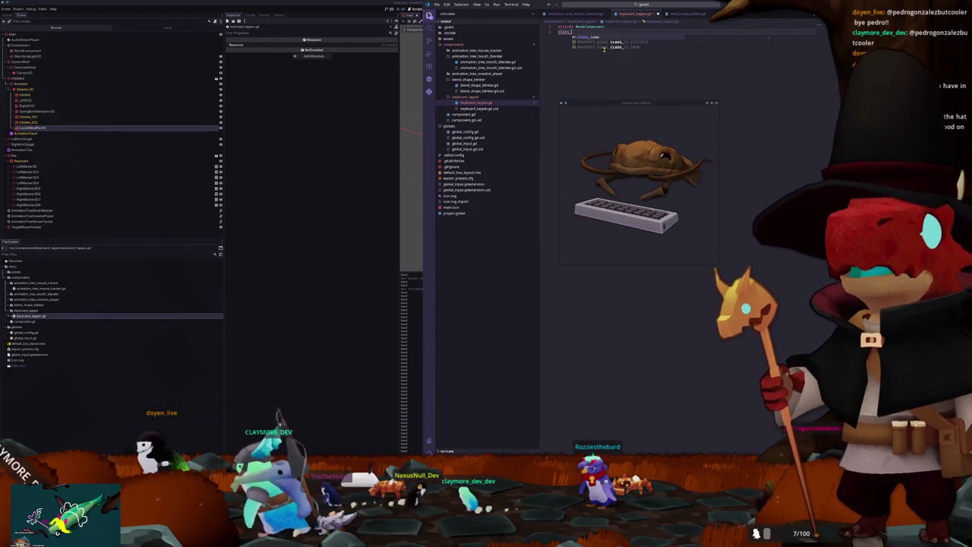
pyautogui.write('name Mode')
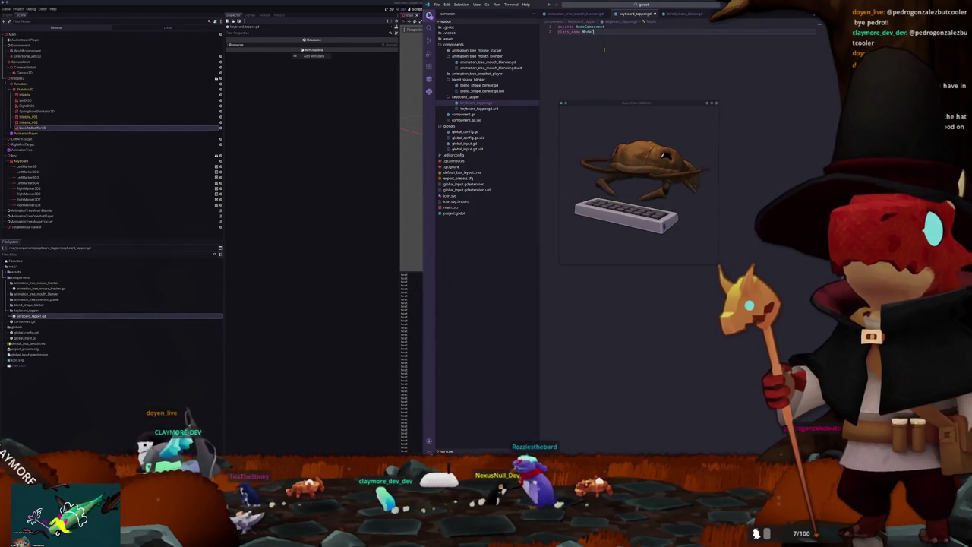
pyautogui.write('Componentnt')
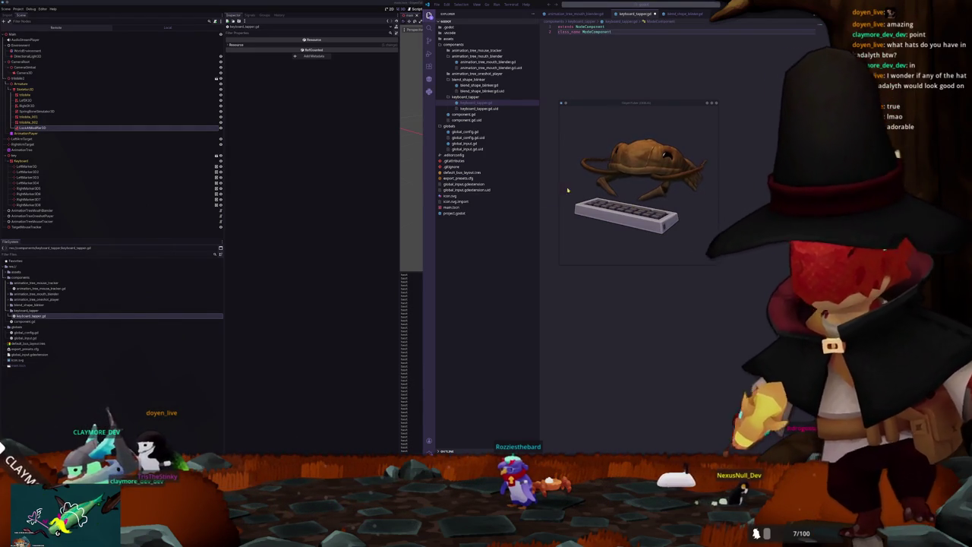
pyautogui.doubleClick(596, 32)
pyautogui.write('KeyboardTapper')
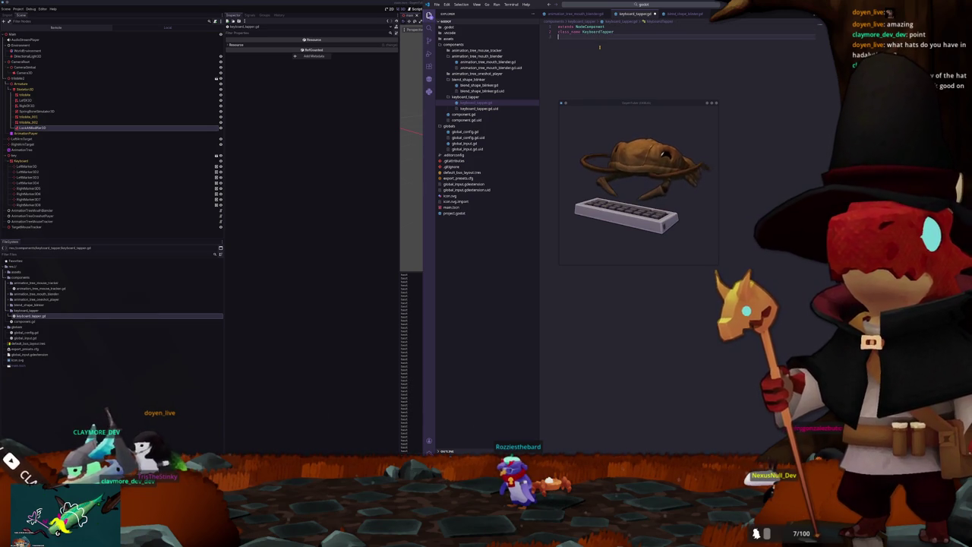
pyautogui.press('Return')
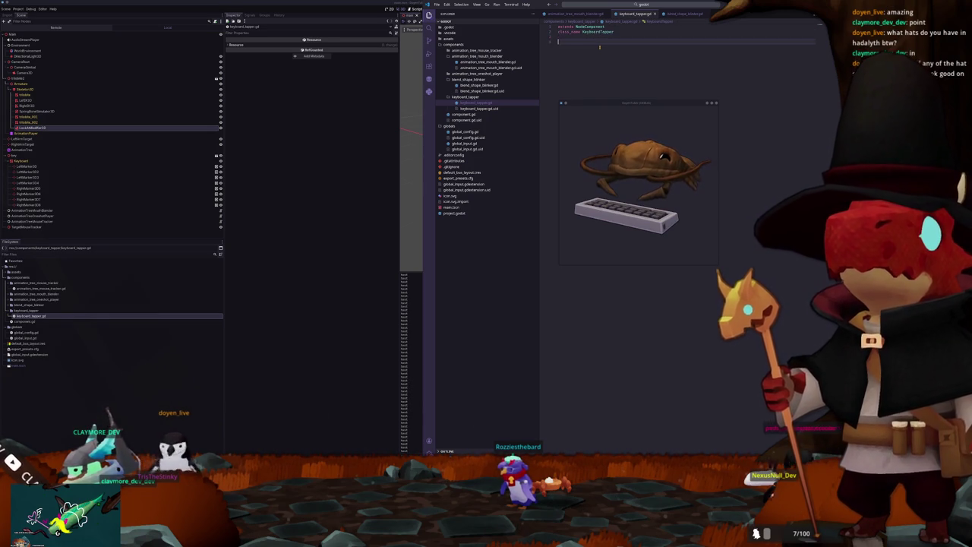
pyautogui.write('@export var')
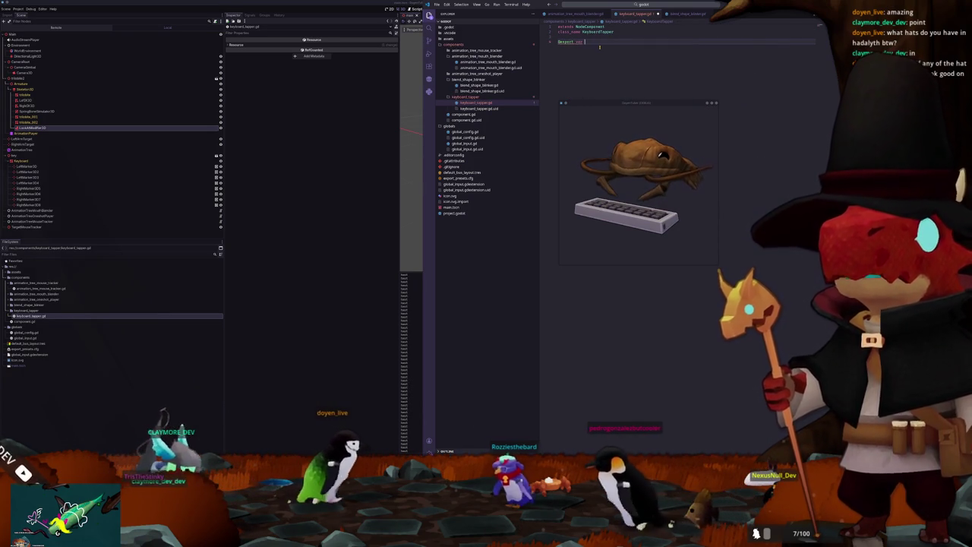
pyautogui.write(' left_')
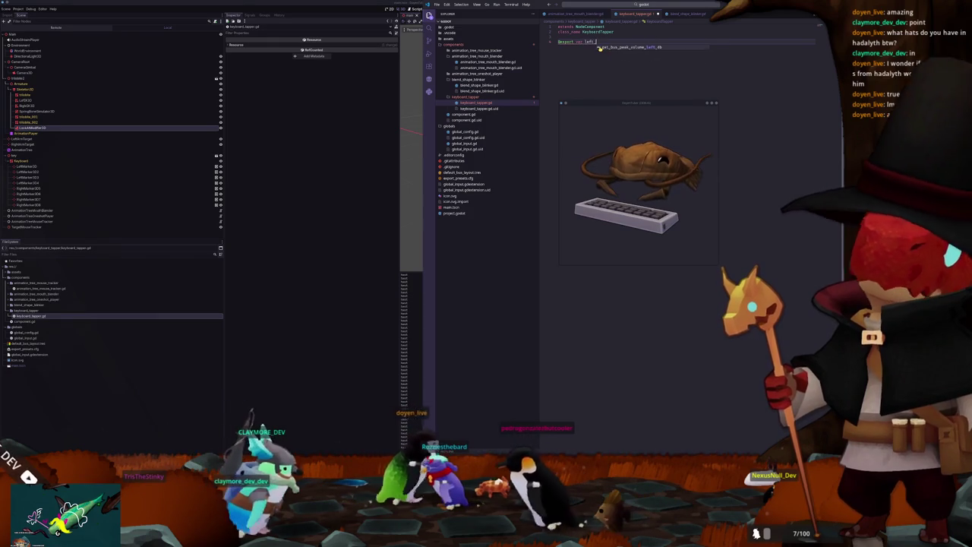
pyautogui.write('texget : ')
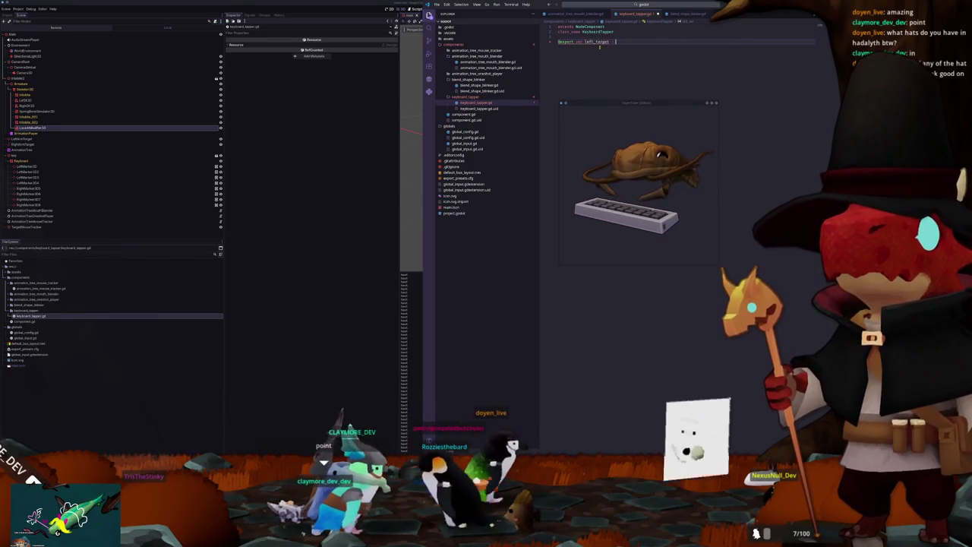
pyautogui.write('Marker3D')
pyautogui.press('Return')
pyautogui.write('@e')
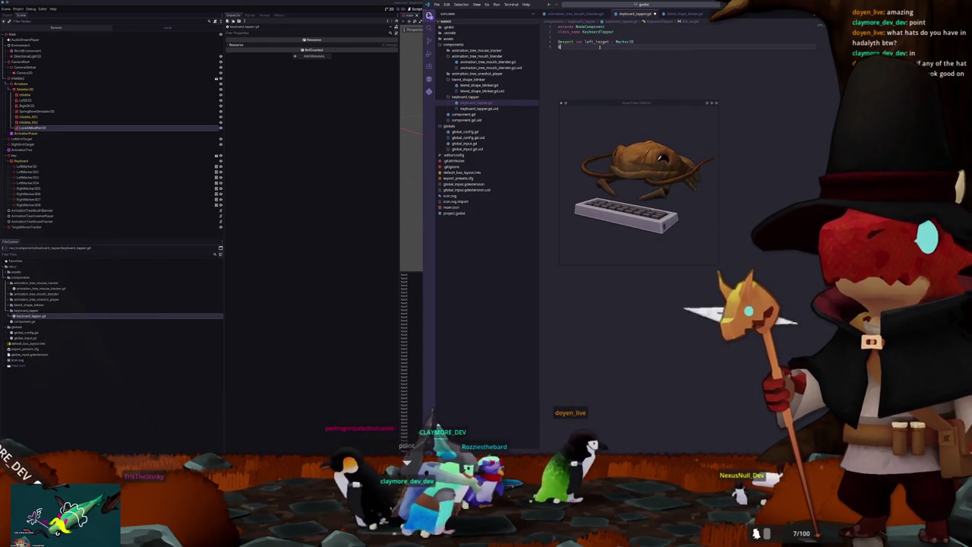
pyautogui.write('xport var right_')
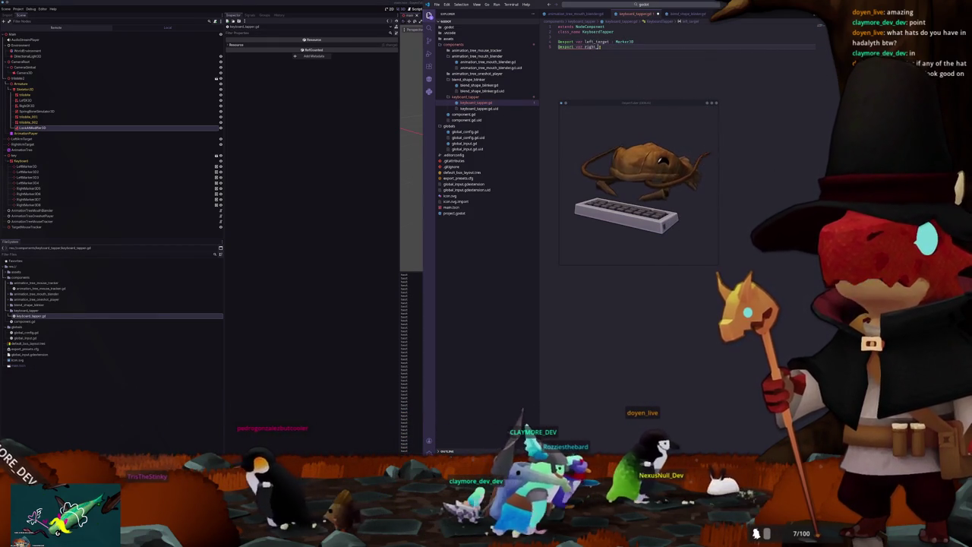
pyautogui.write('target : Marker3D')
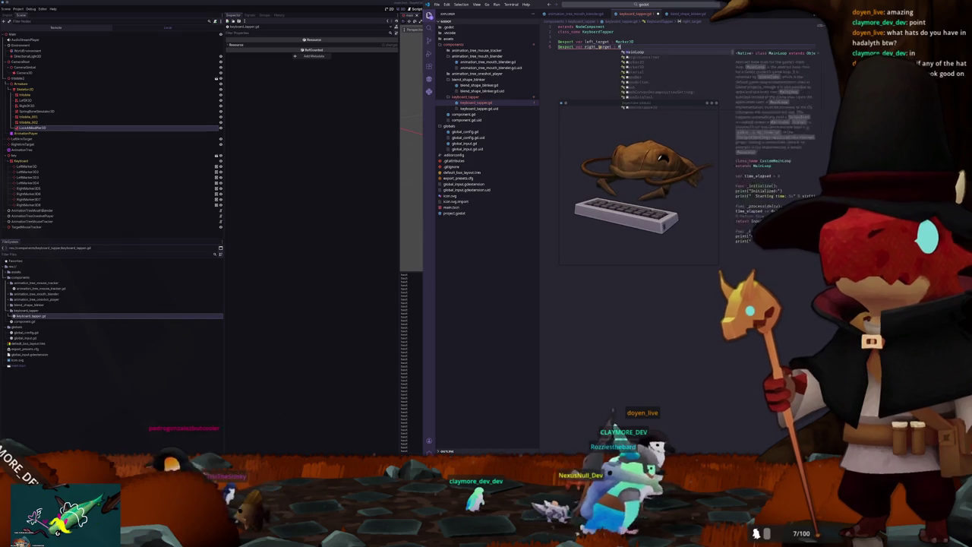
# Step: Declare the neutral Vector3 position variables below the exports
pyautogui.press('Return')
pyautogui.write('var neutral_left_pos')
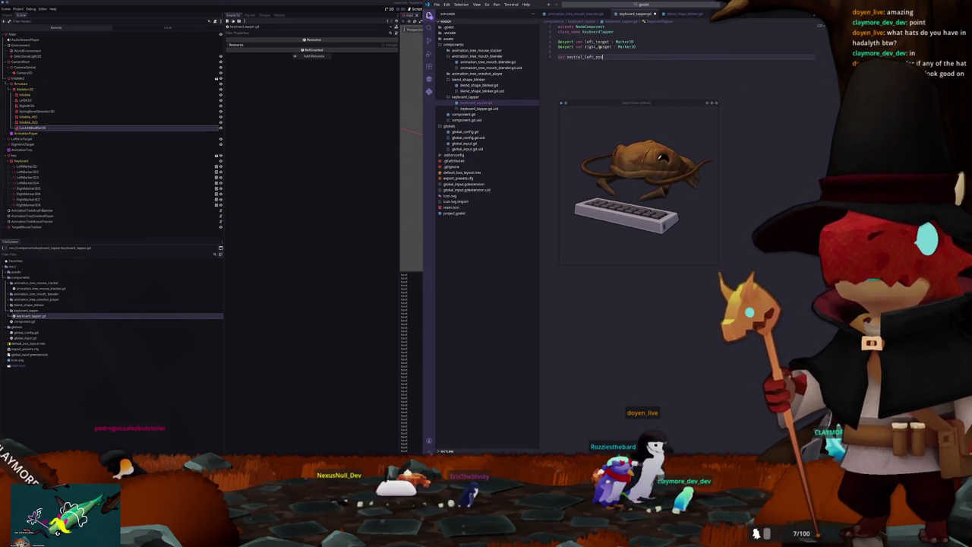
pyautogui.write(' : Marker')
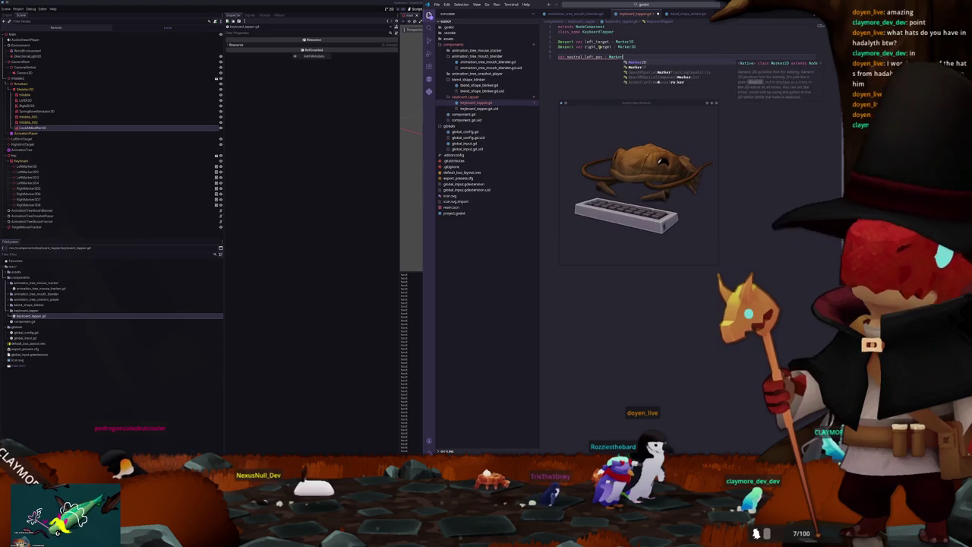
pyautogui.press('BackSpace')
pyautogui.press('BackSpace')
pyautogui.press('BackSpace')
pyautogui.write('Vect')
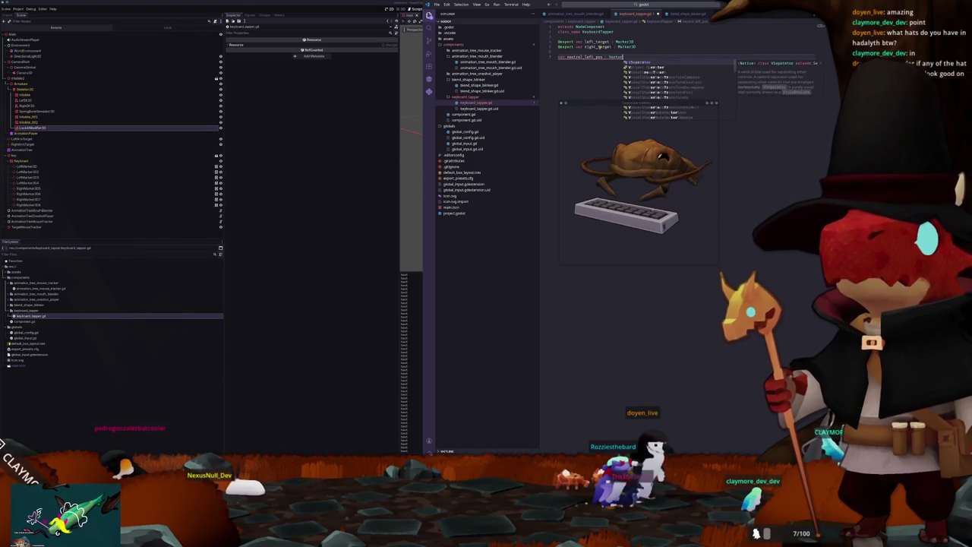
pyautogui.write('or3')
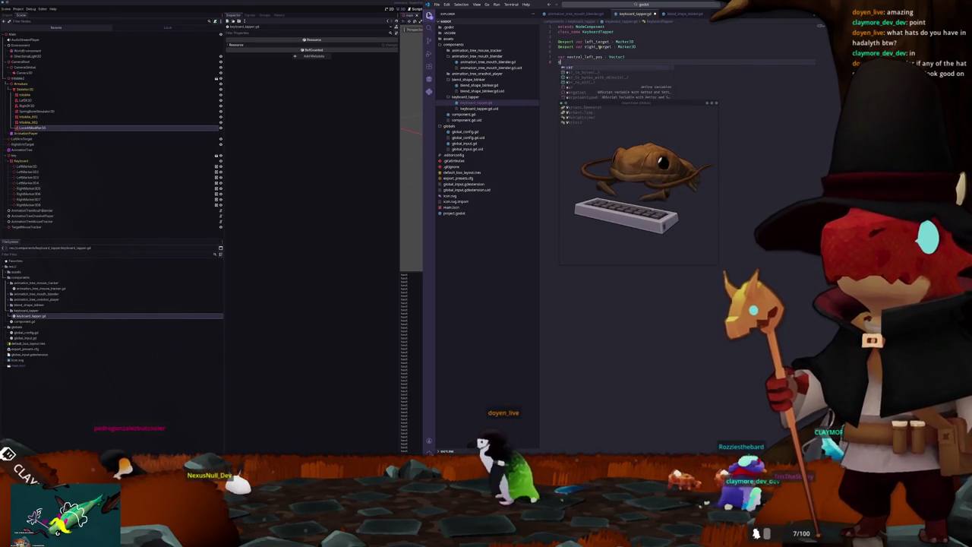
pyautogui.write('var ')
pyautogui.write('right')
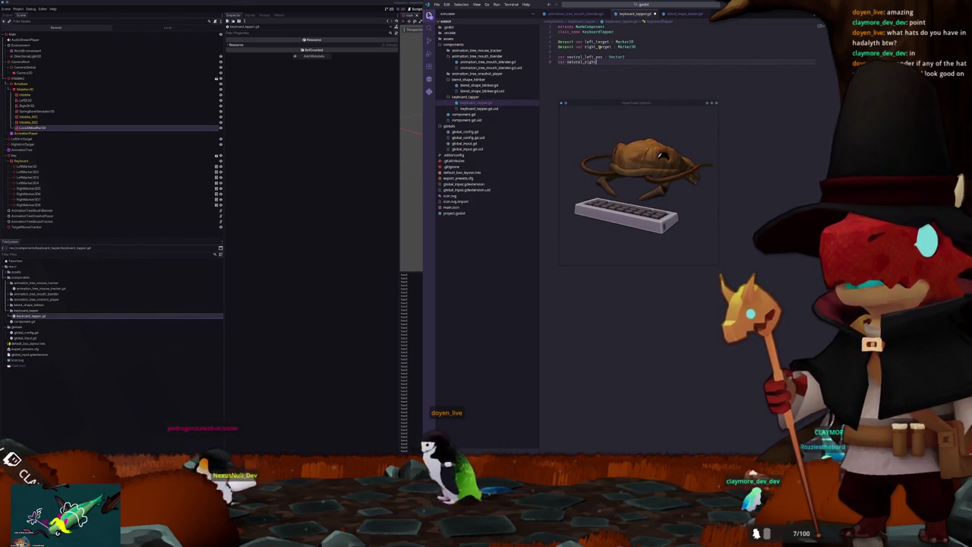
pyautogui.write('_pos : Vector')
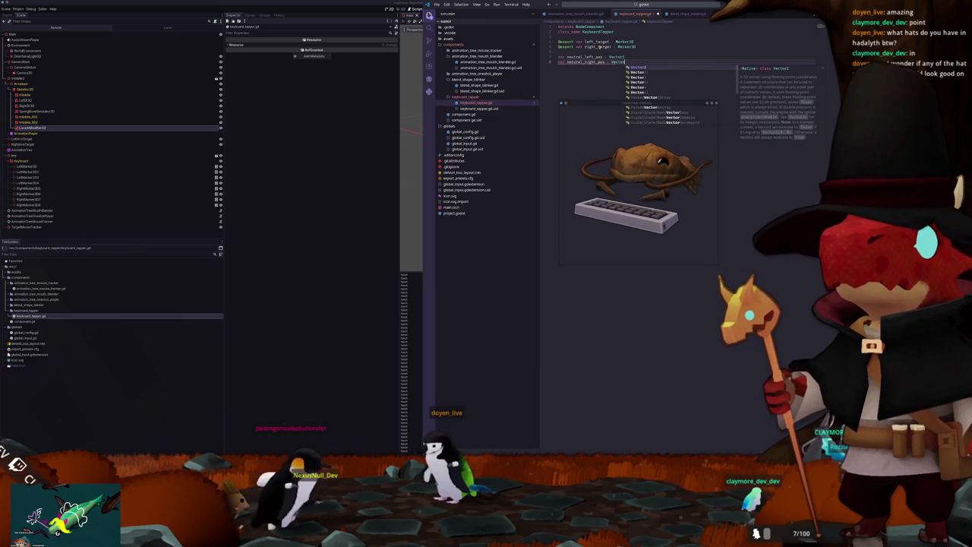
pyautogui.write('3')
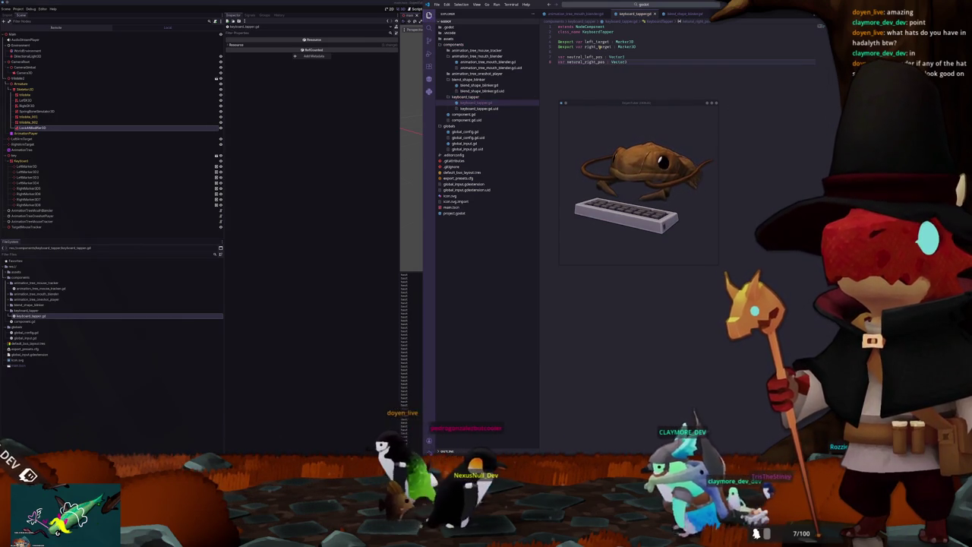
pyautogui.press('Escape')
pyautogui.press('Up')
pyautogui.press('Up')
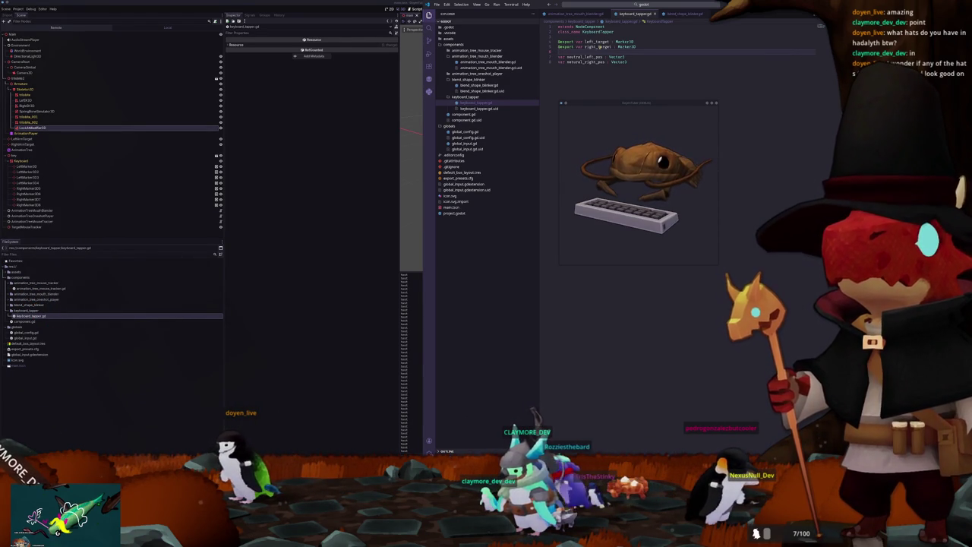
# Step: Add an empty func _ready() -> void: stub via autocomplete
pyautogui.press('Return')
pyautogui.write('func _read')
pyautogui.press('Return')
pyautogui.press('Return')
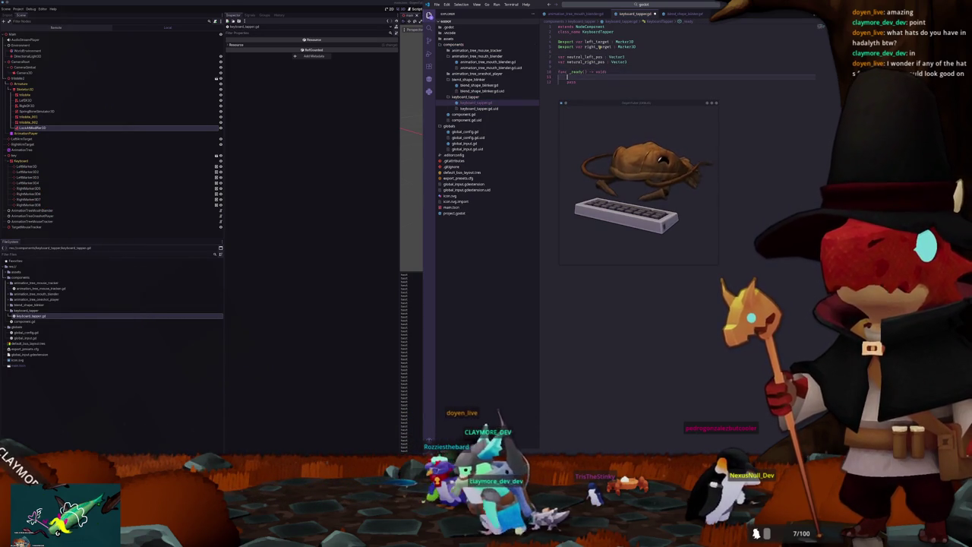
# Step: In _ready(), set neutral_right_pos and neutral_left_pos from the targets' global_position
pyautogui.moveTo(621, 99)
pyautogui.mouseDown()
pyautogui.moveTo(248, 144)
pyautogui.moveTo(216, 94)
pyautogui.mouseUp()
pyautogui.click(576, 77)
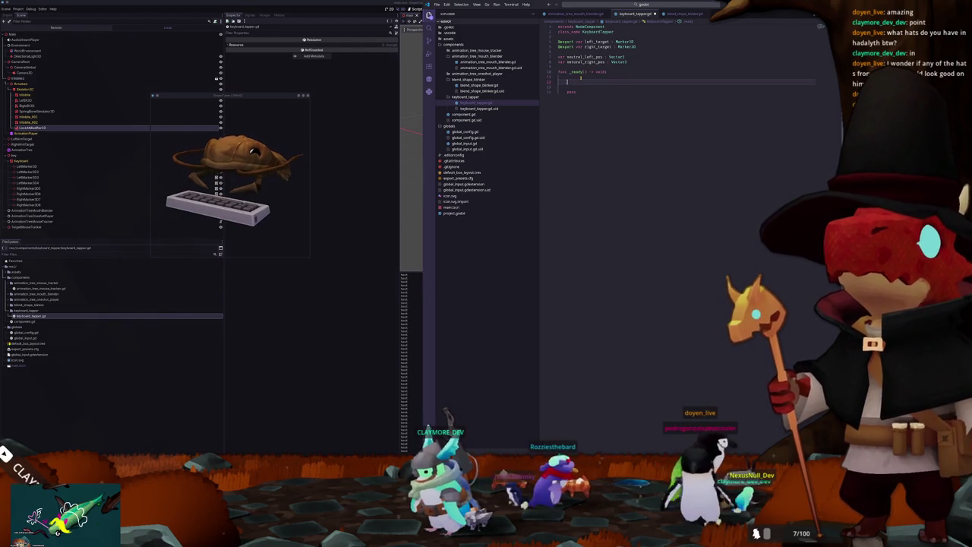
pyautogui.write('neutral_right_pos')
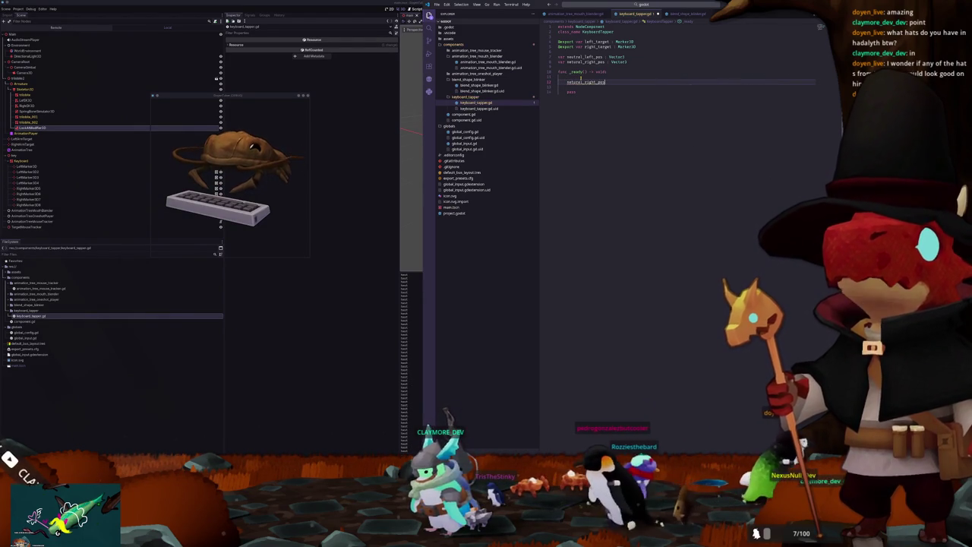
pyautogui.write(' = right_target.')
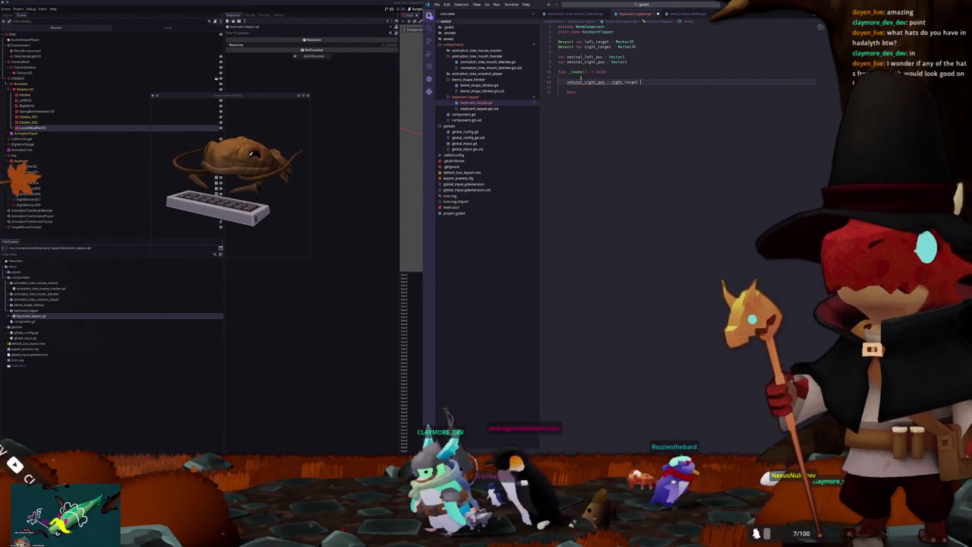
pyautogui.write('global_position')
pyautogui.press('Return')
pyautogui.write('neutral_l')
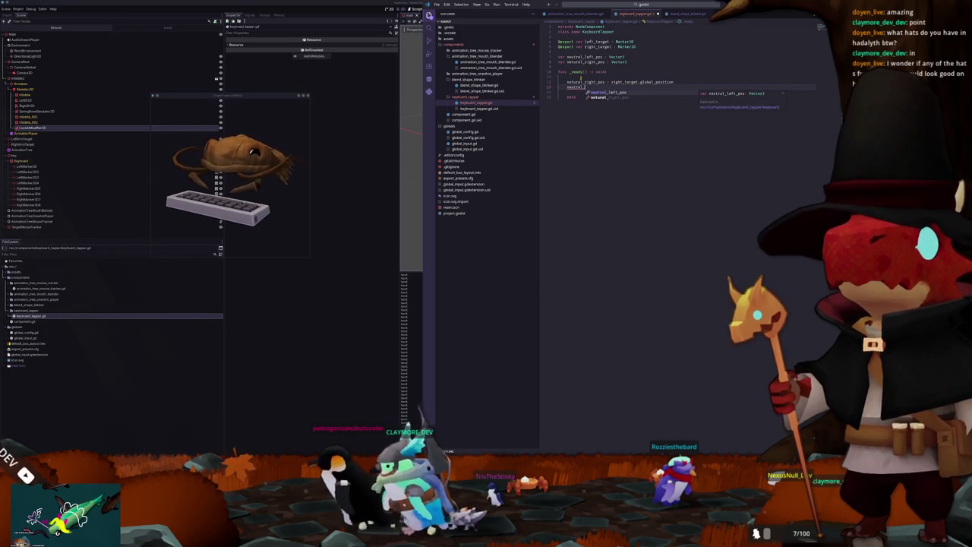
pyautogui.write('eft_pos = lef')
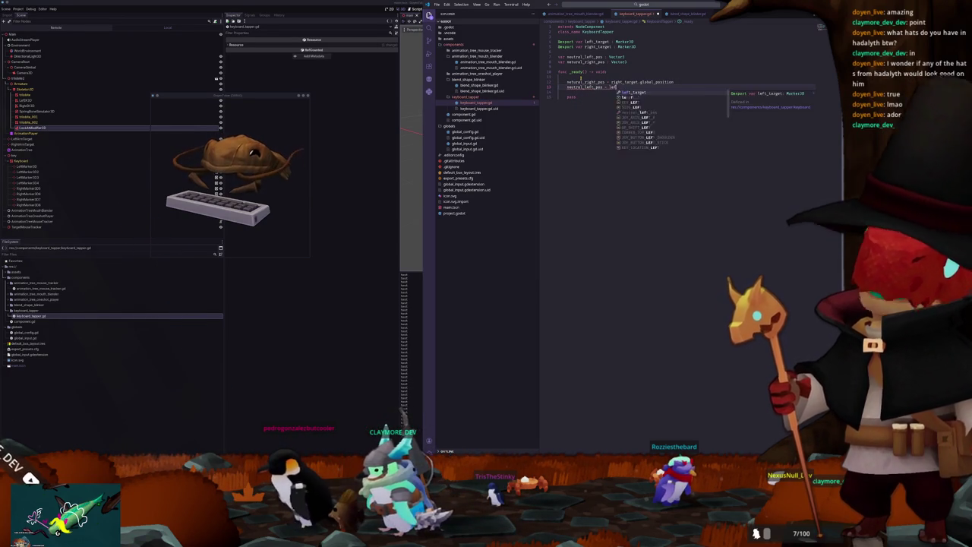
pyautogui.write('t_target.global_position')
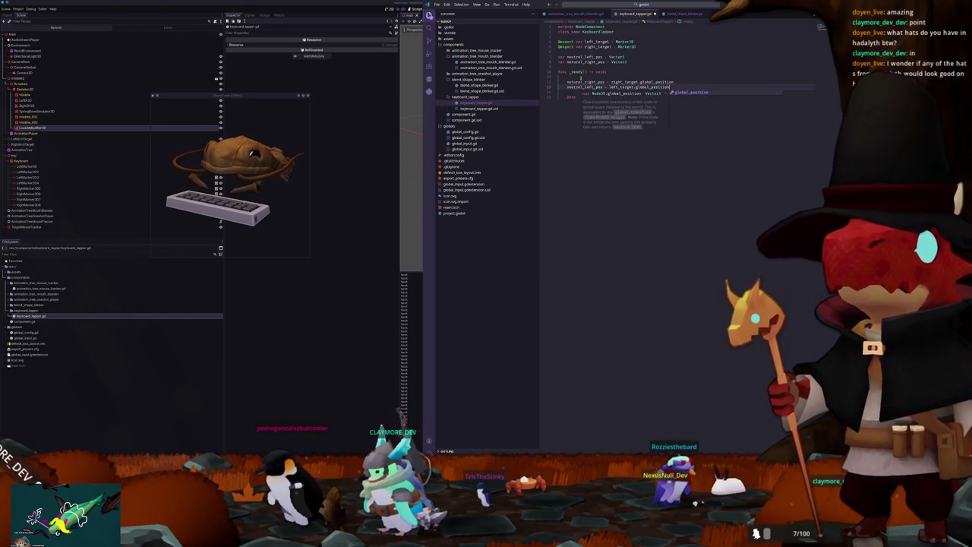
pyautogui.press('Return')
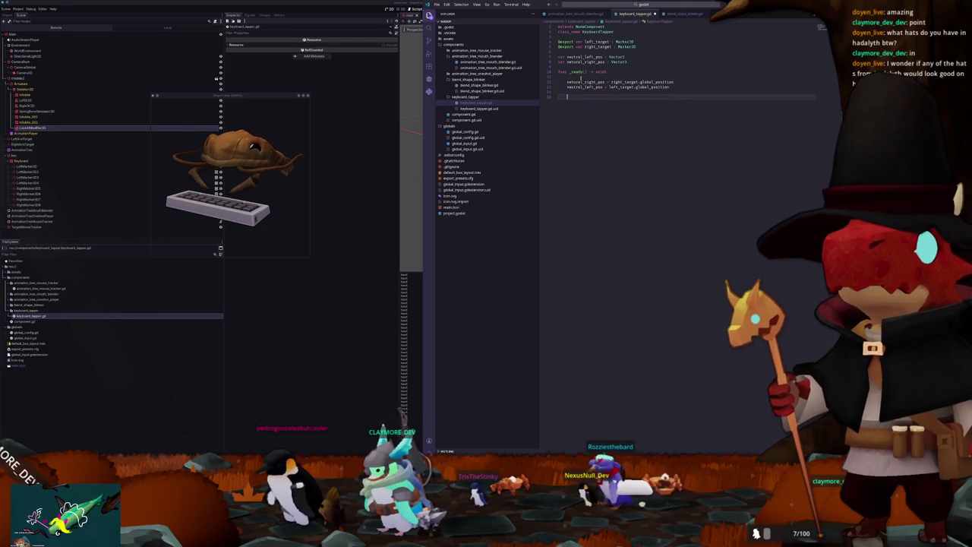
# Step: Begin a GlobalInput.key line in _ready()
pyautogui.write('Grid')
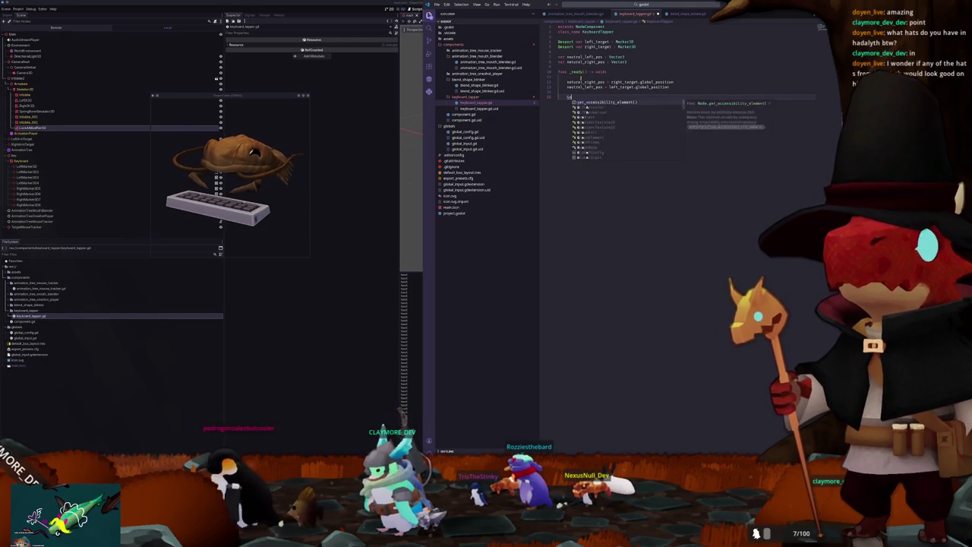
pyautogui.press('BackSpace')
pyautogui.press('BackSpace')
pyautogui.press('BackSpace')
pyautogui.write('loba')
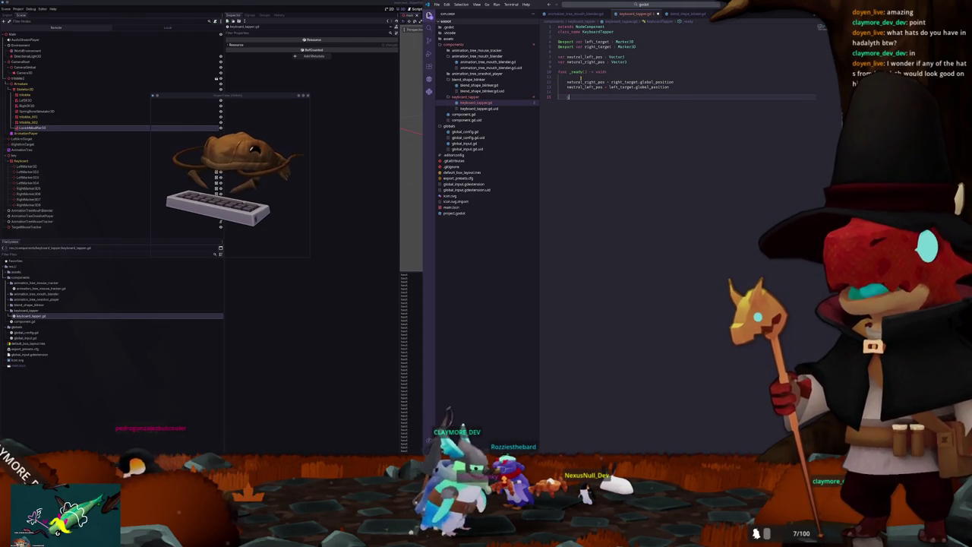
pyautogui.write('lInput.')
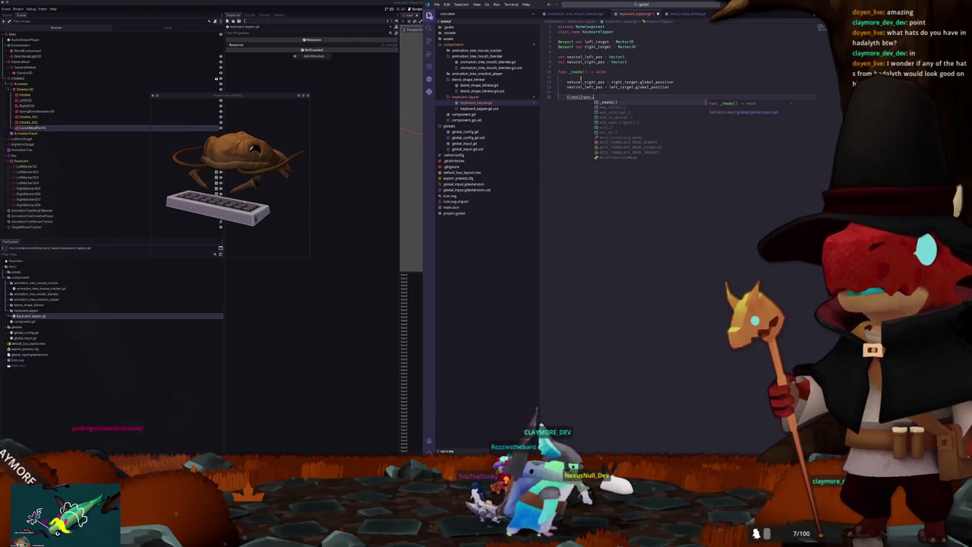
pyautogui.write('key')
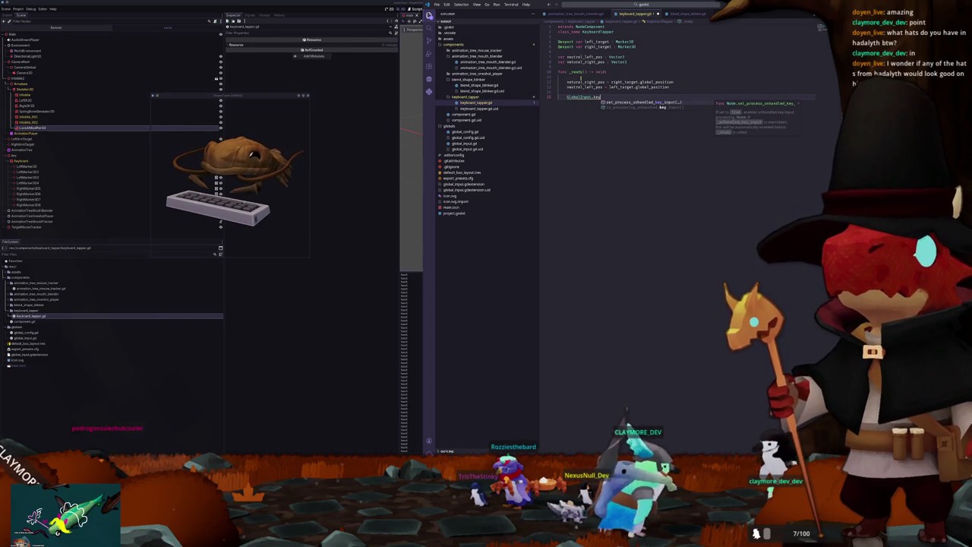
# Step: Declare 'signal key_pressed' in global_input.gd
pyautogui.press('BackSpace')
pyautogui.press('BackSpace')
pyautogui.press('BackSpace')
pyautogui.click(464, 144)
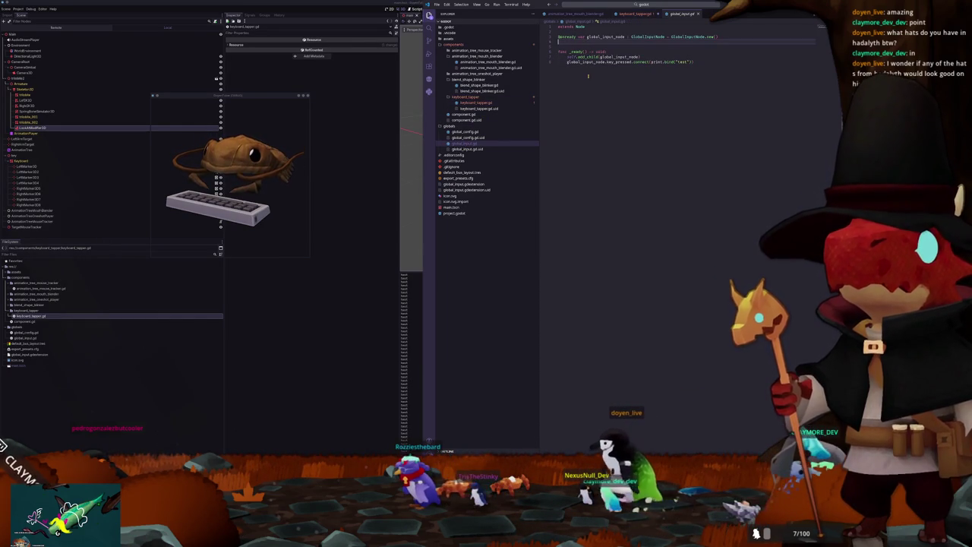
pyautogui.press('Return')
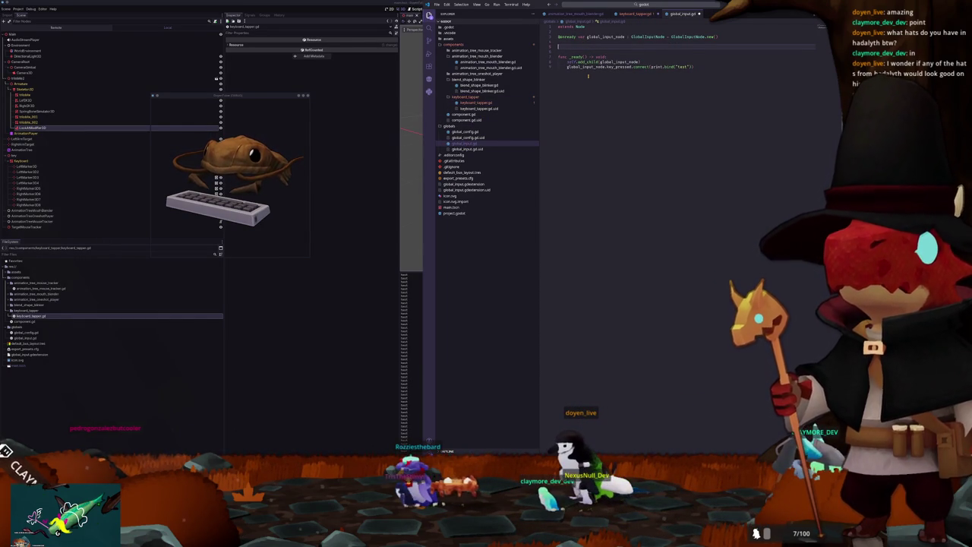
pyautogui.write('signal key')
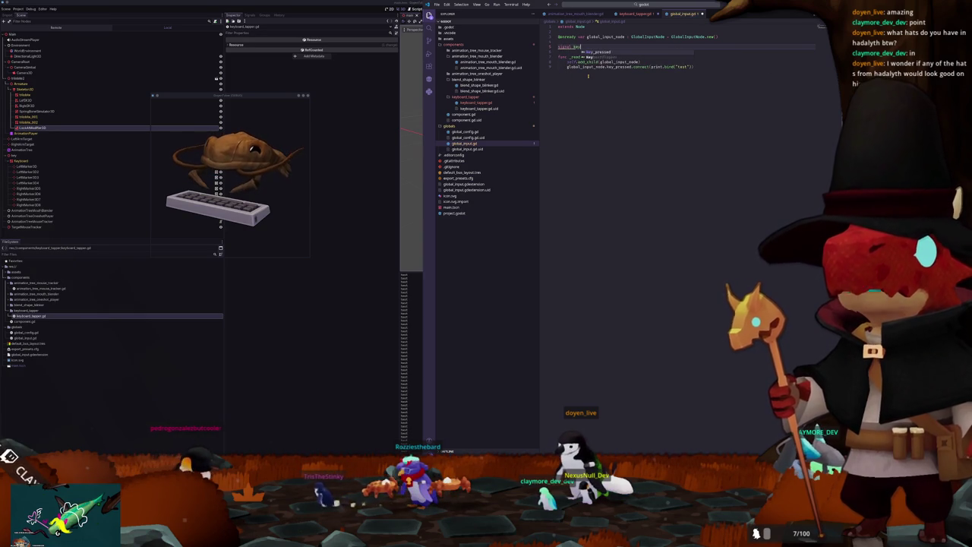
pyautogui.write('_pressed')
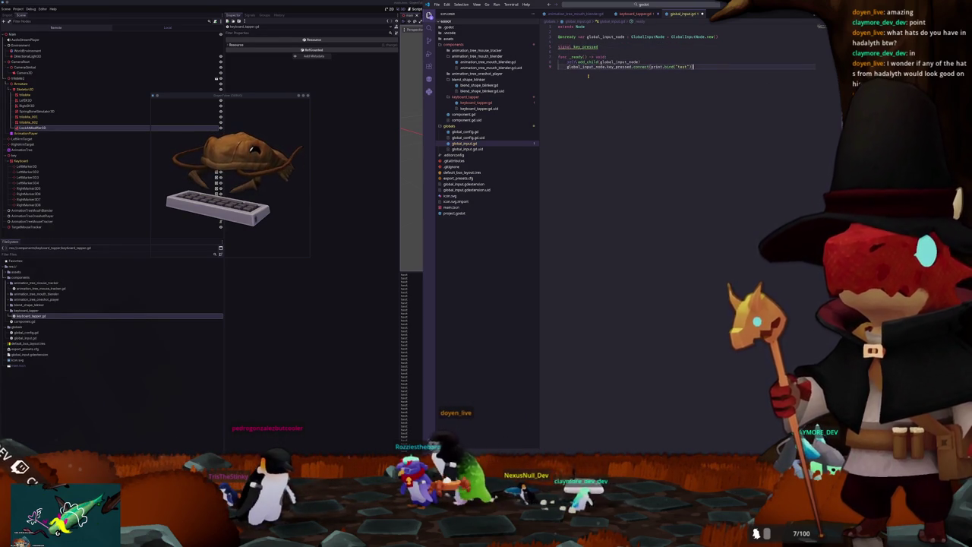
# Step: Replace the print.bind("test") callback with key_pressed.emit, then return to keyboard_tapper.gd
pyautogui.hotkey('shift', 'alt', 'Right')
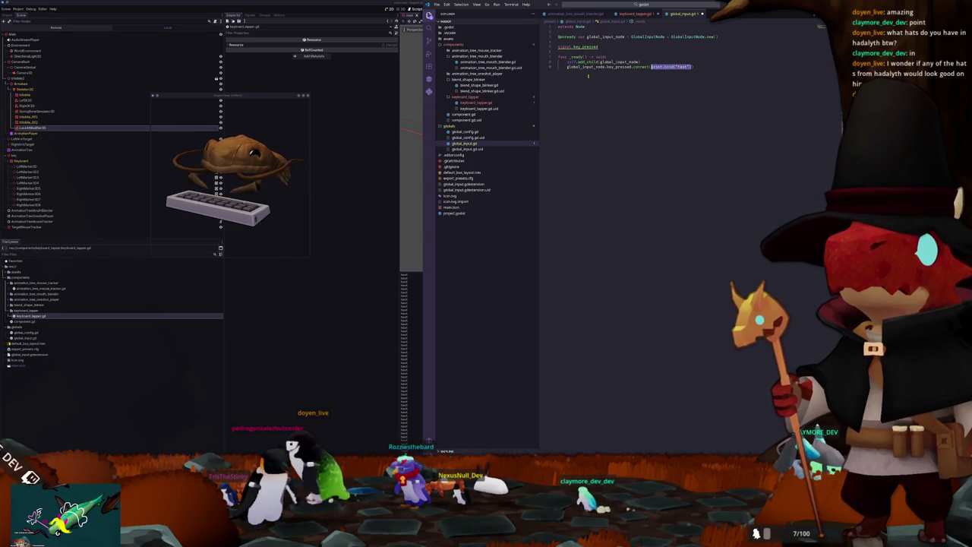
pyautogui.write('key_')
pyautogui.press('Return')
pyautogui.write('.emi')
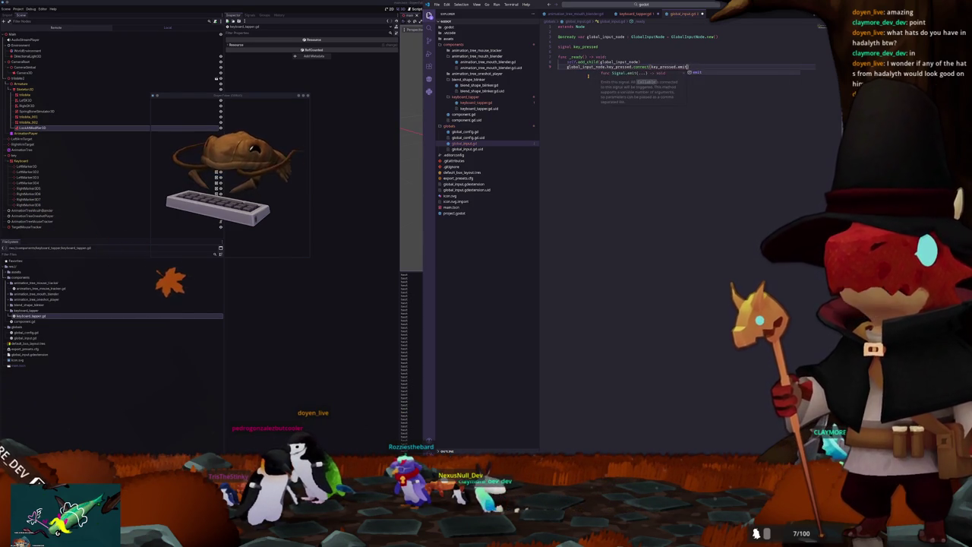
pyautogui.press('Return')
pyautogui.write(')')
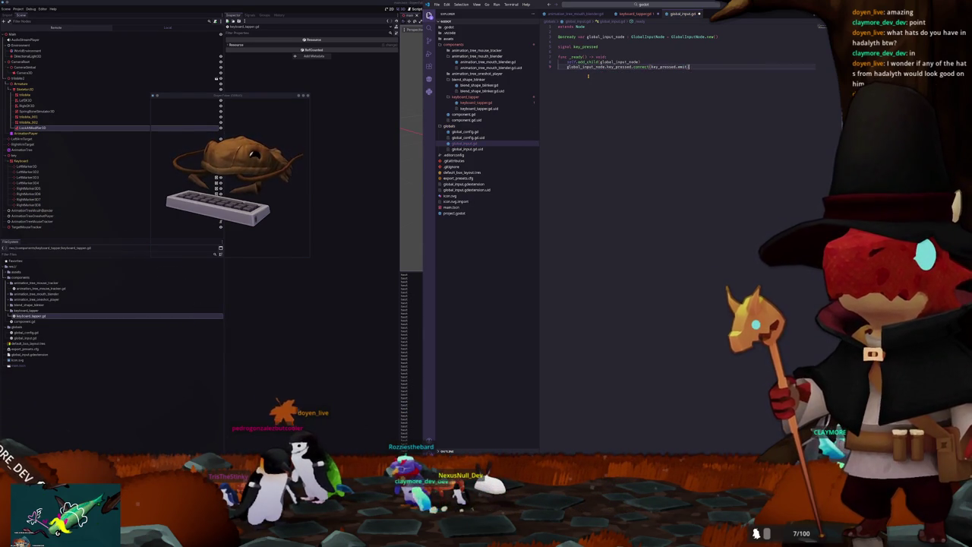
pyautogui.click(629, 16)
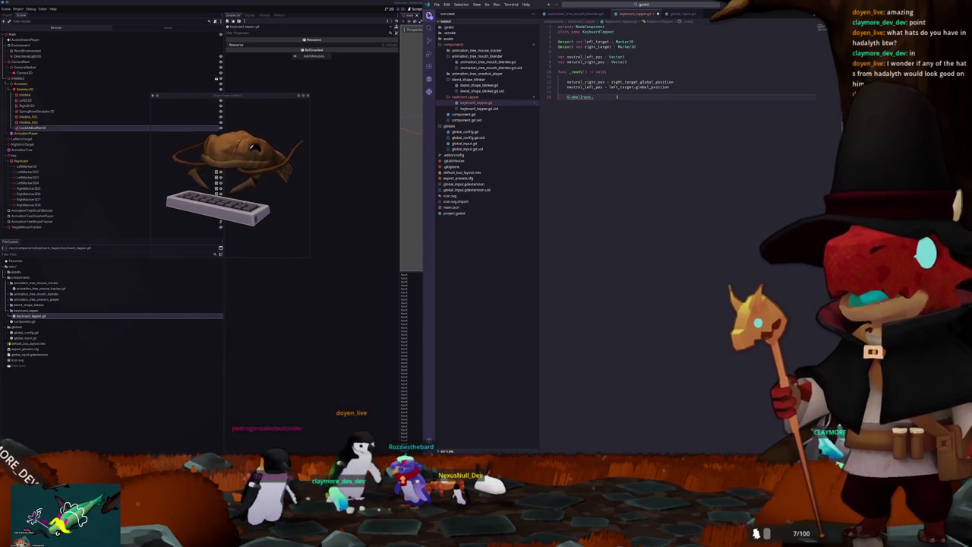
# Step: Connect GlobalInput.key_pressed to _on_key_pressed and declare var left : bool = false
pyautogui.write('key_pressed')
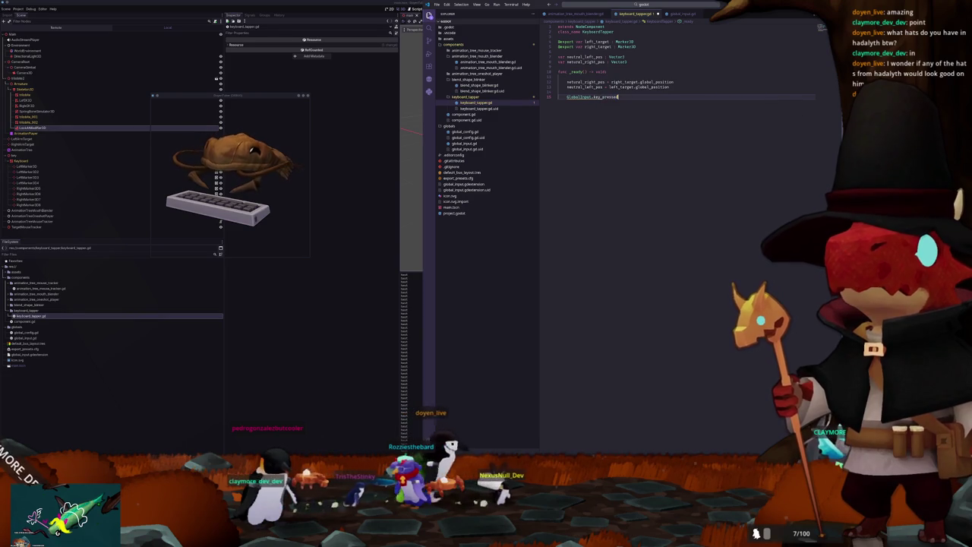
pyautogui.write('.connect')
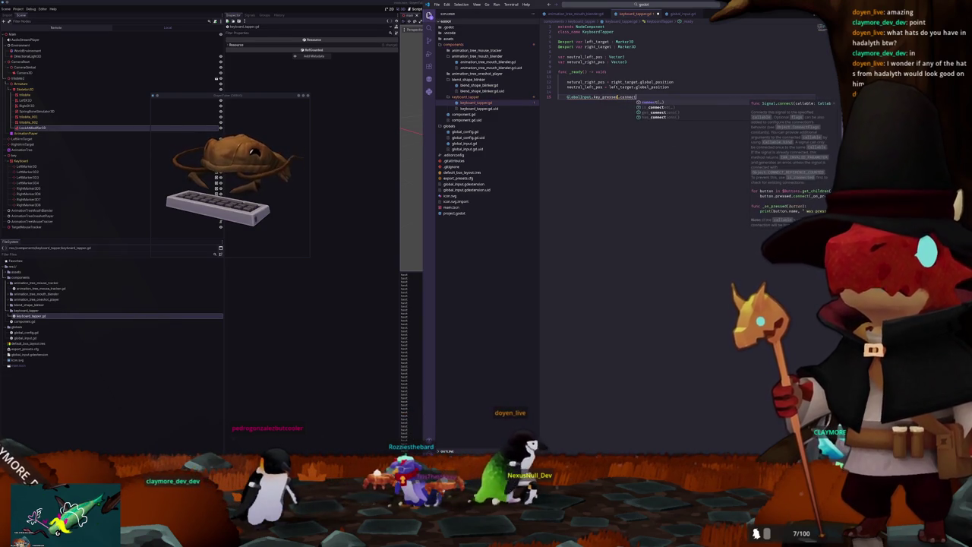
pyautogui.write('(_on_key_pres')
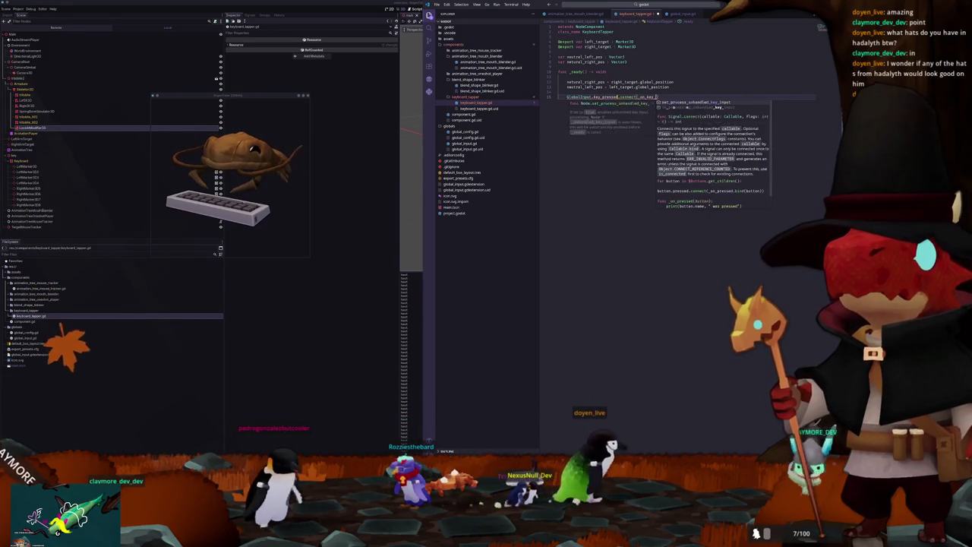
pyautogui.write('sed')
pyautogui.press('Return')
pyautogui.click(627, 62)
pyautogui.press('Return')
pyautogui.press('Return')
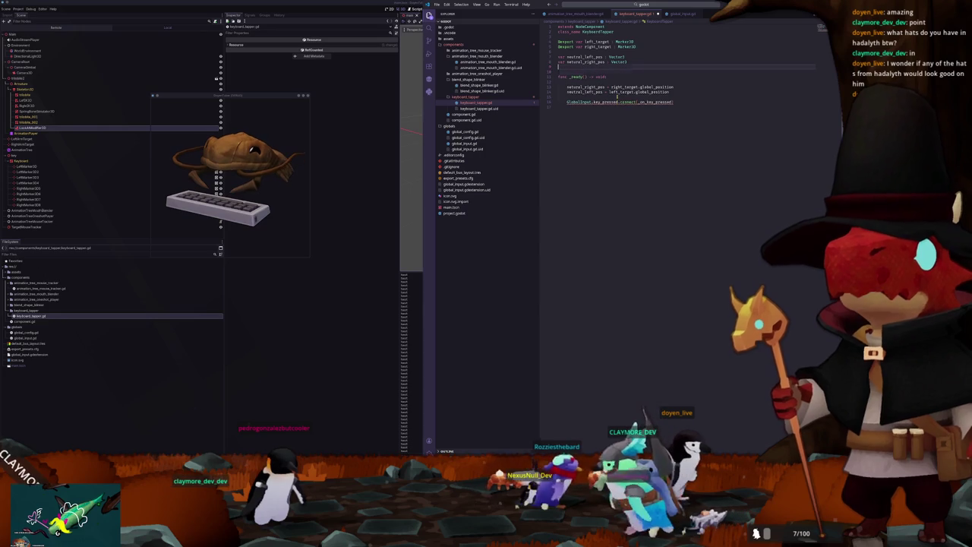
pyautogui.write('var left')
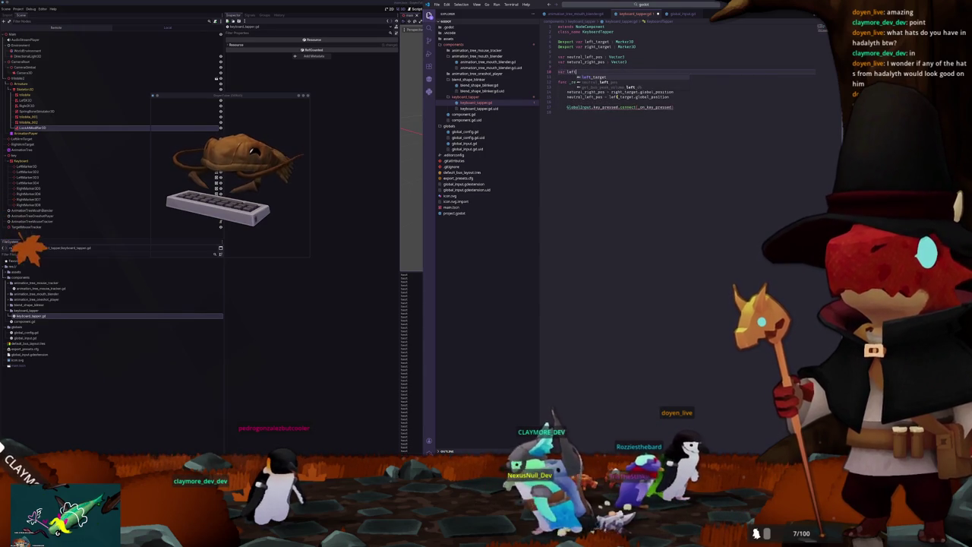
pyautogui.press('BackSpace')
pyautogui.press('BackSpace')
pyautogui.press('BackSpace')
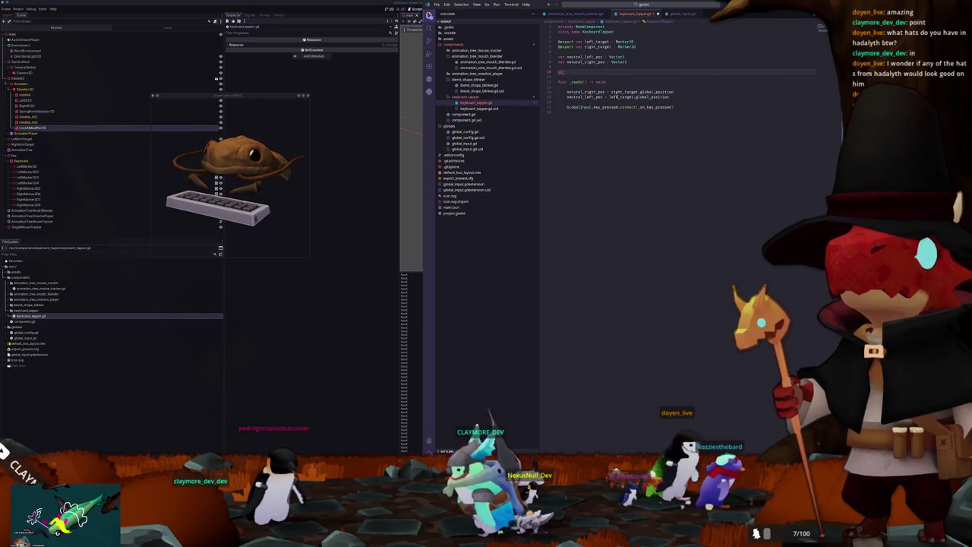
pyautogui.write(' left : bool')
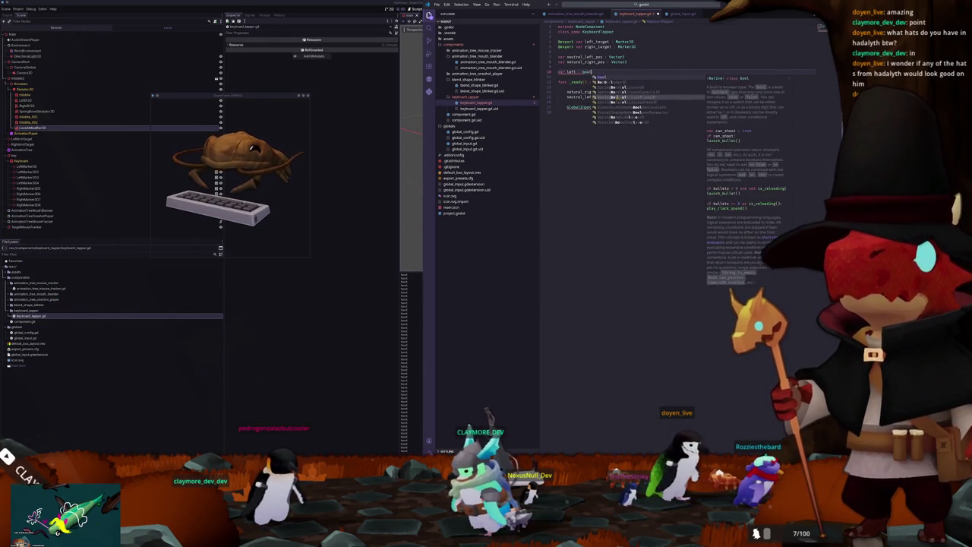
pyautogui.write(' = false')
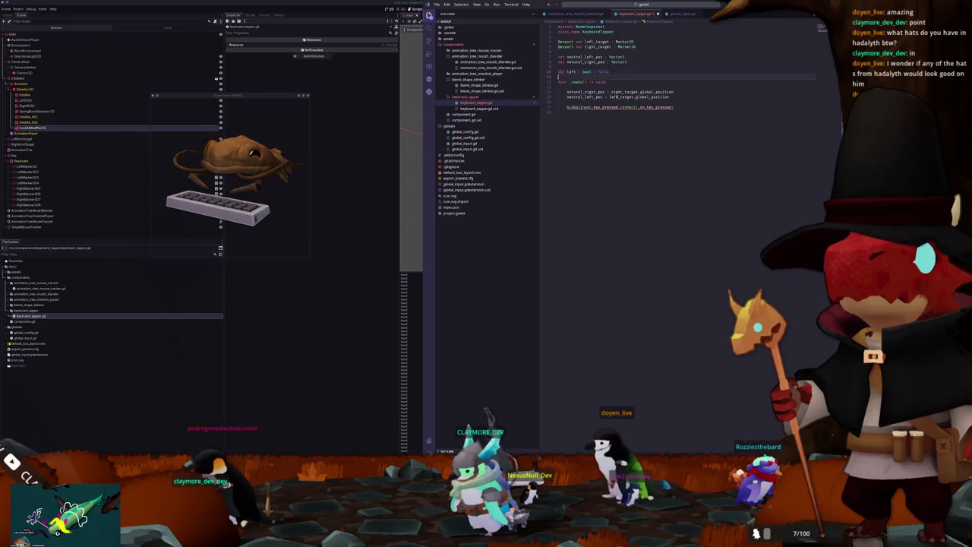
# Step: Start a new key-pressed function returning void below _ready()
pyautogui.click(669, 97)
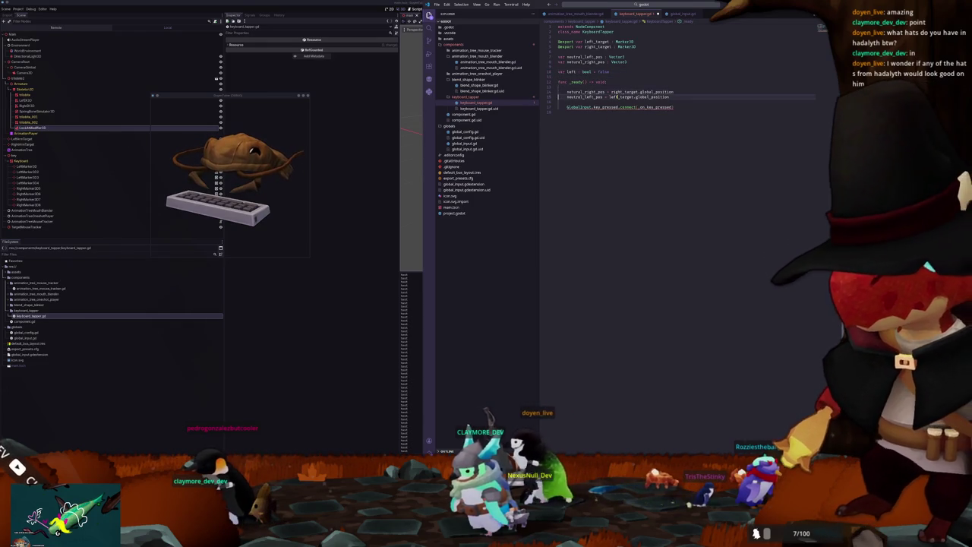
pyautogui.press('Return')
pyautogui.press('Return')
pyautogui.press('Return')
pyautogui.write('fun')
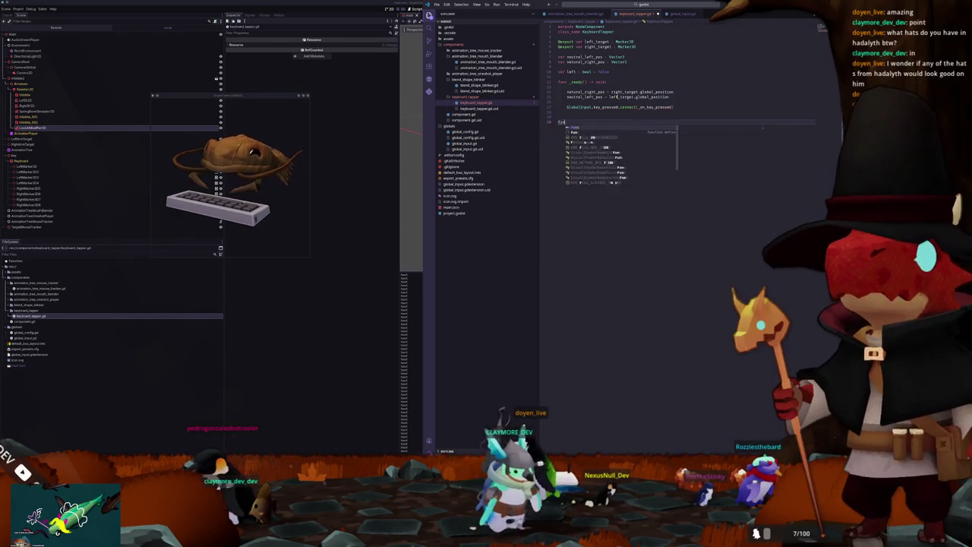
pyautogui.write('c _no_key_pr')
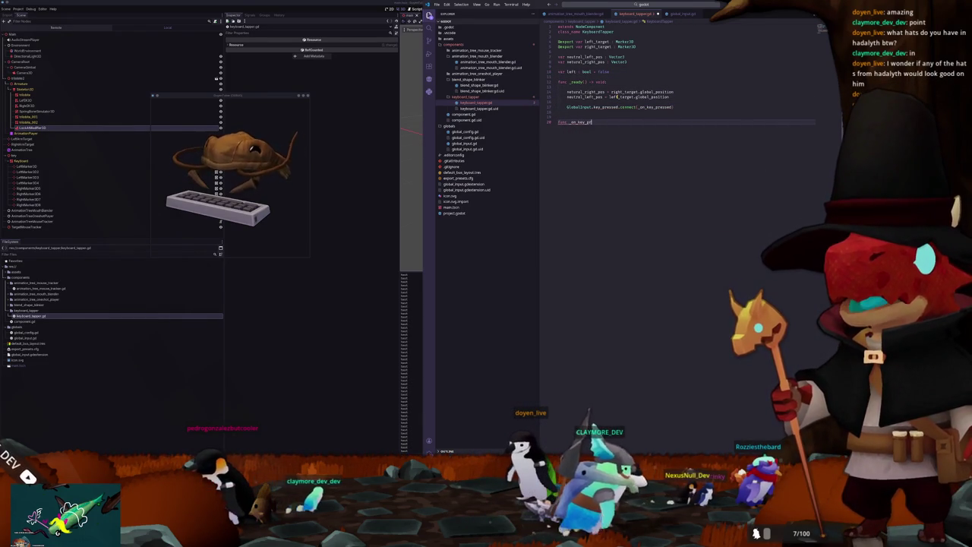
pyautogui.write(' -> void:')
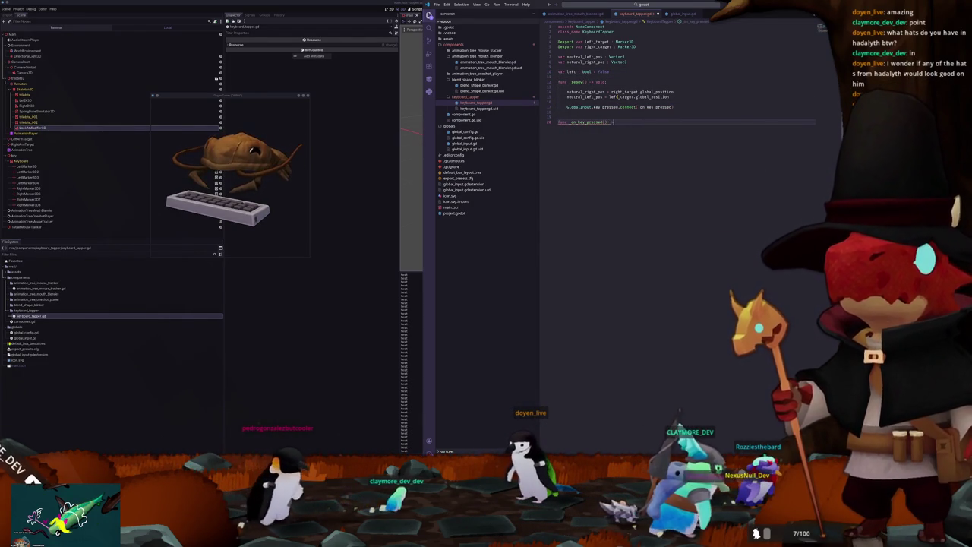
# Step: Add 'if left:' fetching the "LeftTargets" group nodes into an Array[Node] targets variable
pyautogui.press('BackSpace')
pyautogui.press('BackSpace')
pyautogui.press('Return')
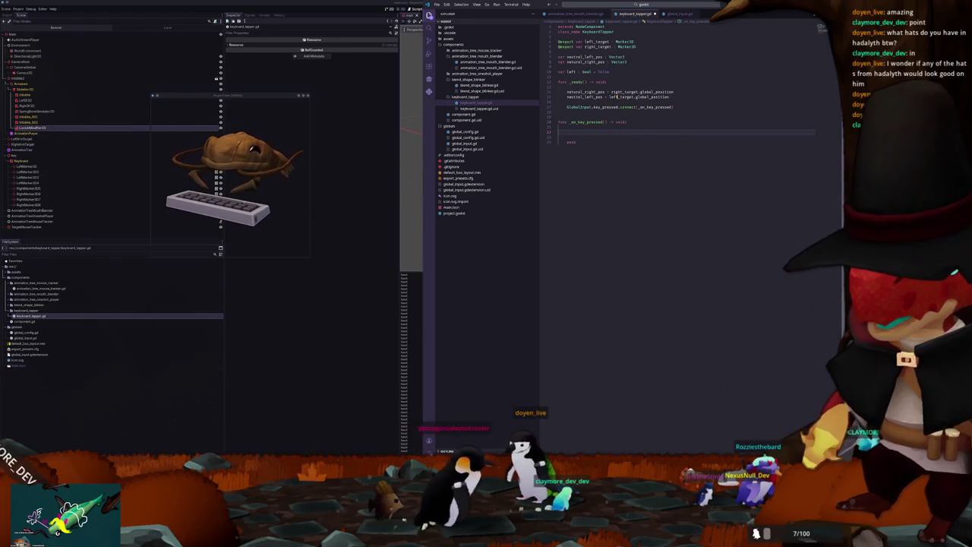
pyautogui.write('if left')
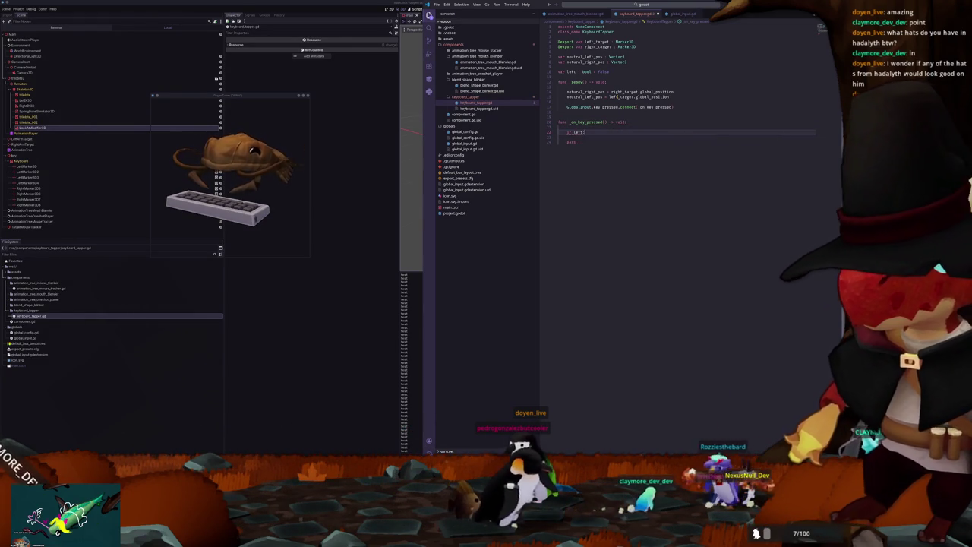
pyautogui.write(':')
pyautogui.press('Return')
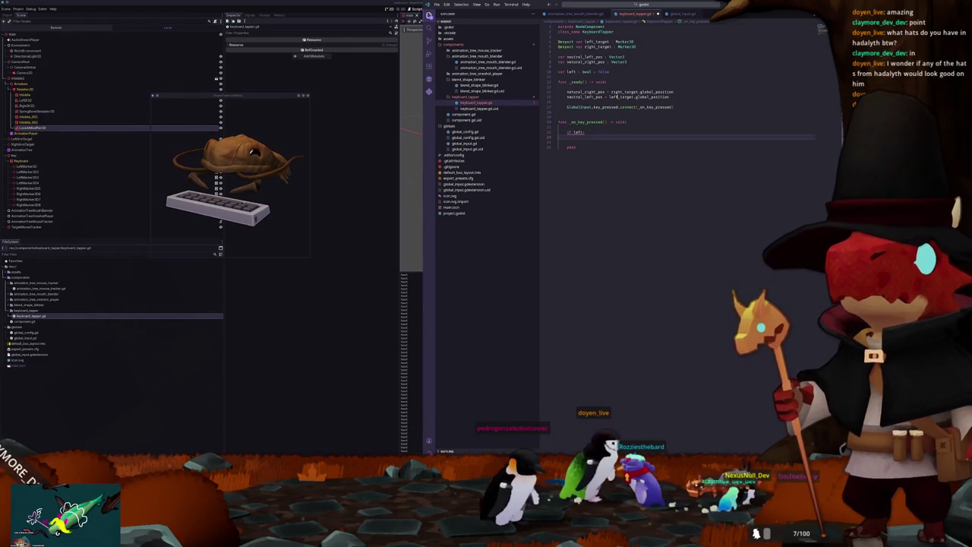
pyautogui.write('var targets : ')
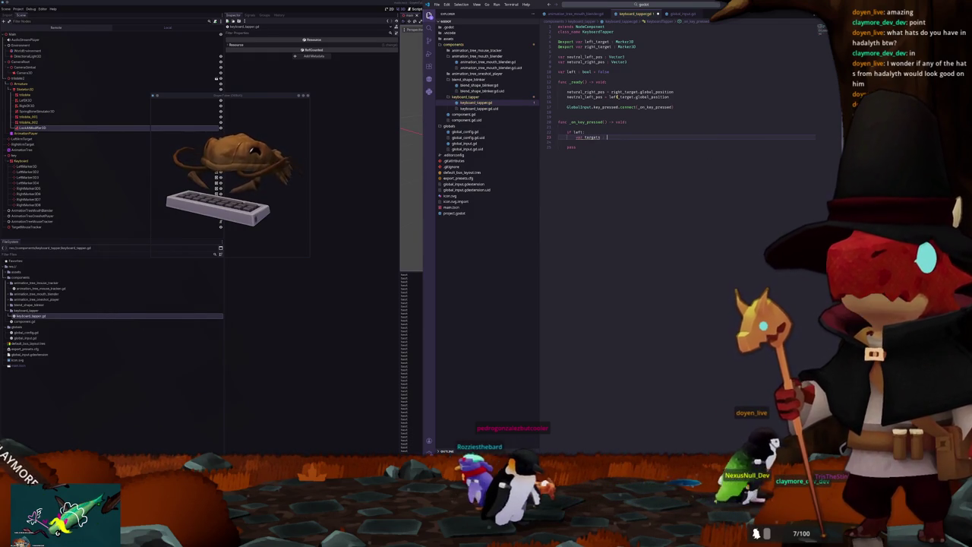
pyautogui.write('Array[Node]')
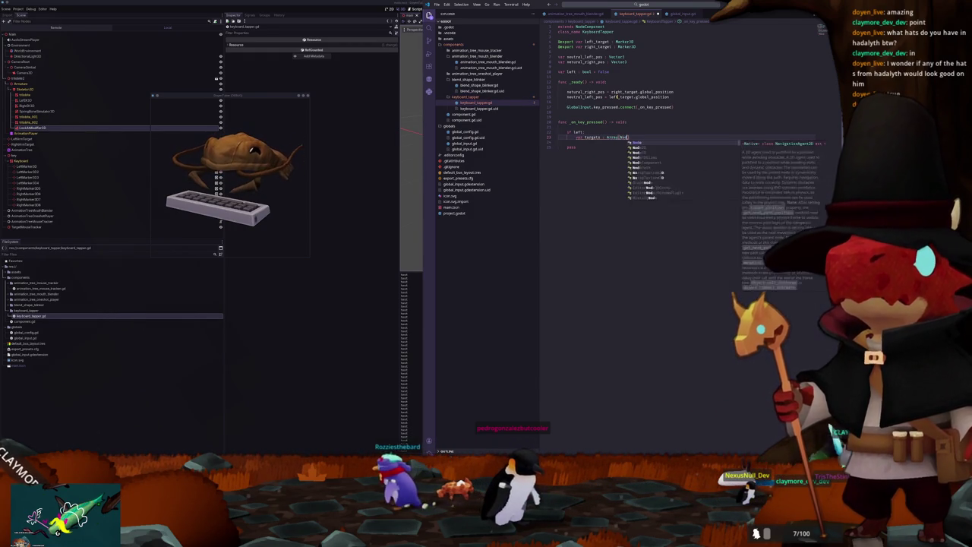
pyautogui.write(' = get_t')
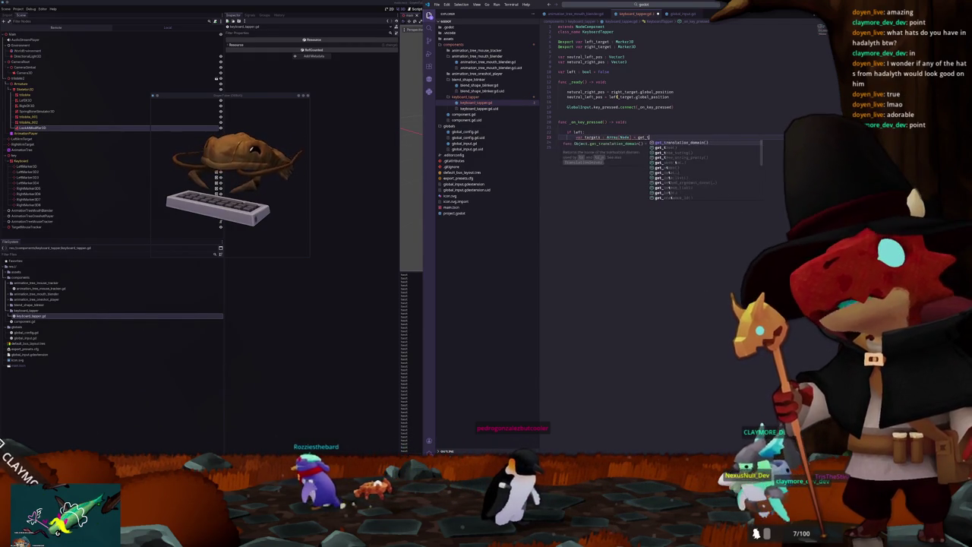
pyautogui.write('ree().get_')
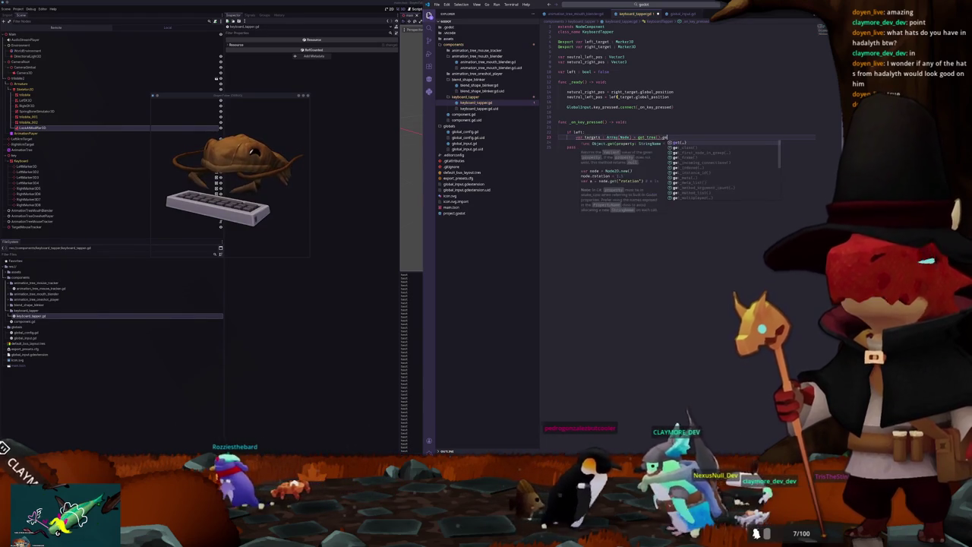
pyautogui.write('nodes_in_group("Left')
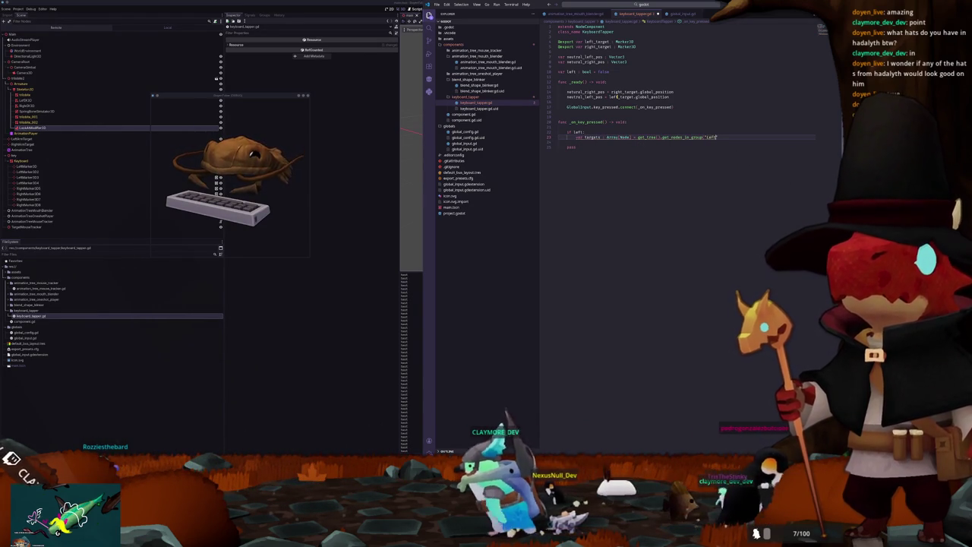
pyautogui.write('Target')
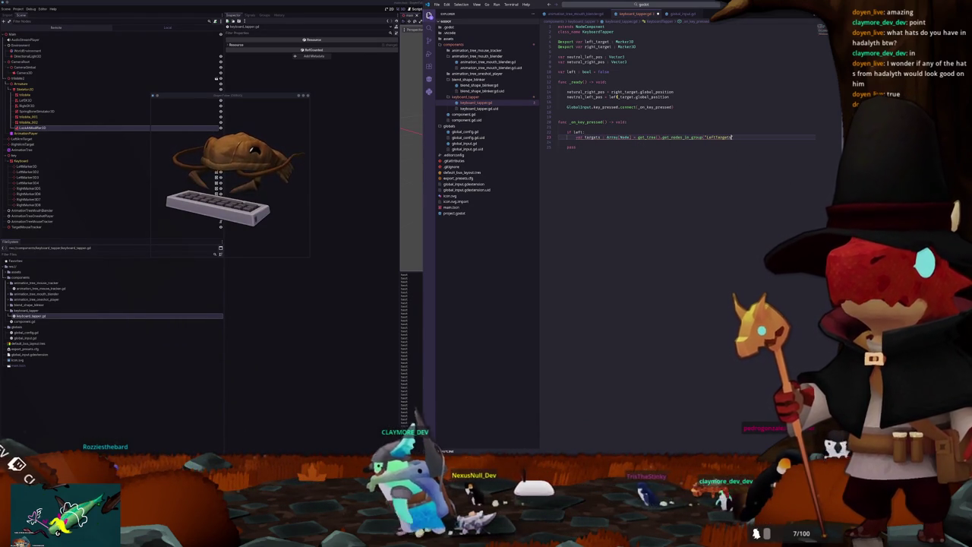
pyautogui.write('s')
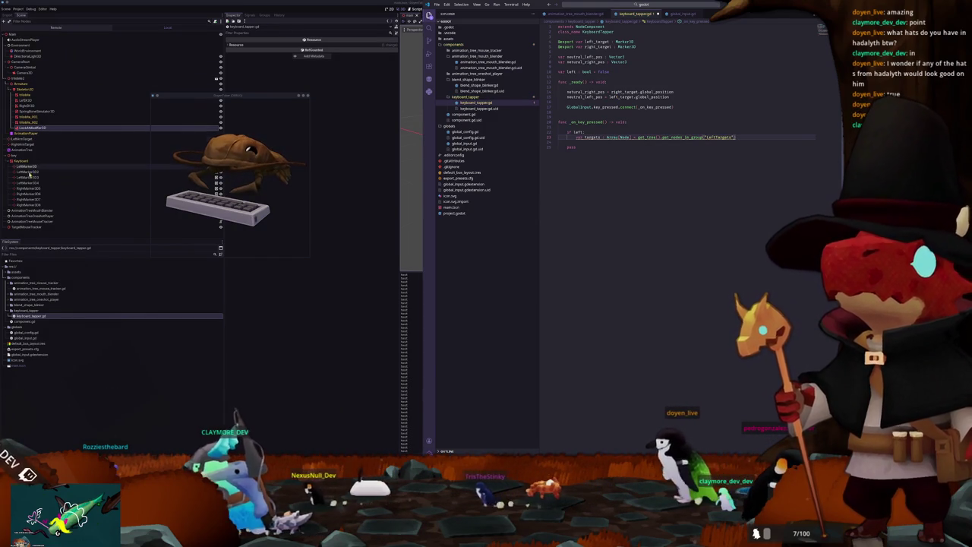
pyautogui.click(28, 176)
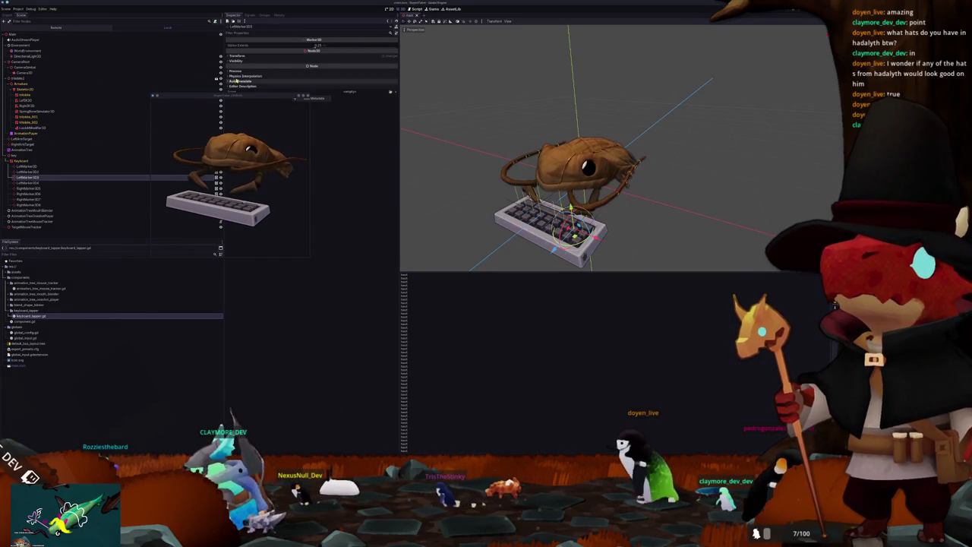
# Step: Convert the RightTargets group to a global group in the Node > Groups panel
pyautogui.click(251, 15)
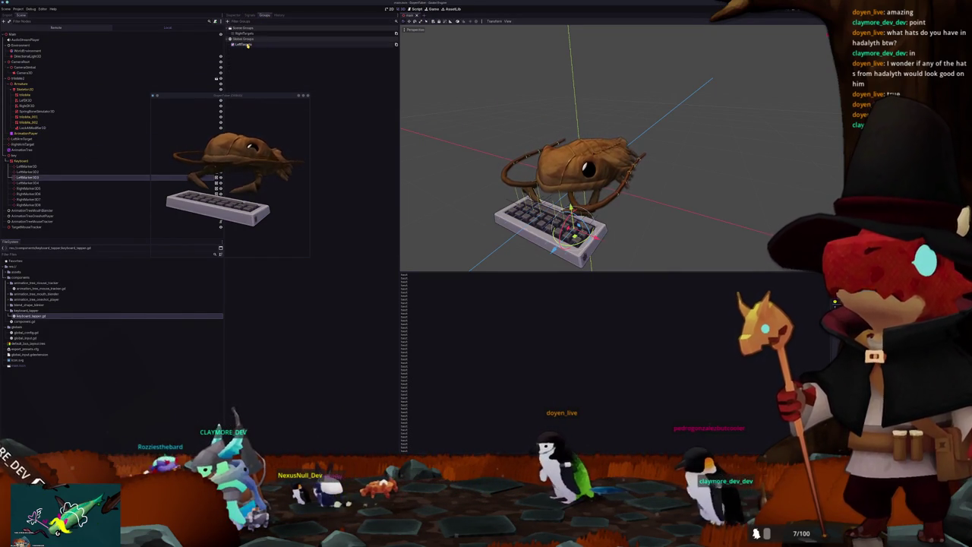
pyautogui.rightClick(341, 34)
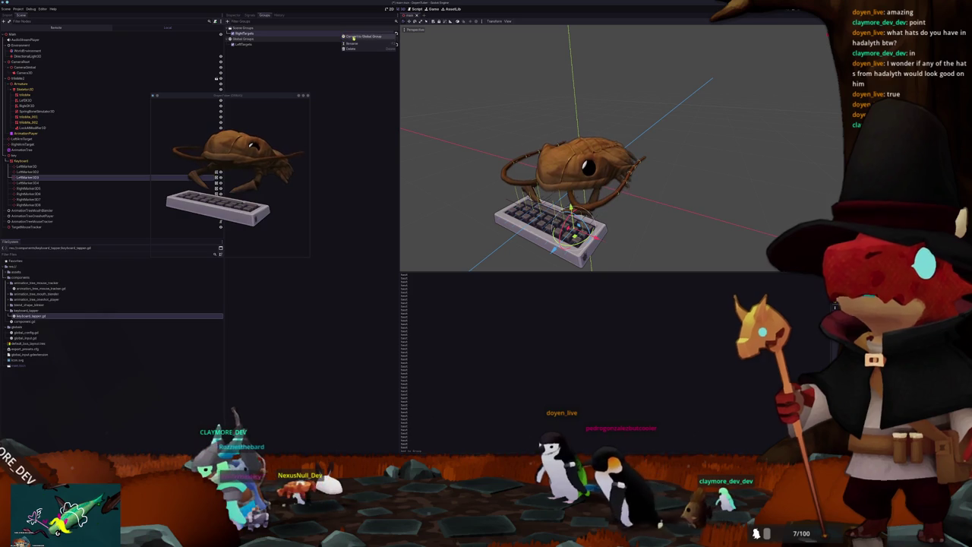
pyautogui.click(357, 37)
pyautogui.click(243, 39)
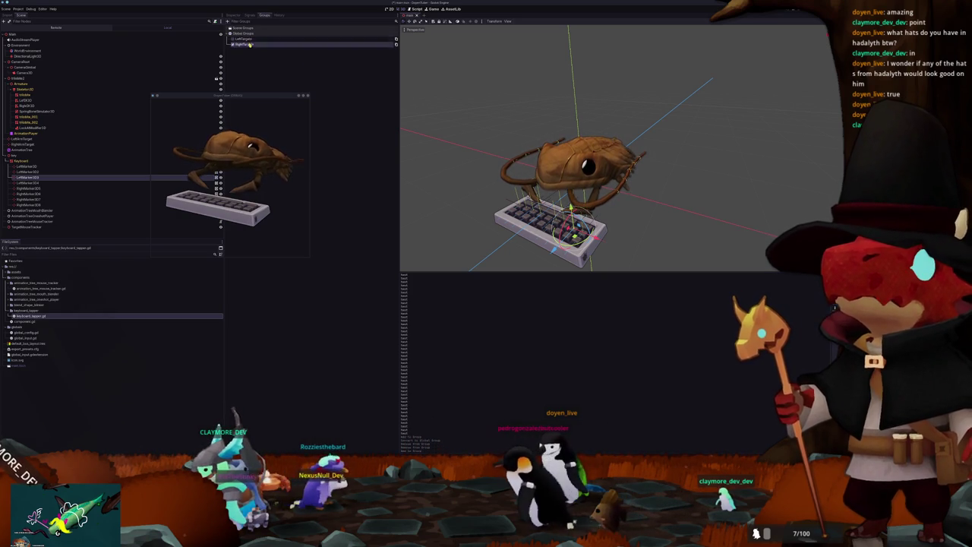
# Step: Check the left and right key markers for LeftTargets and RightTargets group membership
pyautogui.click(29, 166)
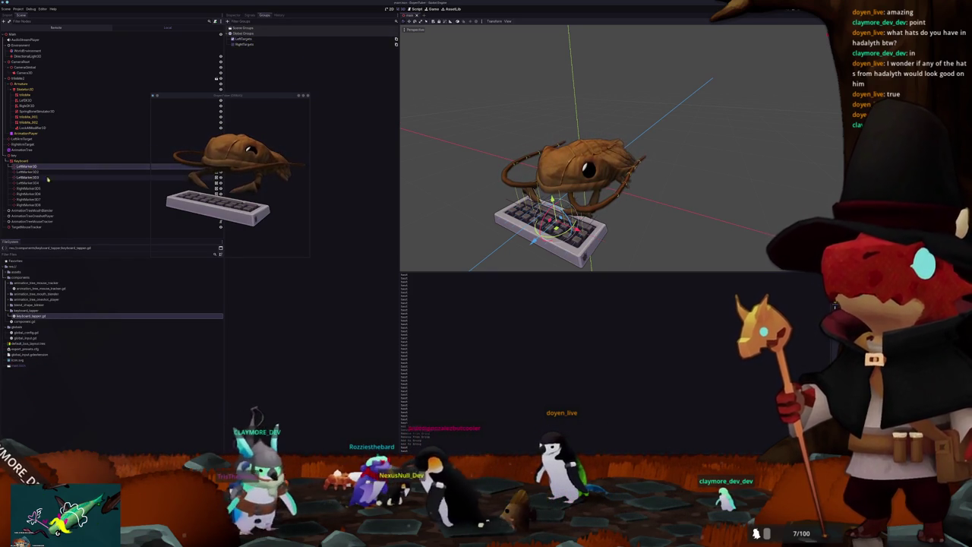
pyautogui.press('Down')
pyautogui.press('Down')
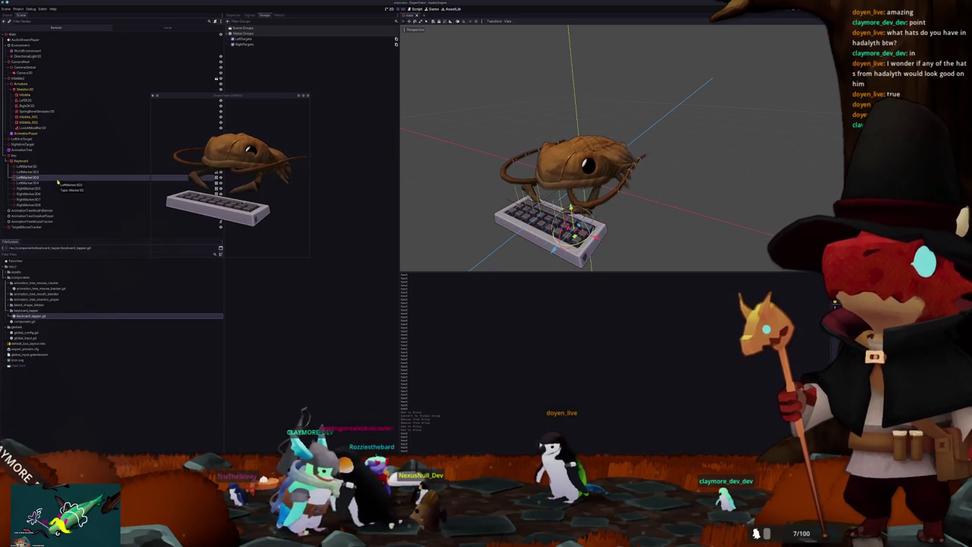
pyautogui.click(233, 44)
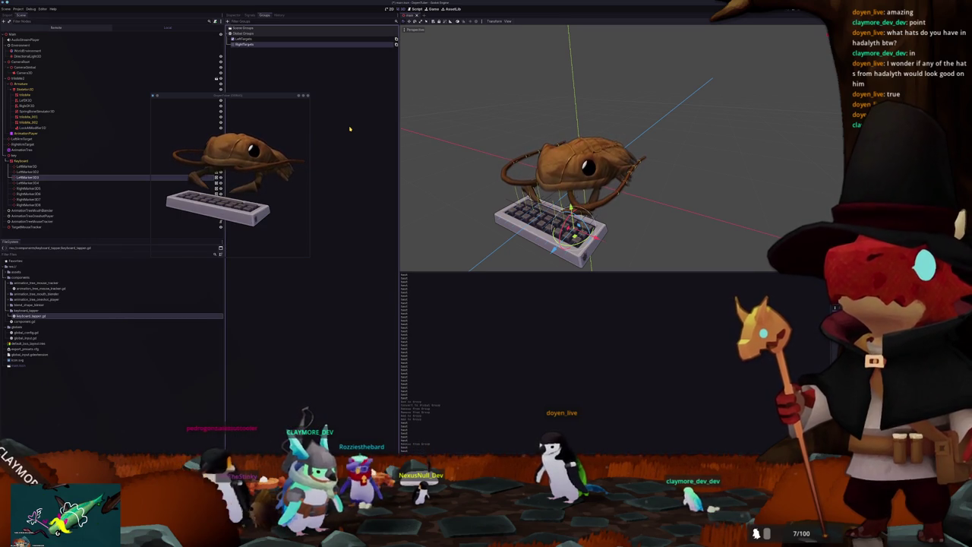
pyautogui.click(35, 188)
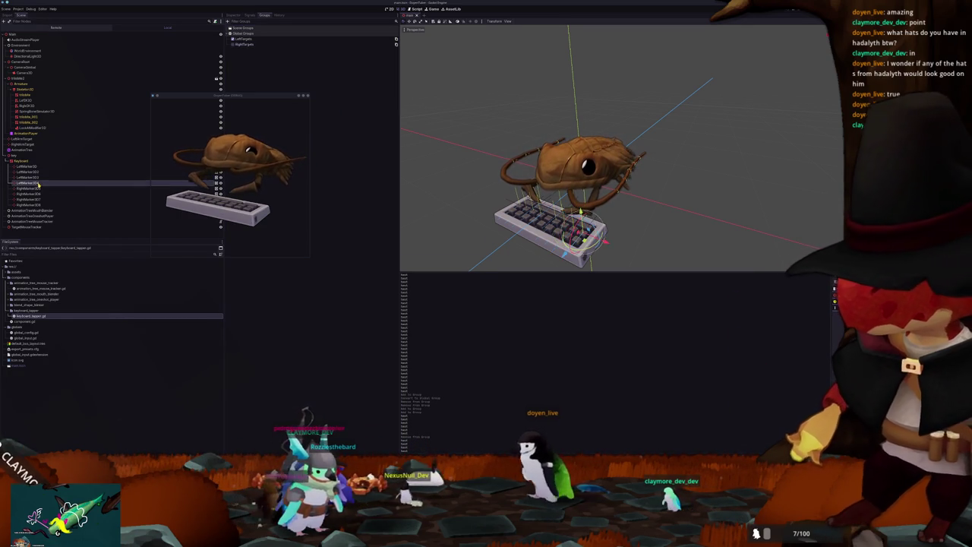
pyautogui.click(40, 194)
pyautogui.click(39, 199)
pyautogui.click(38, 204)
pyautogui.hotkey('alt', 'Tab')
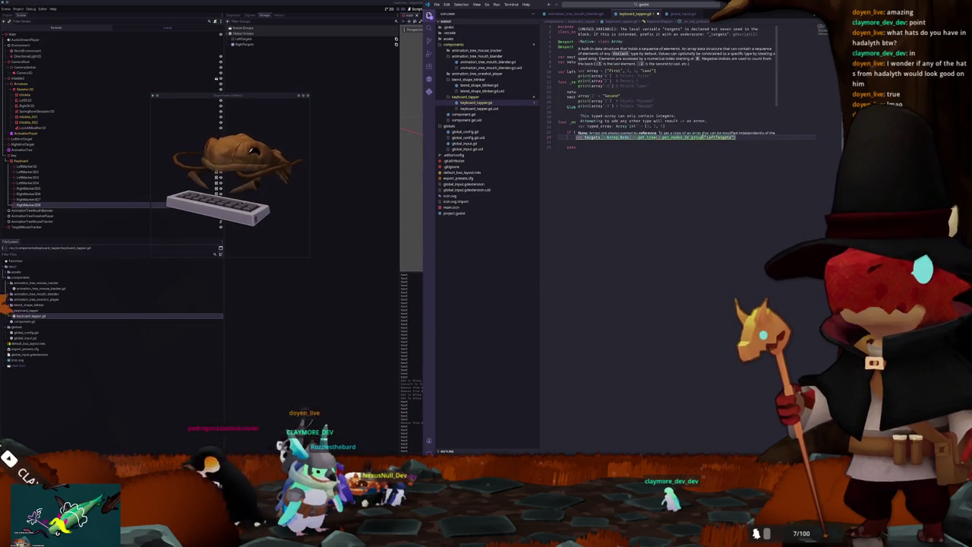
# Step: Rename the old variable to nodes and declare var targets : Array[Marker3D] = []
pyautogui.press('Return')
pyautogui.write('var ')
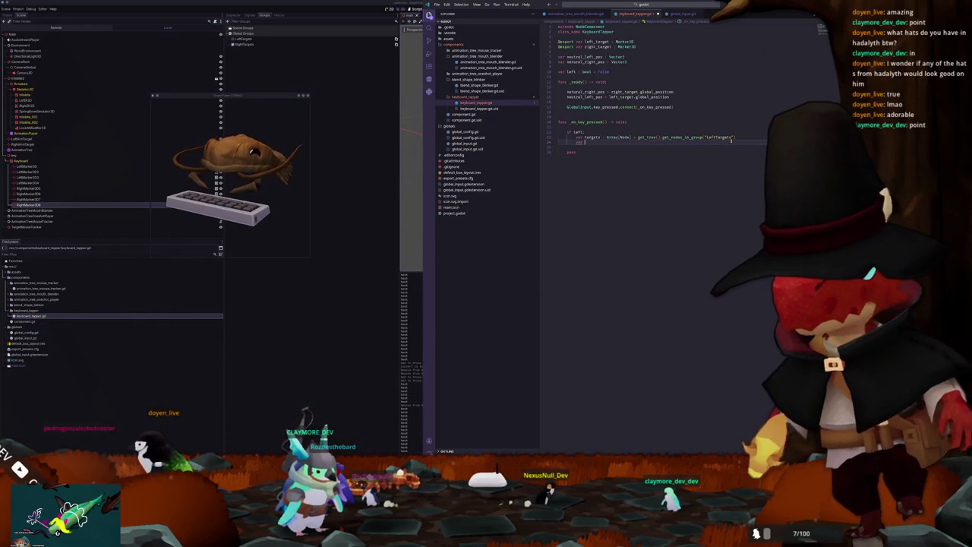
pyautogui.write('targets')
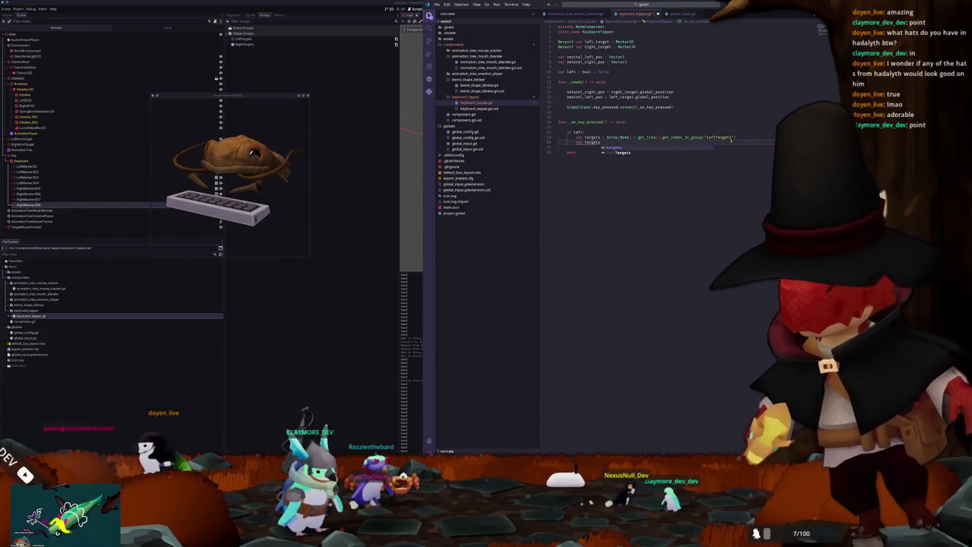
pyautogui.press('Escape')
pyautogui.write('nodes')
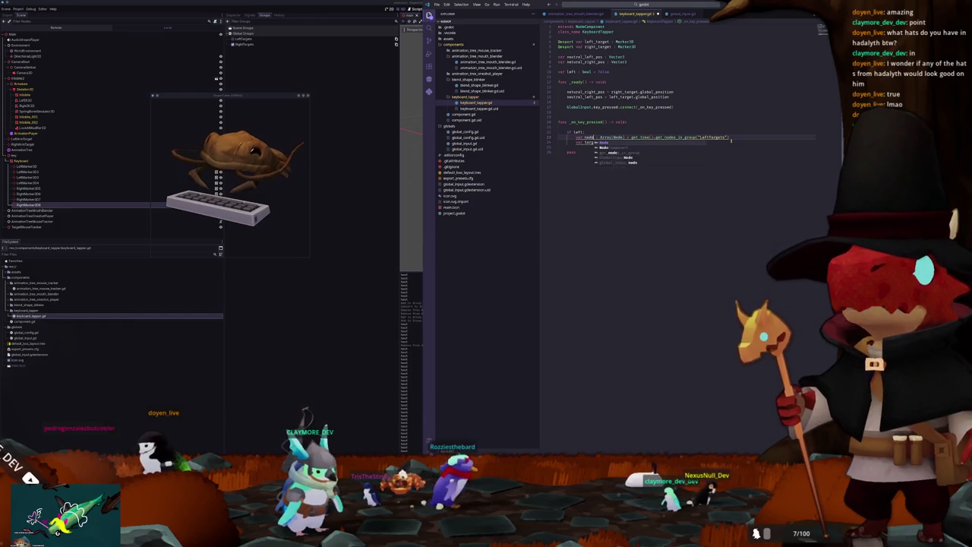
pyautogui.click(602, 142)
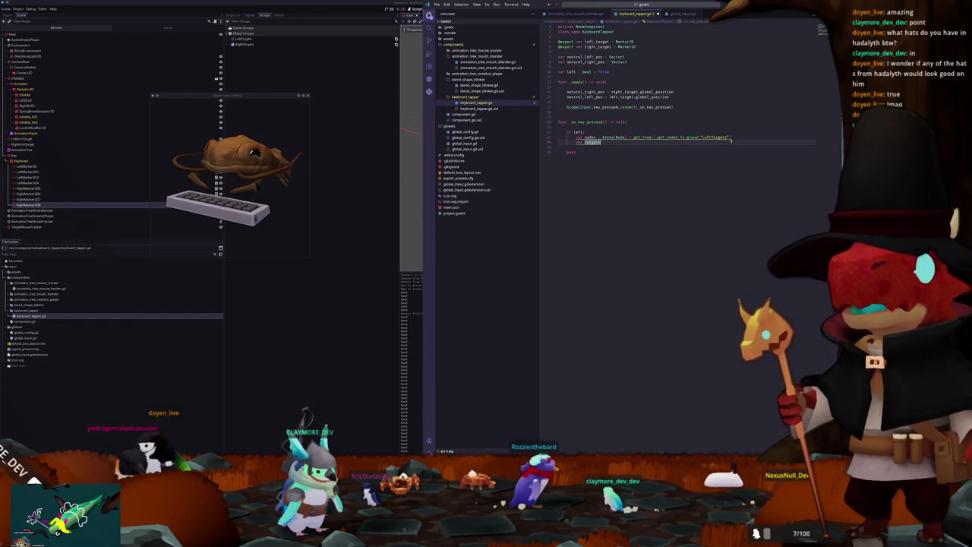
pyautogui.write(' : Array[Ma')
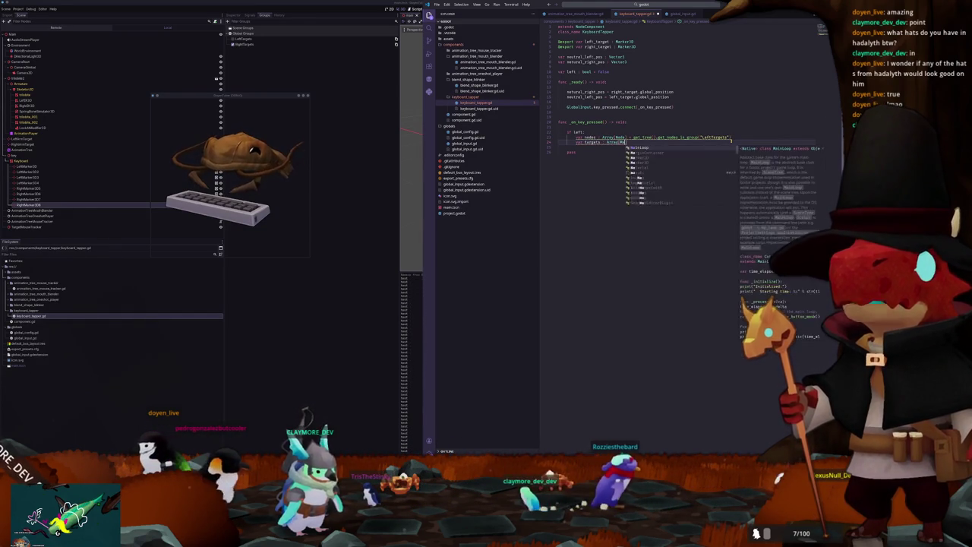
pyautogui.write('rker3D]')
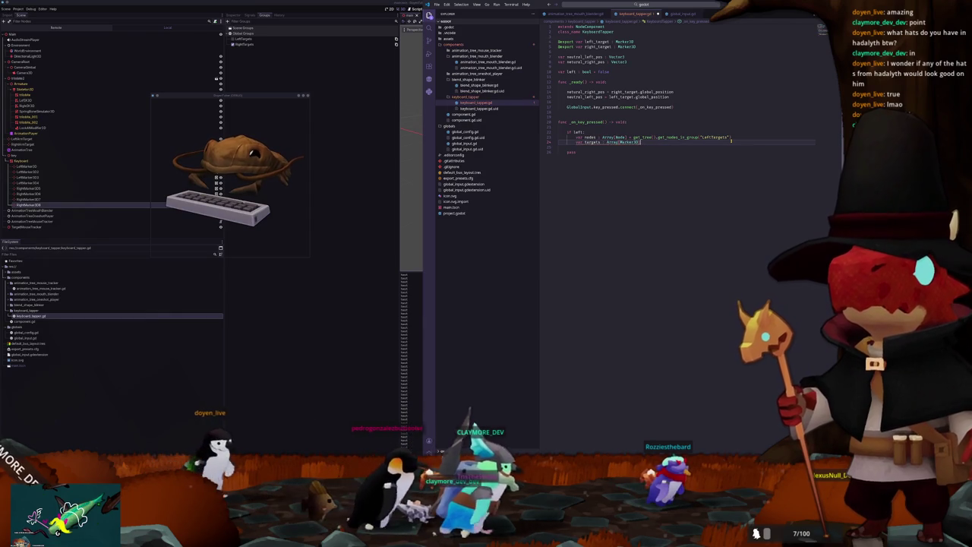
pyautogui.write(' = []')
pyautogui.press('Return')
# Step: Fill targets via targets.assign(get_tree().get_nodes_in_group("LeftTargets")) and delete the old nodes line
pyautogui.write('targets.assign')
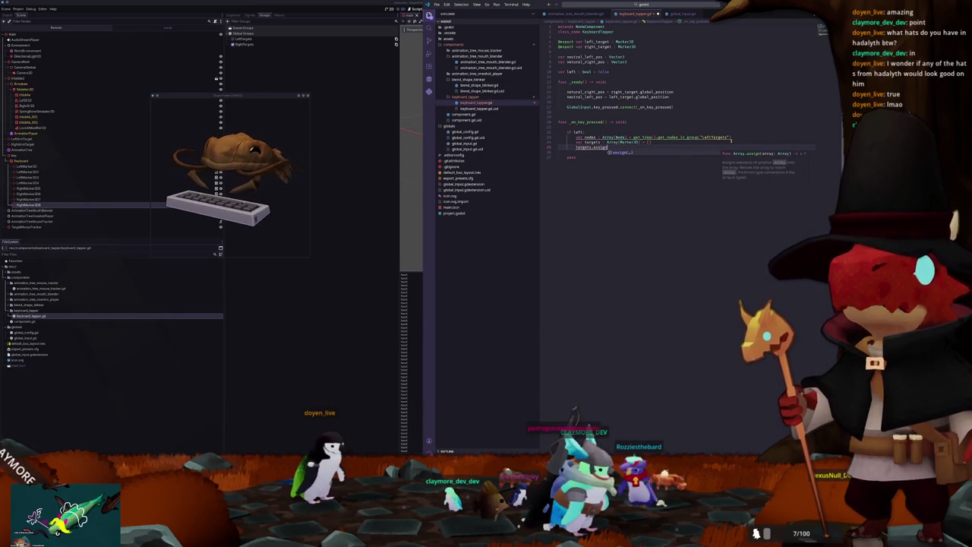
pyautogui.press('Tab')
pyautogui.write('(get_tree')
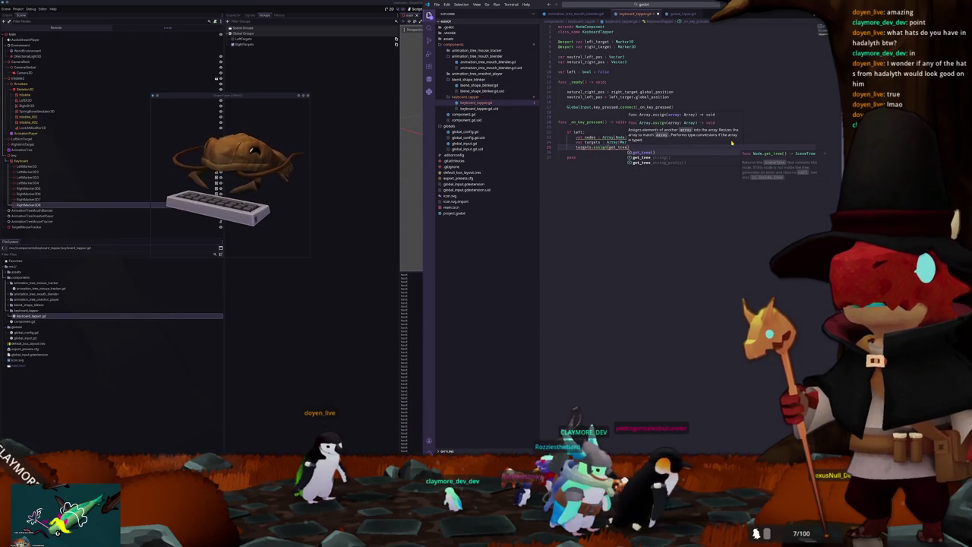
pyautogui.write('().get_nodes_')
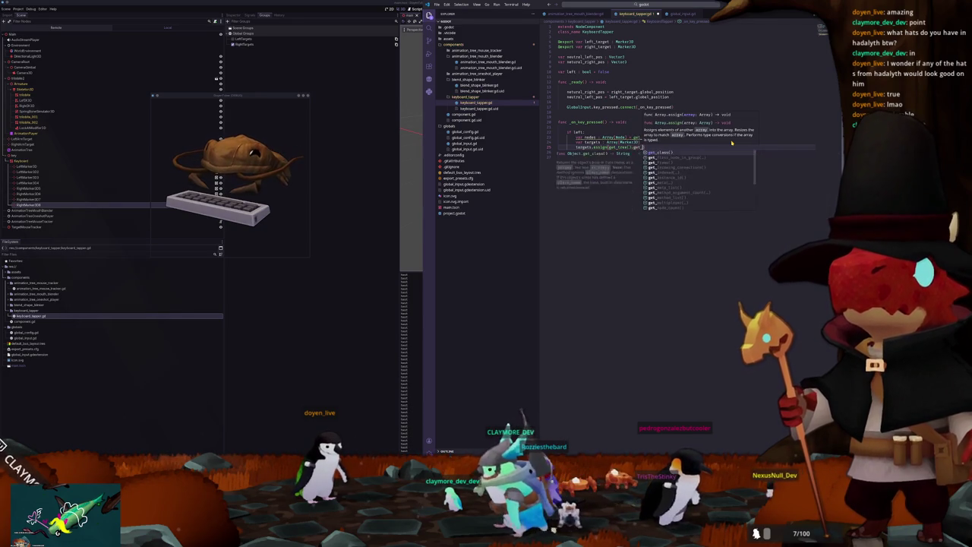
pyautogui.press('Tab')
pyautogui.write('"')
pyautogui.write('LeftTargets"))')
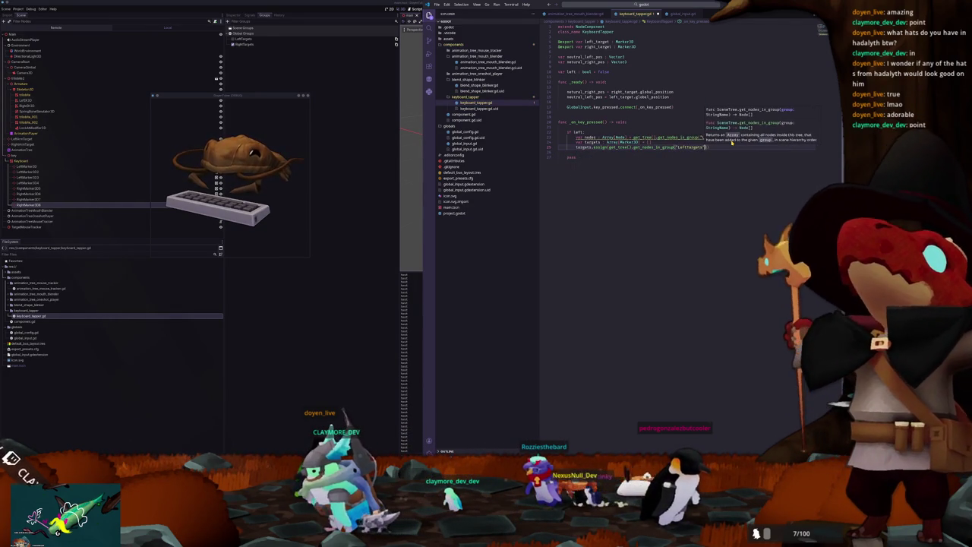
pyautogui.doubleClick(726, 138)
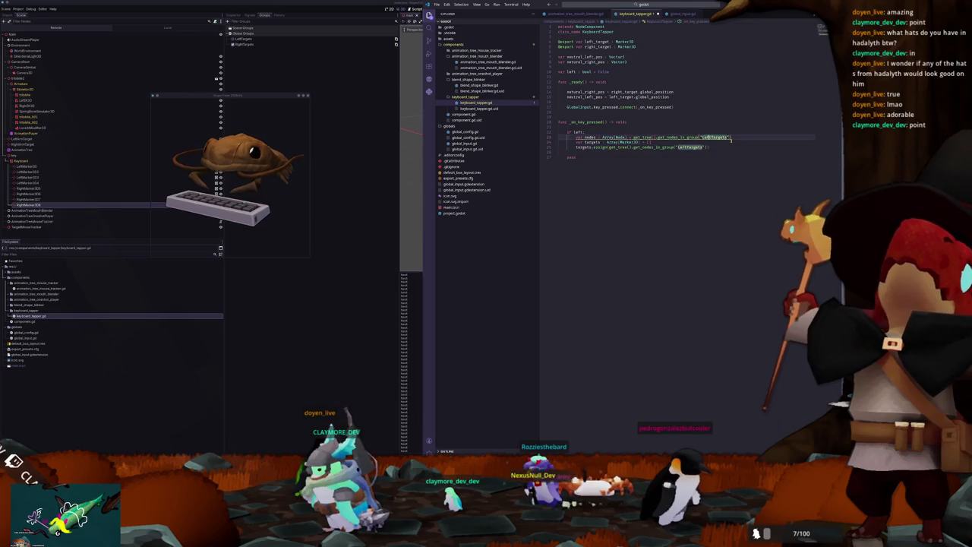
pyautogui.hotkey('shift', 'Home')
pyautogui.hotkey('shift', 'Home')
pyautogui.press('BackSpace')
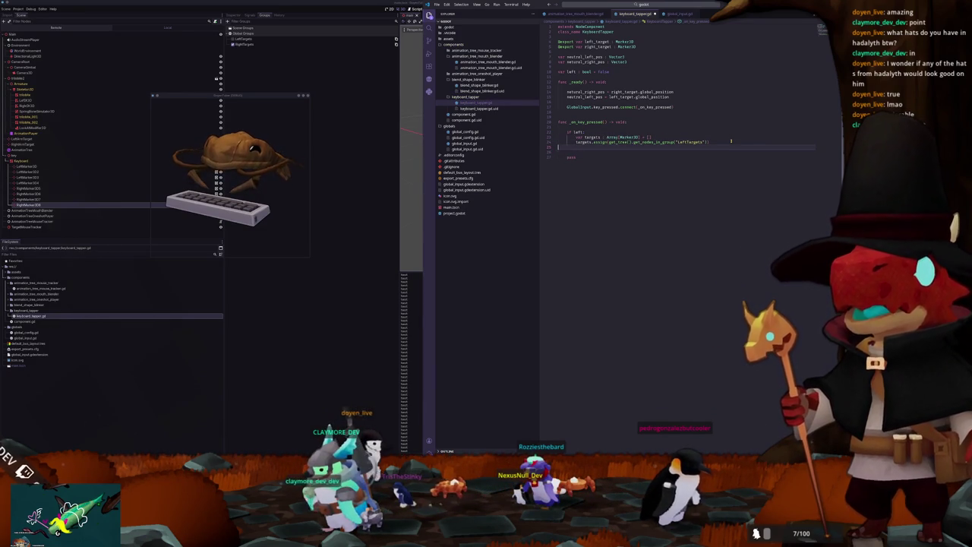
# Step: Add var tween : Tween = get_tree().create_tween() below the if block
pyautogui.write('var tw')
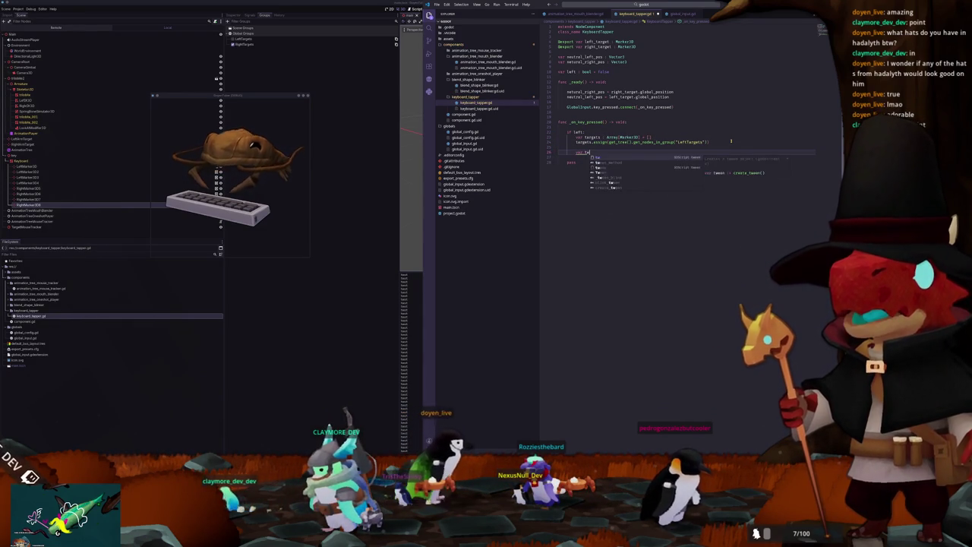
pyautogui.write('een : Tween = ')
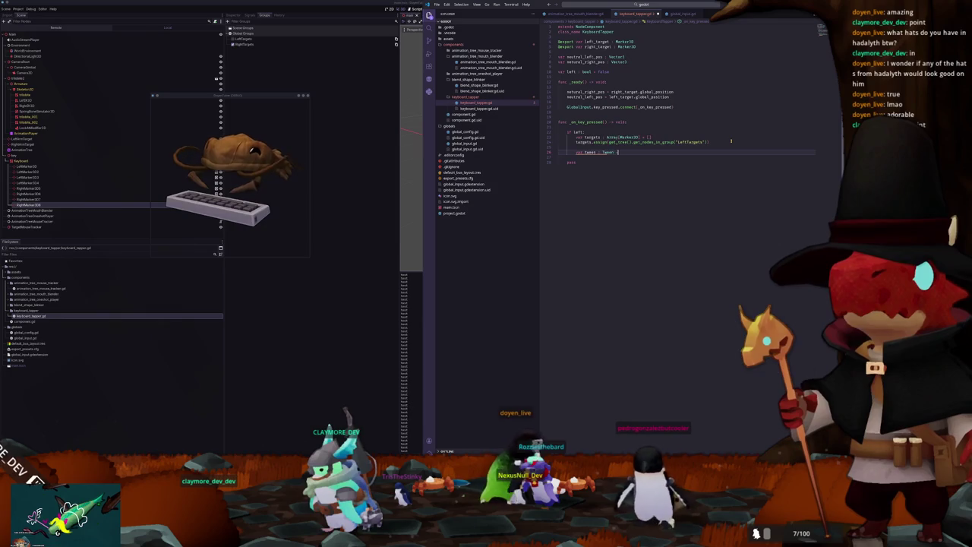
pyautogui.write('get_tree().create_tween(')
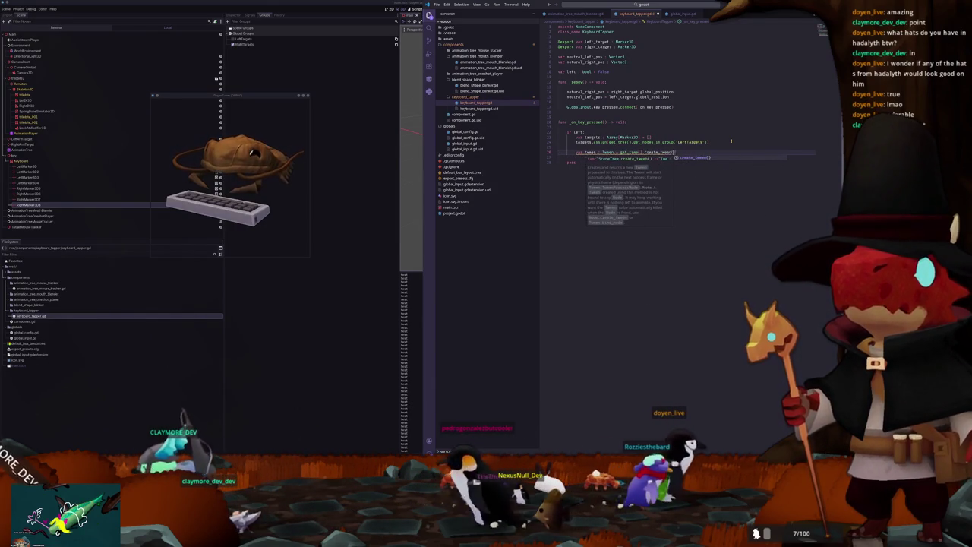
pyautogui.write('w')
pyautogui.press('Return')
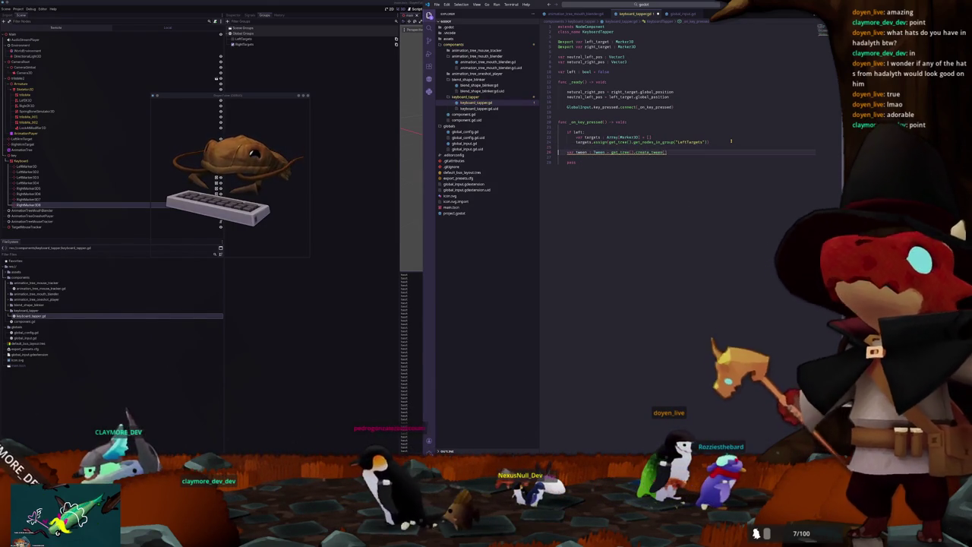
pyautogui.press('Home')
pyautogui.press('Return')
# Step: Declare var target : Marker3D = null above the if left check
pyautogui.press('Up')
pyautogui.press('Up')
pyautogui.press('Up')
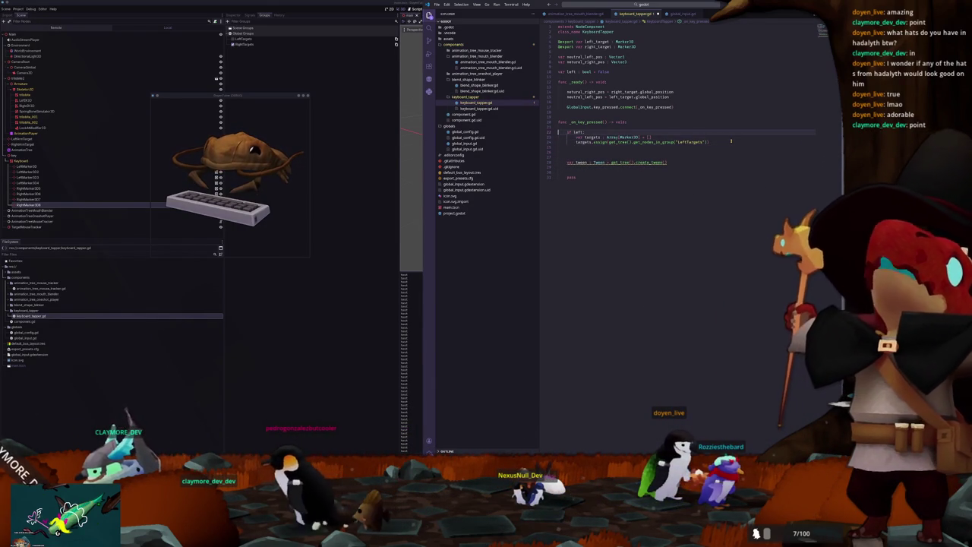
pyautogui.hotkey('ctrl', 'shift', 'Return')
pyautogui.write('var ta')
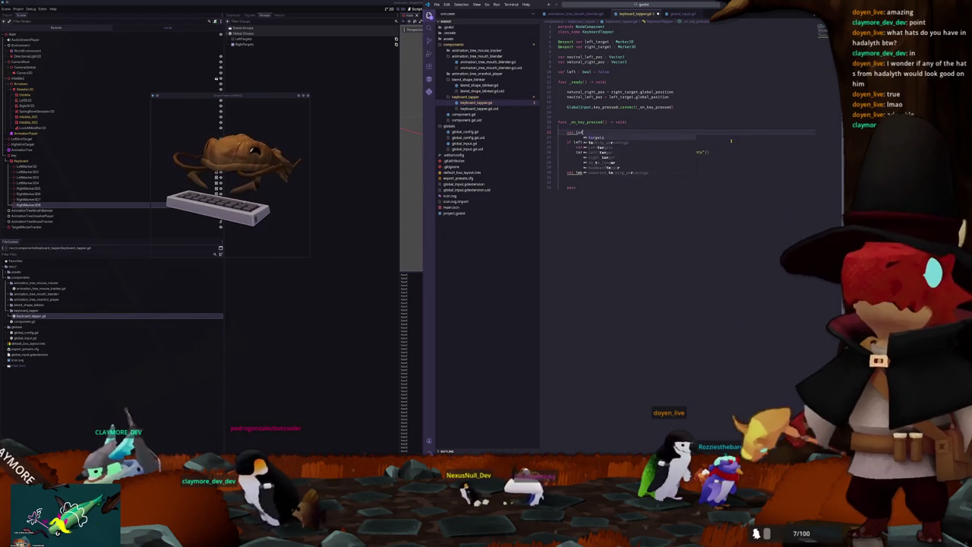
pyautogui.write('rget : Marker3D')
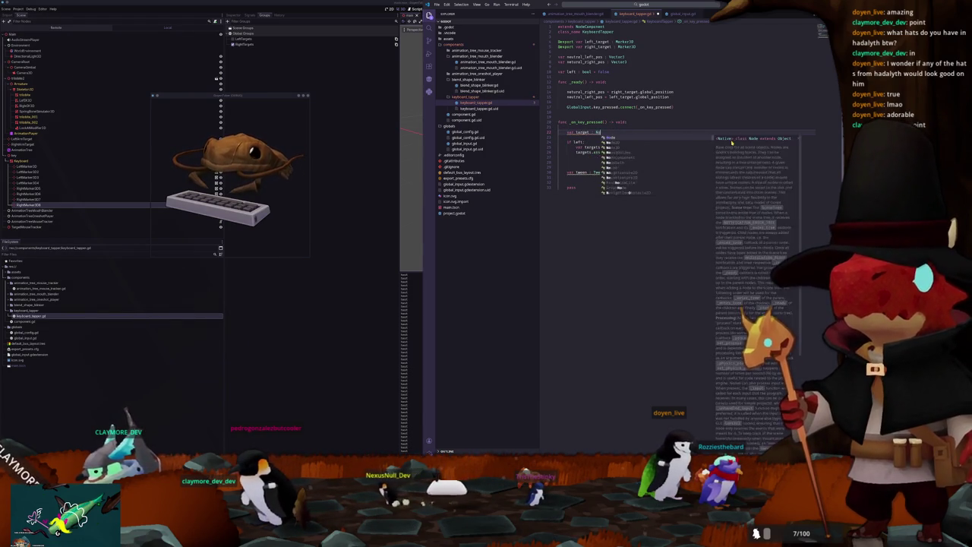
pyautogui.write(' = null')
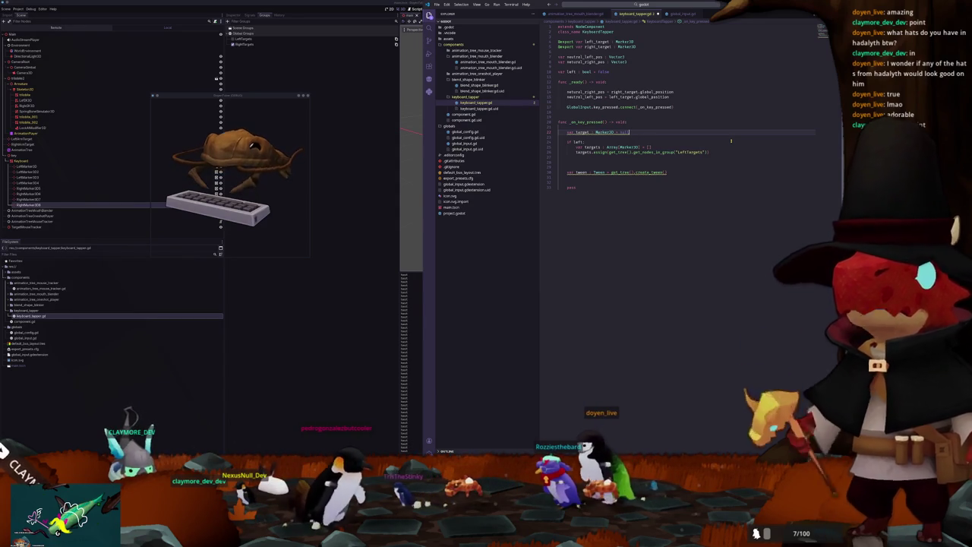
# Step: In the left branch, assign target = targets.pick_random()
pyautogui.press('Down')
pyautogui.press('Down')
pyautogui.press('BackSpace')
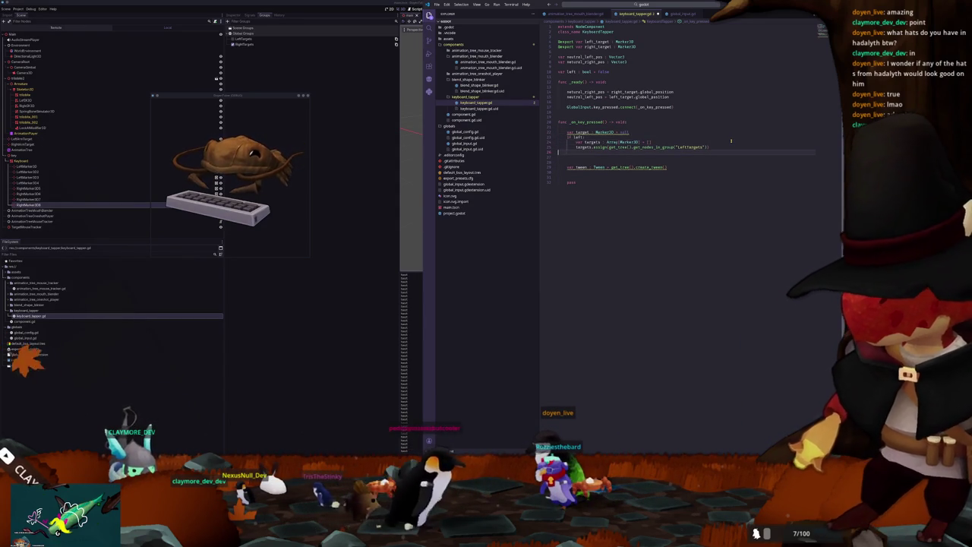
pyautogui.write('target = targets.p')
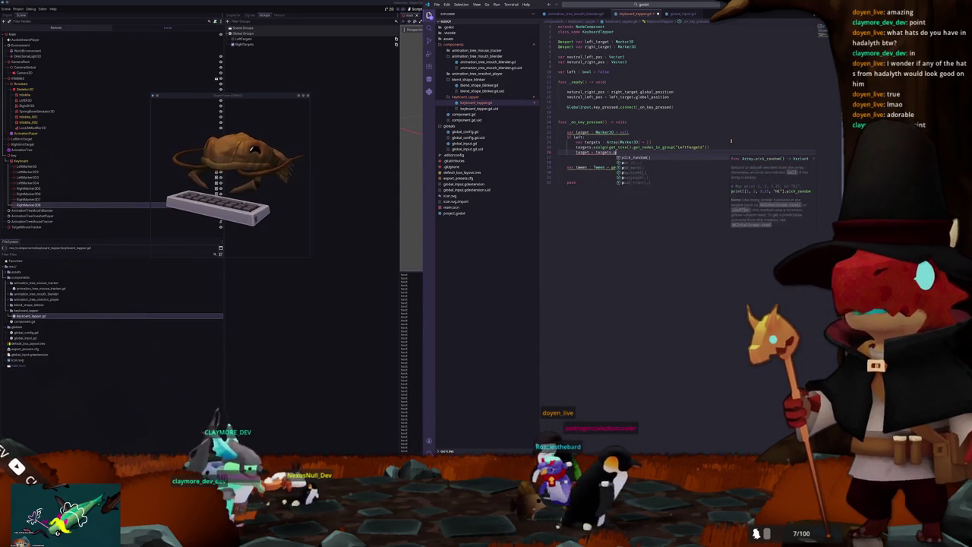
pyautogui.press('Return')
pyautogui.press('Return')
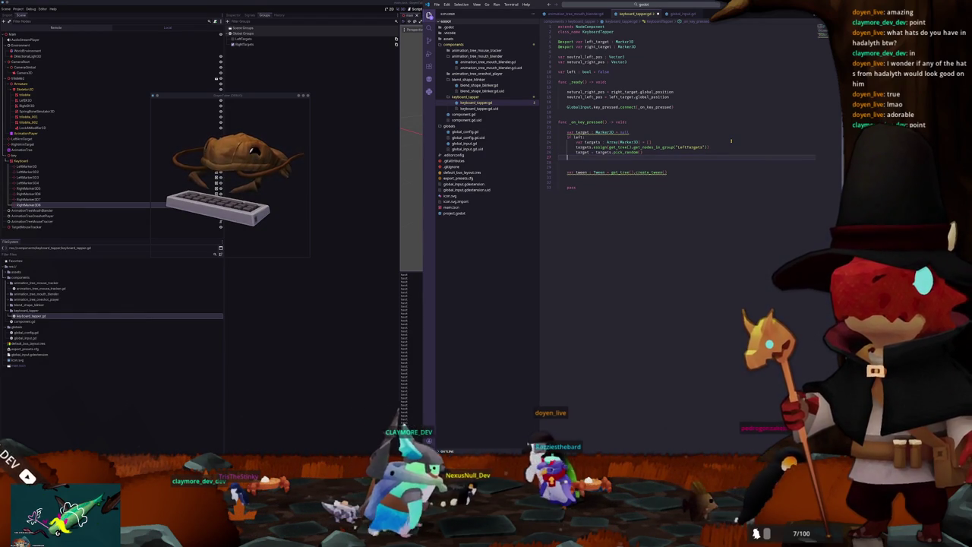
# Step: Start an else branch below it and cut out the var targets declaration line
pyautogui.write('else:')
pyautogui.press('Return')
pyautogui.write('var targets')
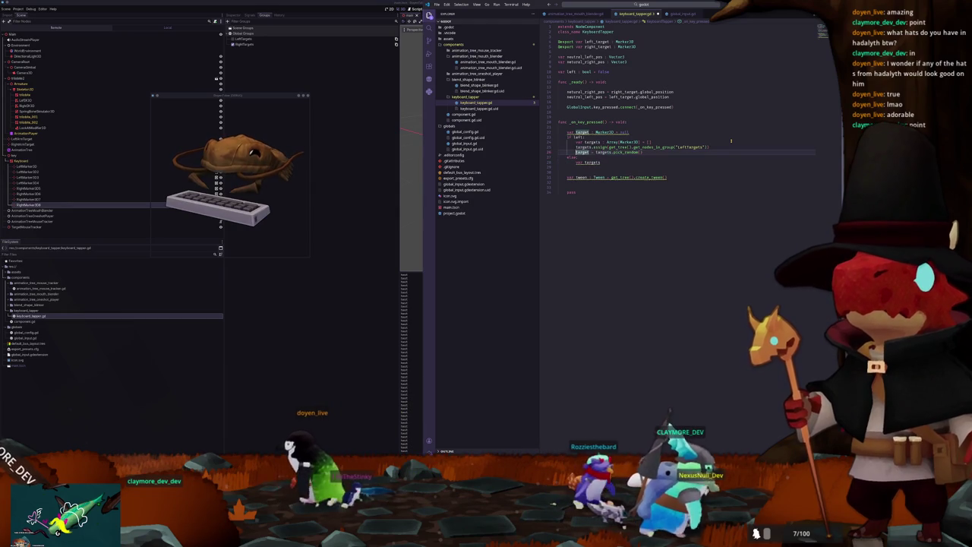
pyautogui.hotkey('ctrl', 'shift', 'k')
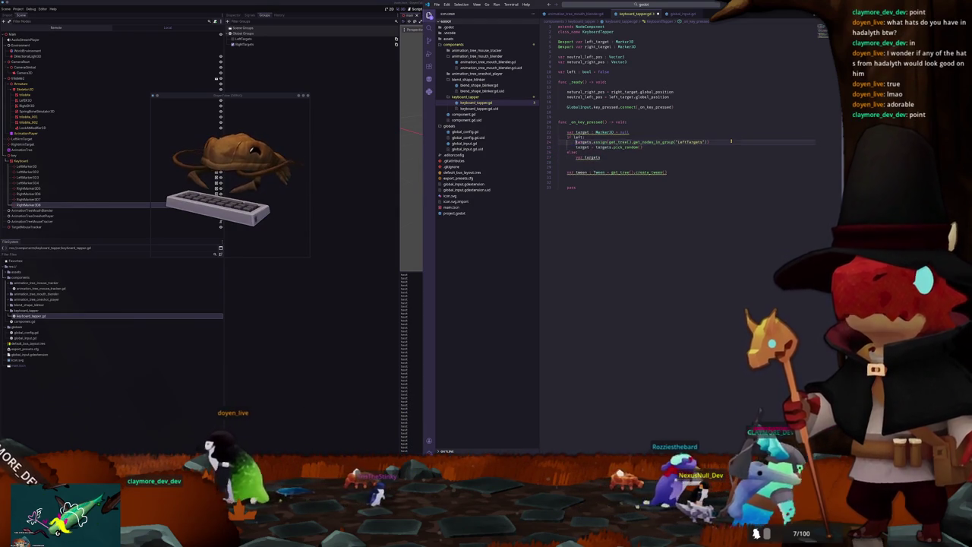
# Step: Restore the targets declaration above if left and add target = targets.pick_random() under the else branch
pyautogui.hotkey('ctrl', 'z')
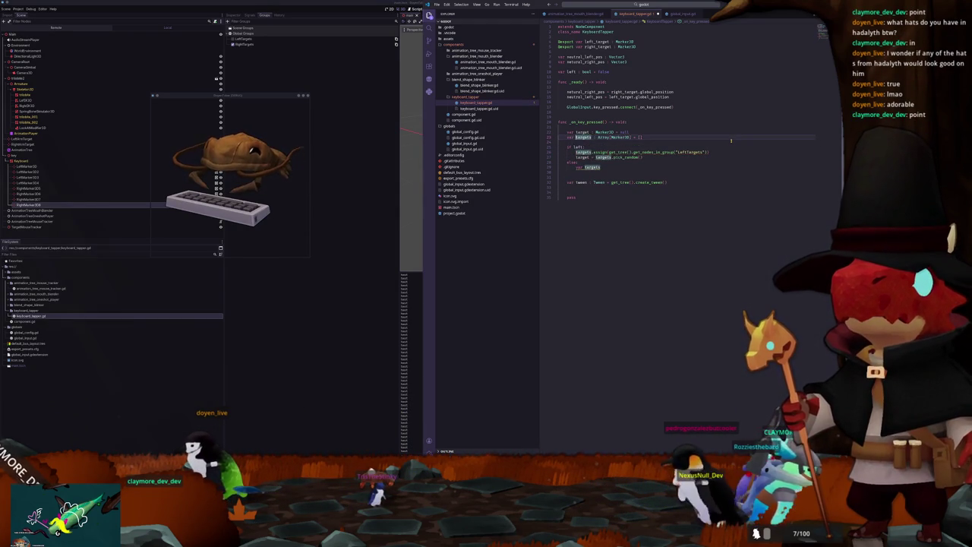
pyautogui.press('BackSpace')
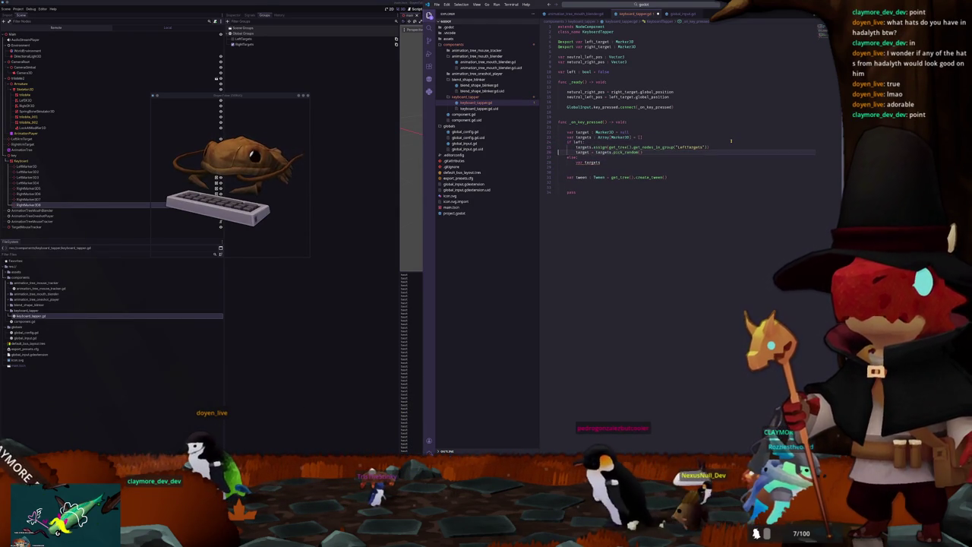
pyautogui.write('target = targets.pick_random()')
pyautogui.press('Return')
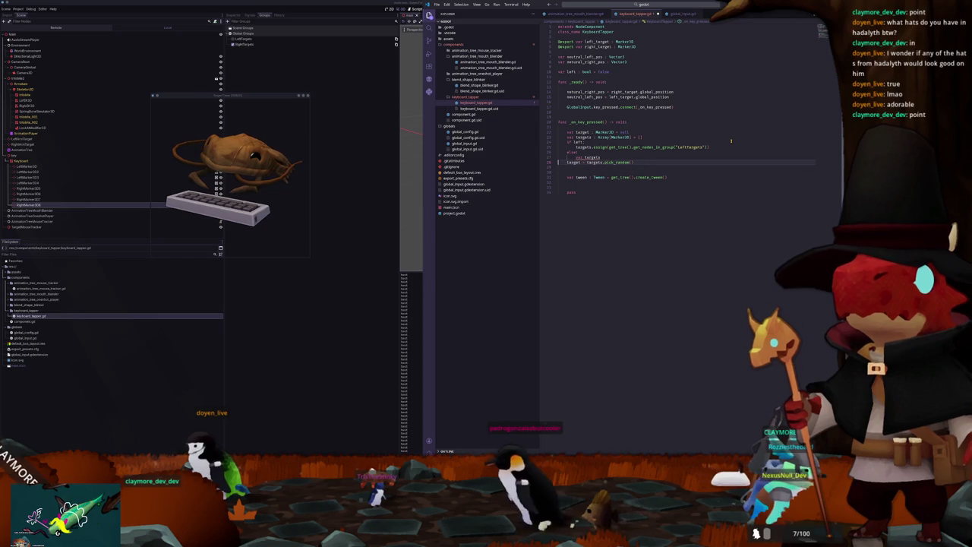
pyautogui.press('Up')
# Step: Merge the if/else into one targets.assign choosing "LeftTargets" if left else "RightTargets"
pyautogui.hotkey('ctrl', 'z')
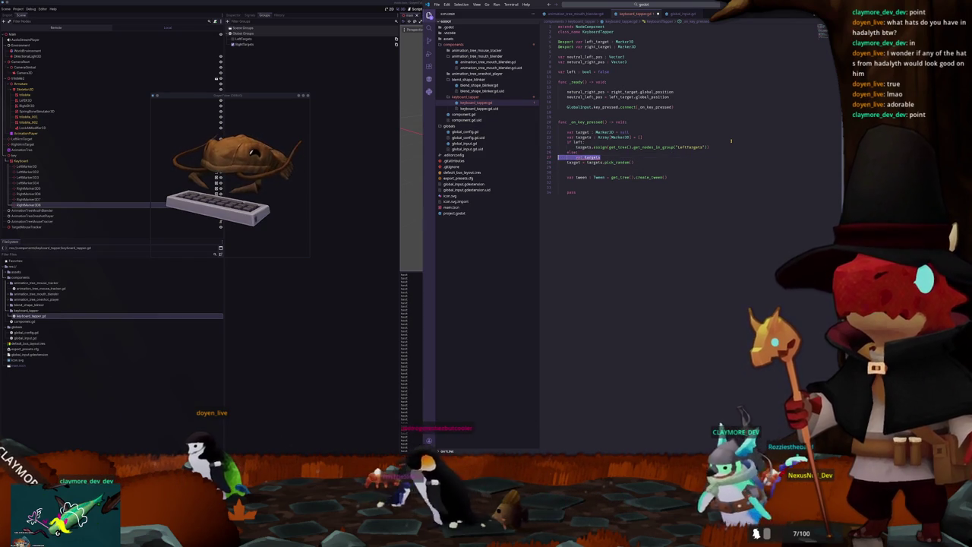
pyautogui.write('targets.assign(get_tree().get_nodes_in_group("LeftTargets"))')
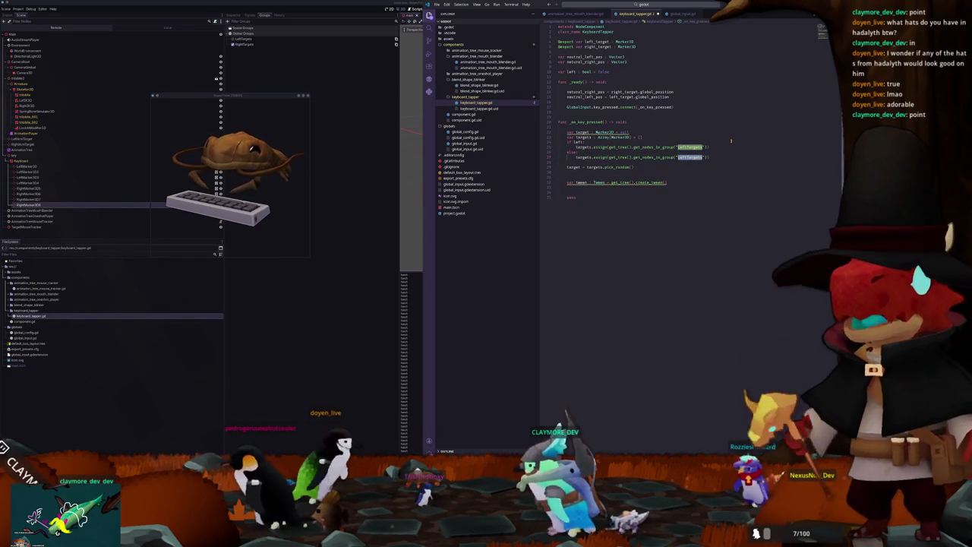
pyautogui.write('RightTargets')
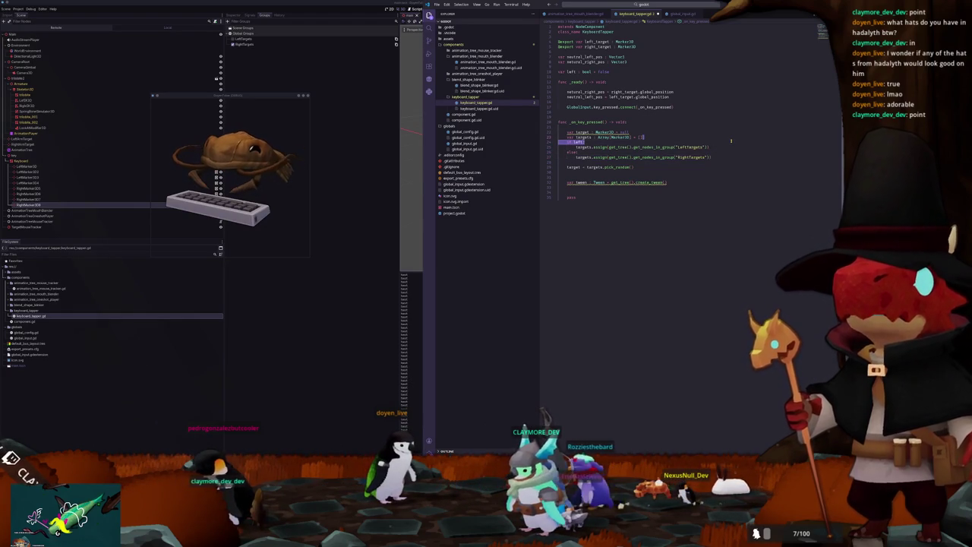
pyautogui.press('BackSpace')
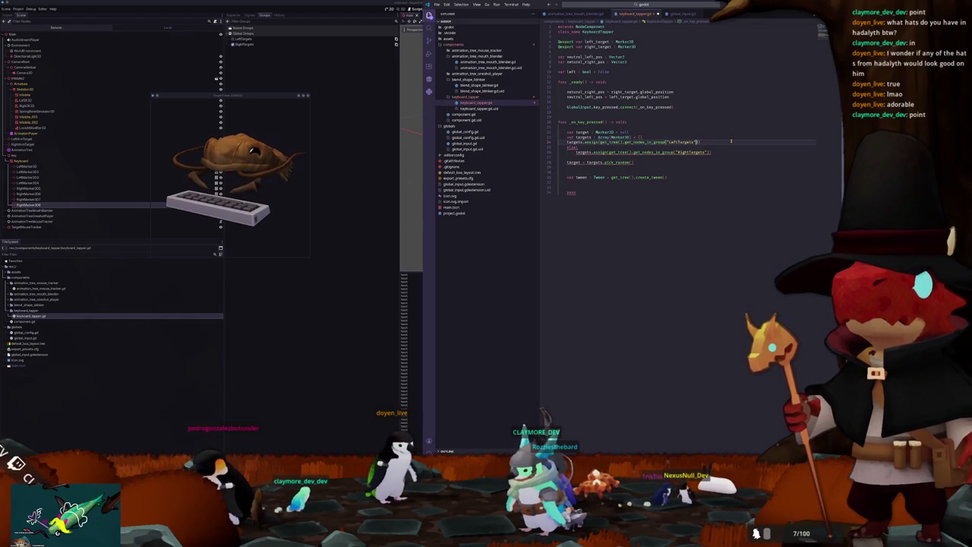
pyautogui.write('if left el')
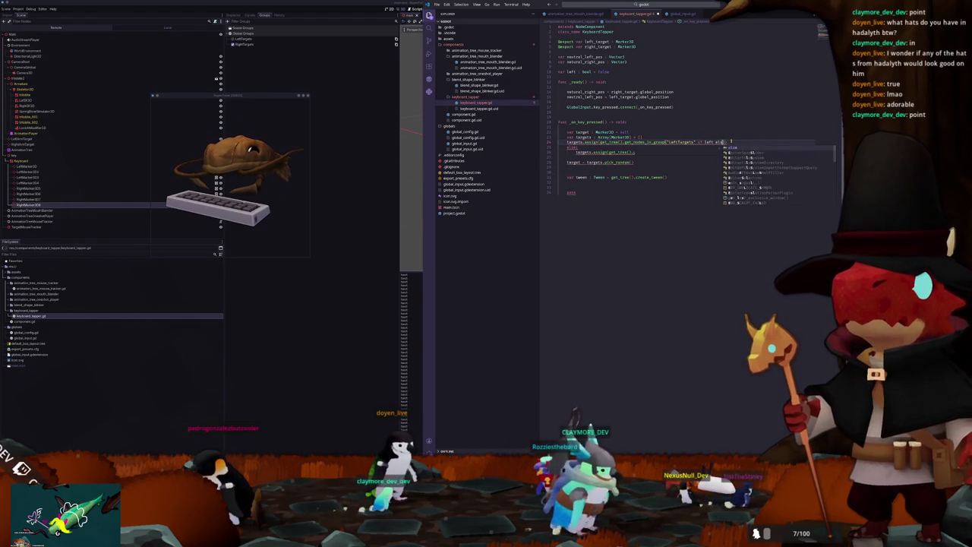
pyautogui.write('se "R')
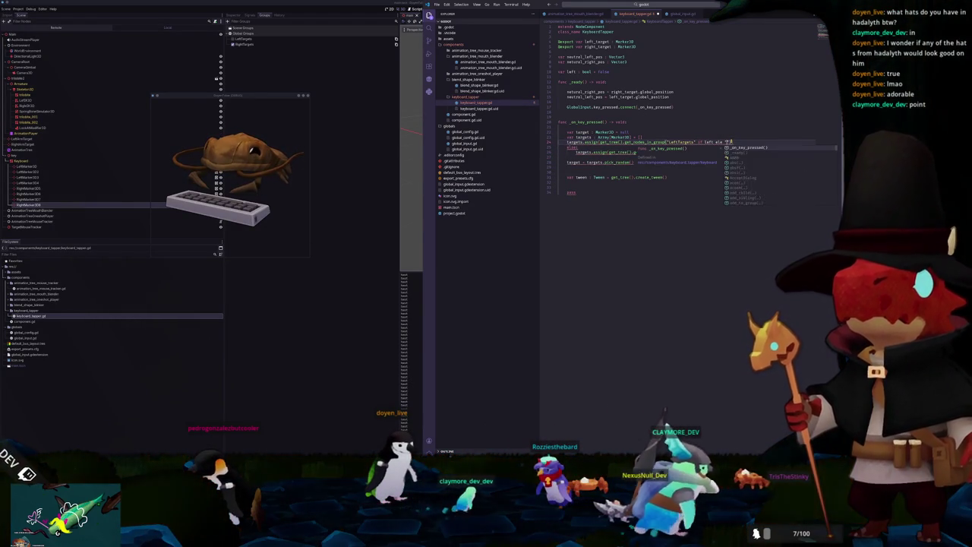
pyautogui.write('ightTargets')
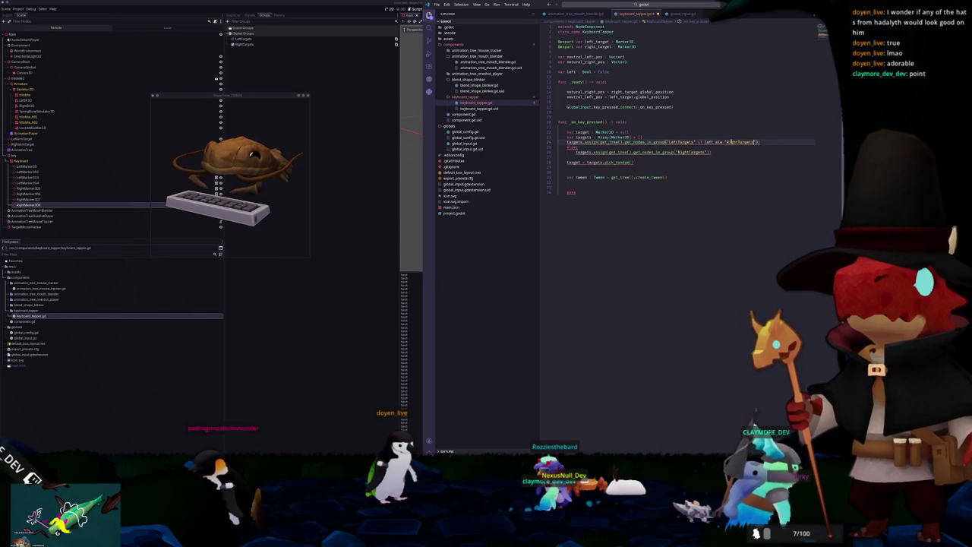
pyautogui.press('BackSpace')
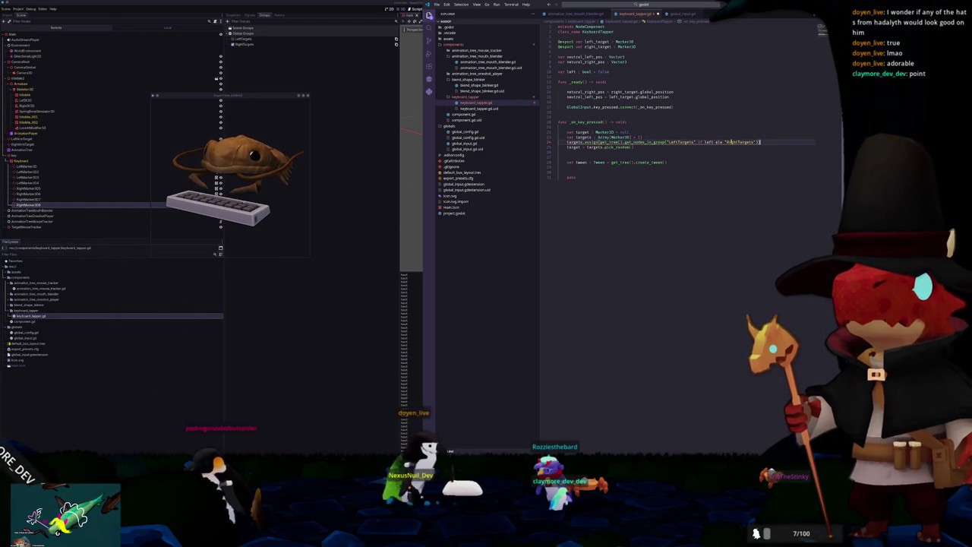
pyautogui.press('Down')
pyautogui.press('Down')
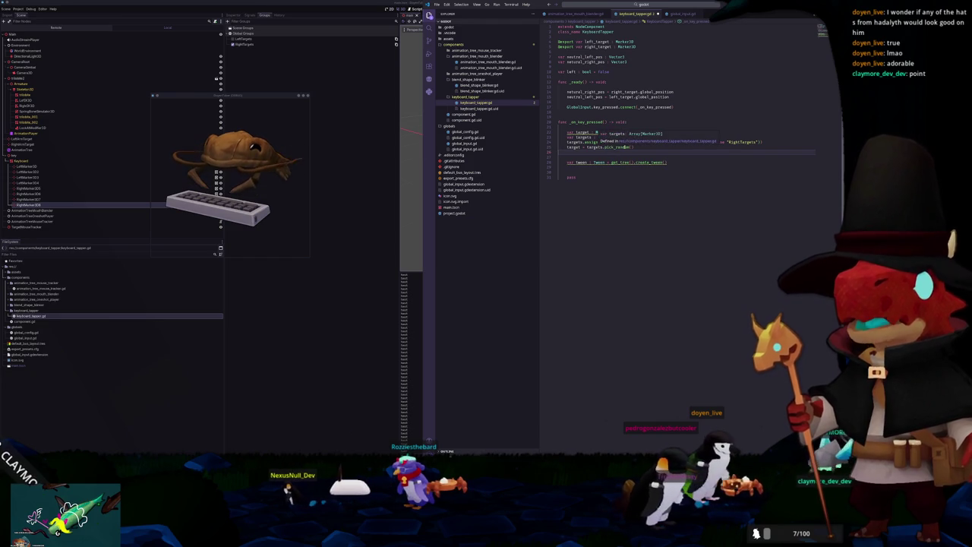
# Step: Add an 'if not is_instance_valid(target): return' guard, then begin a var le_left line above target
pyautogui.moveTo(621, 147)
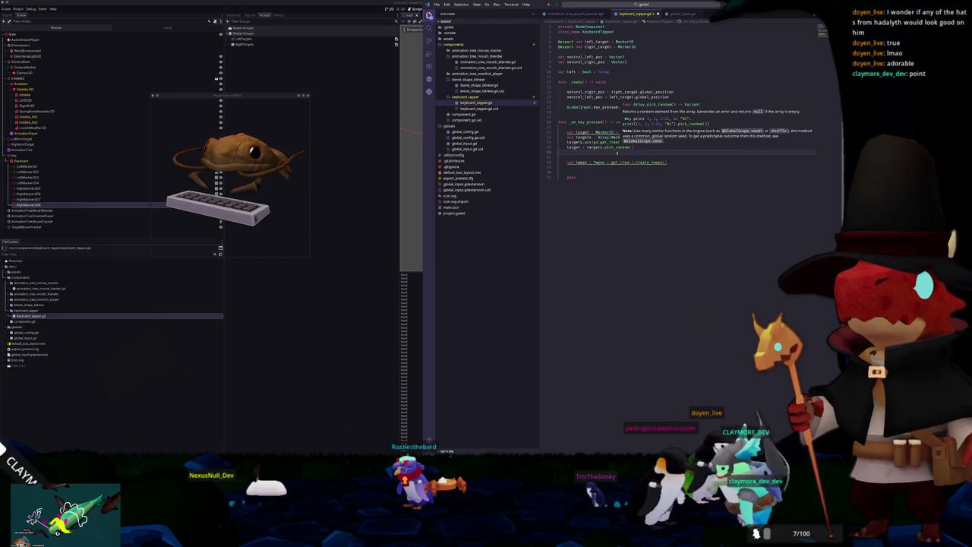
pyautogui.write('if no')
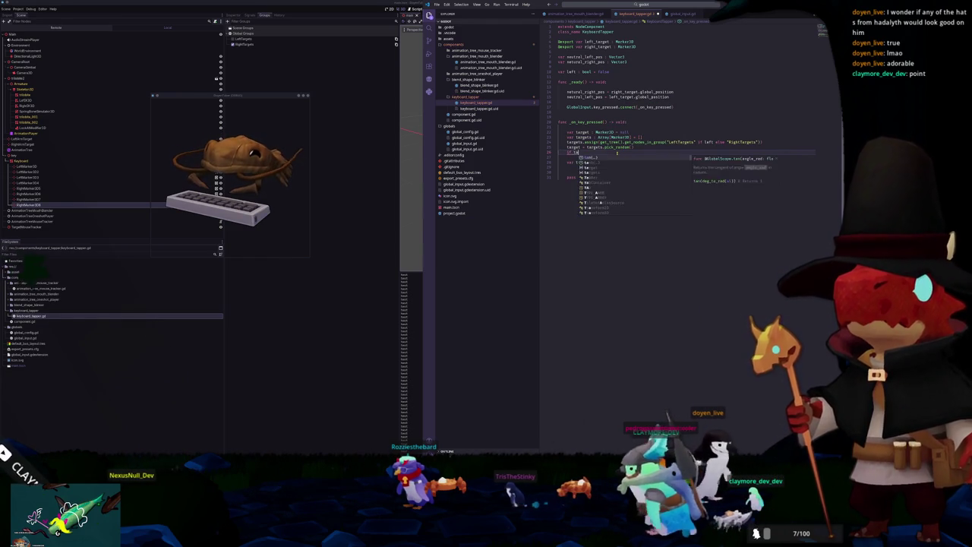
pyautogui.write('t is_instance_va')
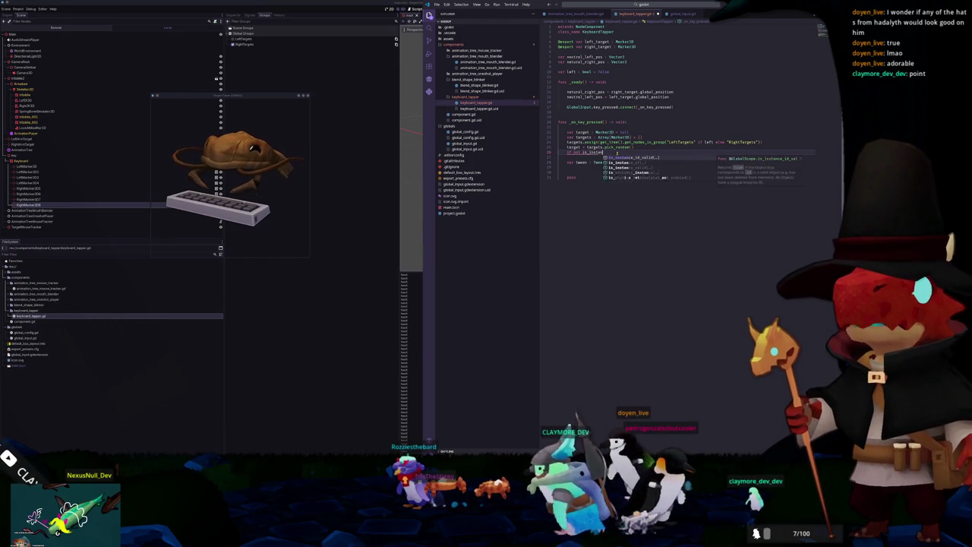
pyautogui.press('Return')
pyautogui.write('target)')
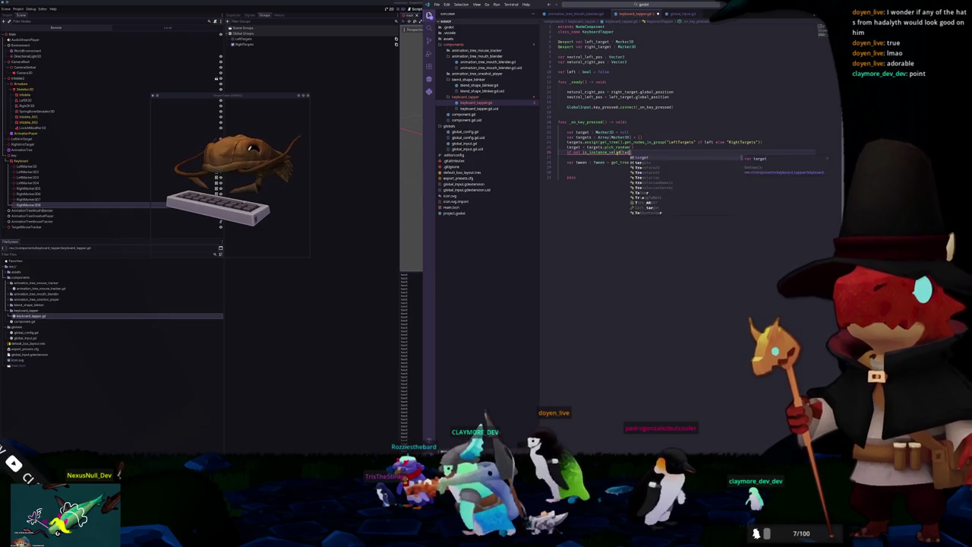
pyautogui.write(':')
pyautogui.press('Return')
pyautogui.write('return')
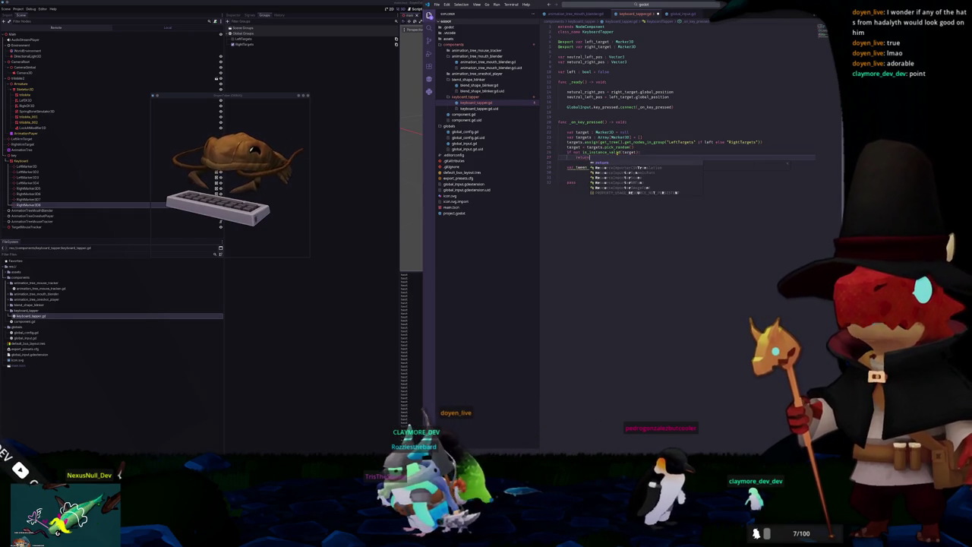
pyautogui.press('Escape')
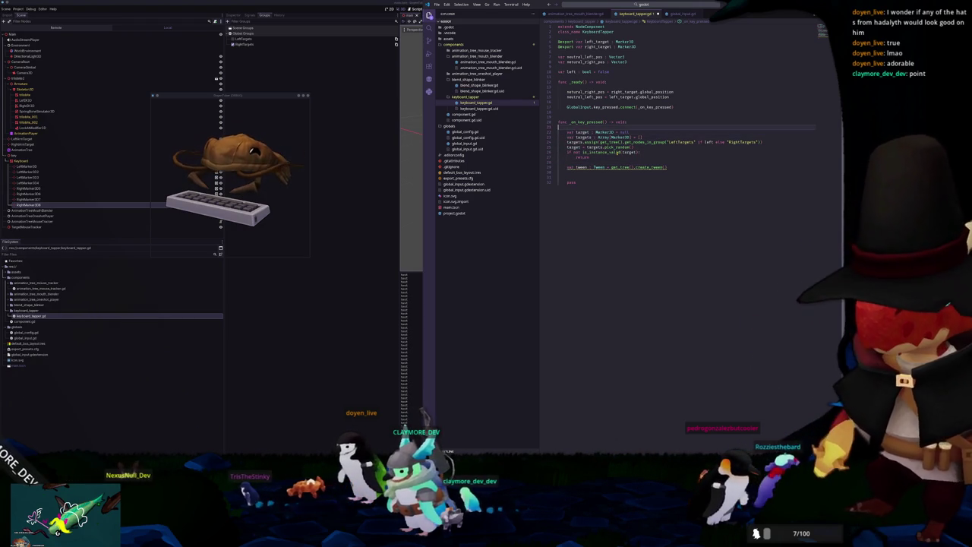
pyautogui.press('Return')
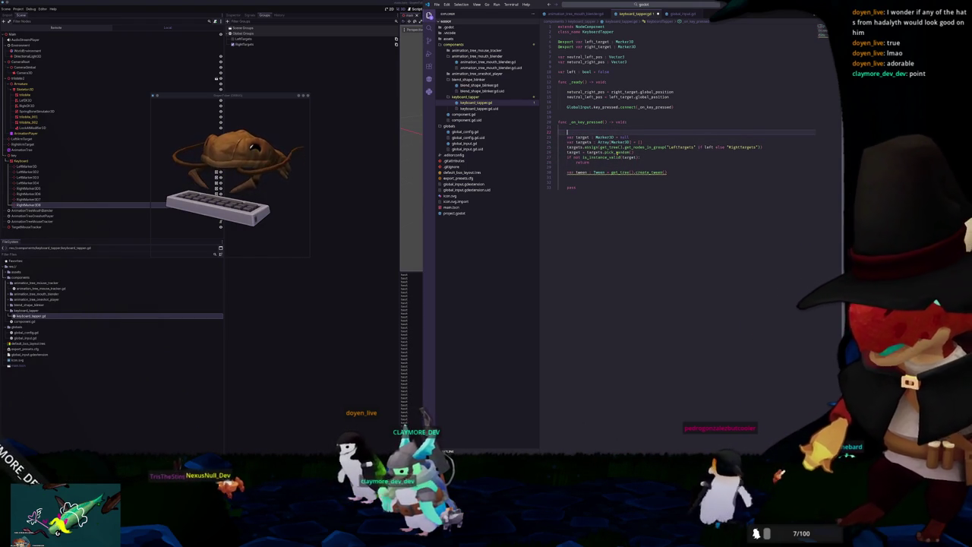
pyautogui.write('var le')
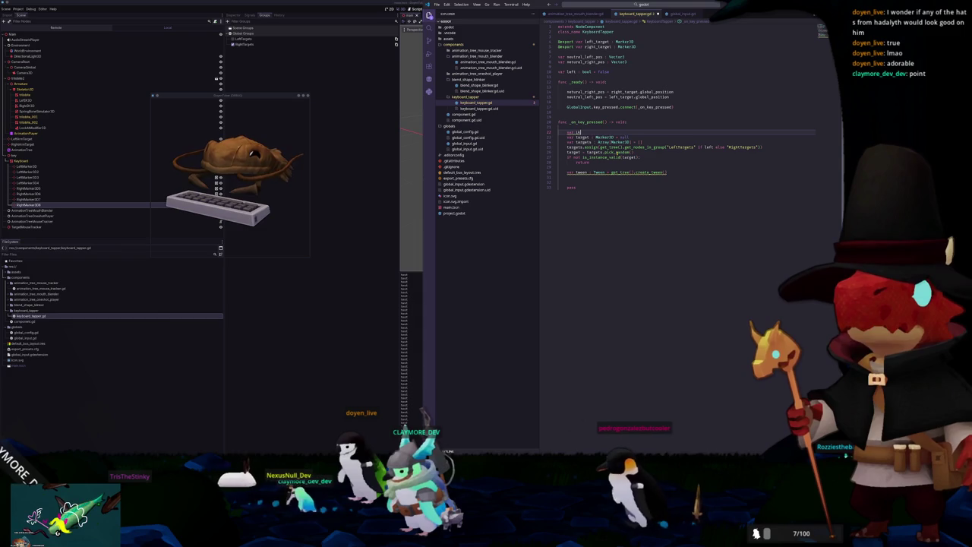
pyautogui.press('BackSpace')
pyautogui.press('BackSpace')
pyautogui.write('is_left')
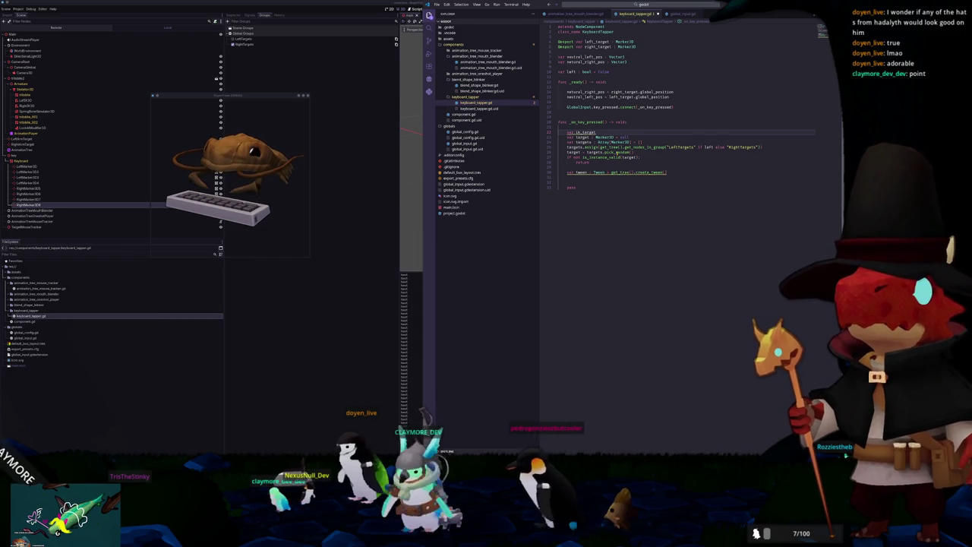
# Step: Declare var ik : Marker3D = left_target if left else right_target
pyautogui.hotkey('ctrl', 'shift', 'Left')
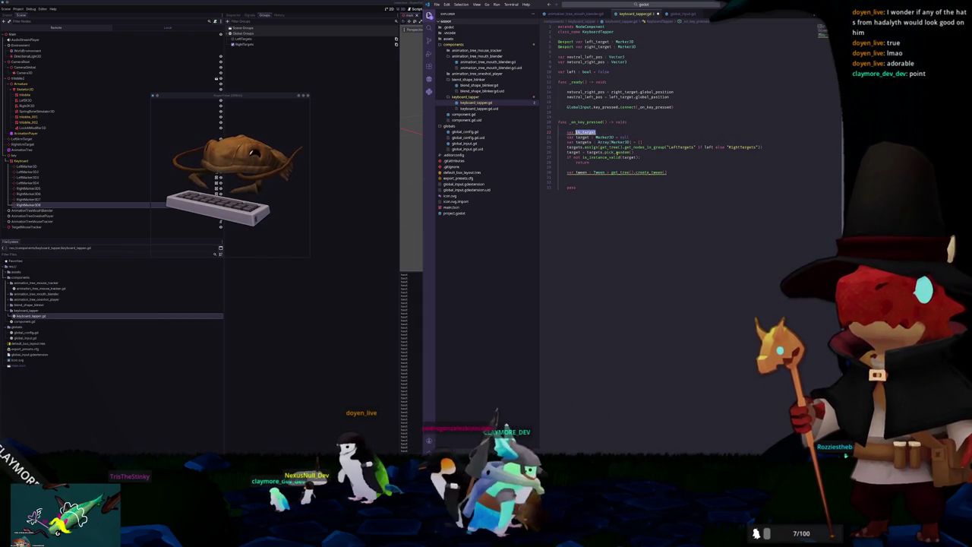
pyautogui.write('is : ')
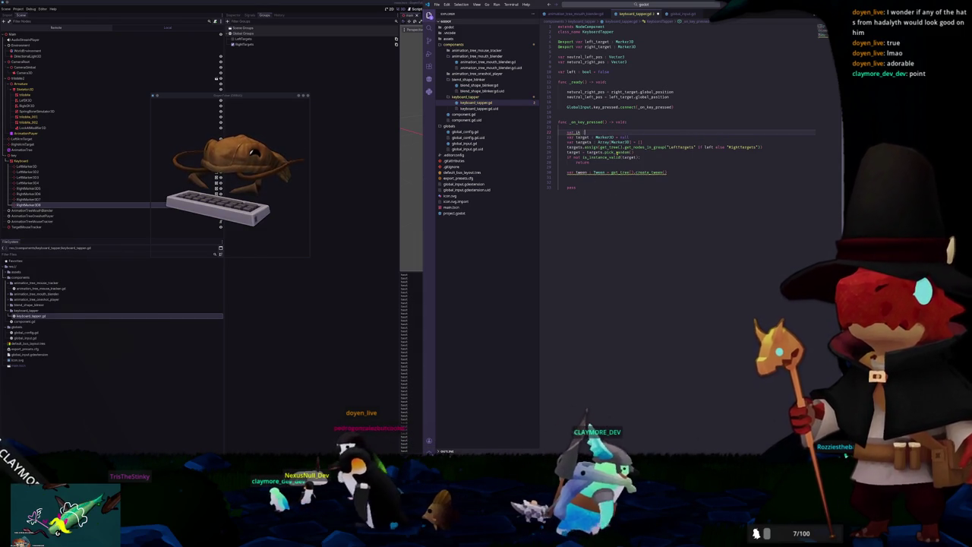
pyautogui.write('Marker3D')
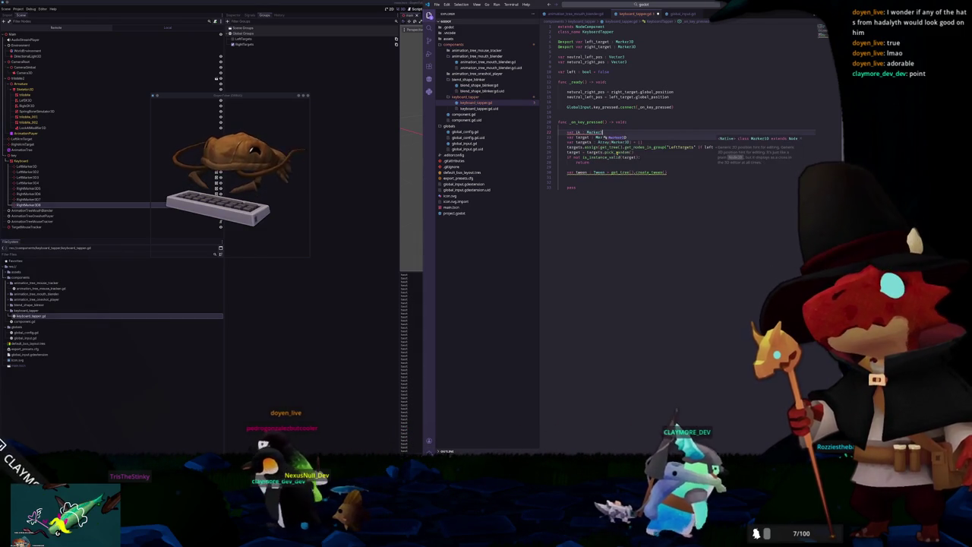
pyautogui.press('Escape')
pyautogui.write(' = ')
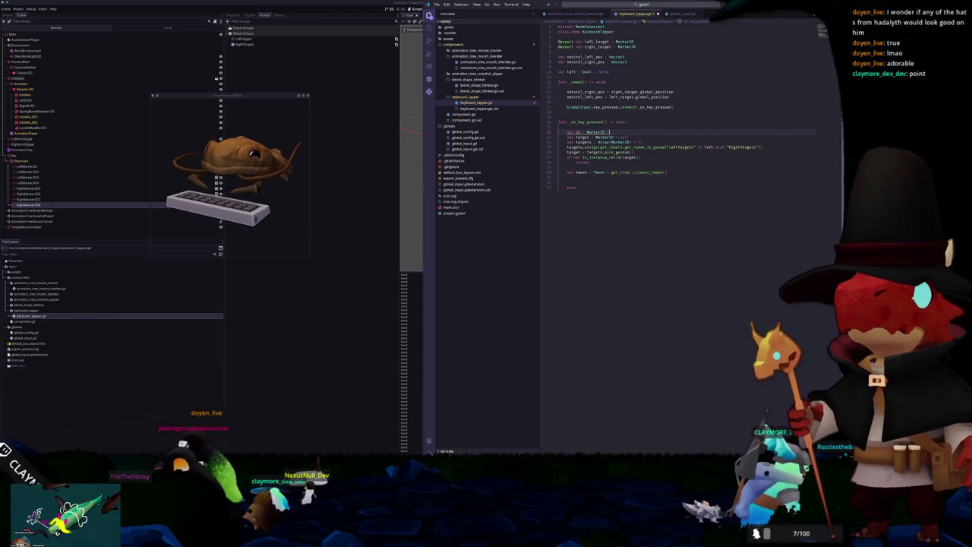
pyautogui.write('left_target if left else ')
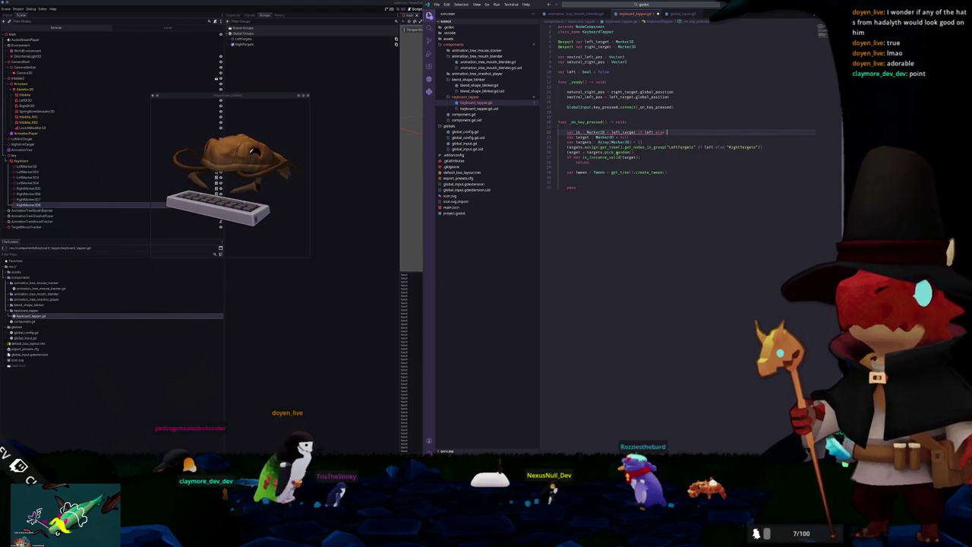
pyautogui.write('right_target')
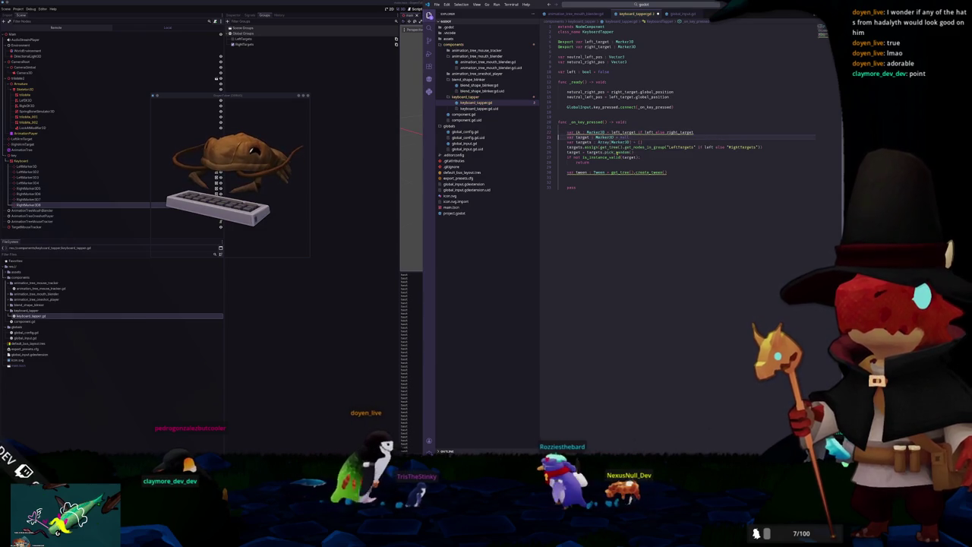
# Step: After create_tween(), tween global_position to target.global_position over 0.3 seconds
pyautogui.press('Down')
pyautogui.press('Down')
pyautogui.press('Down')
pyautogui.press('Up')
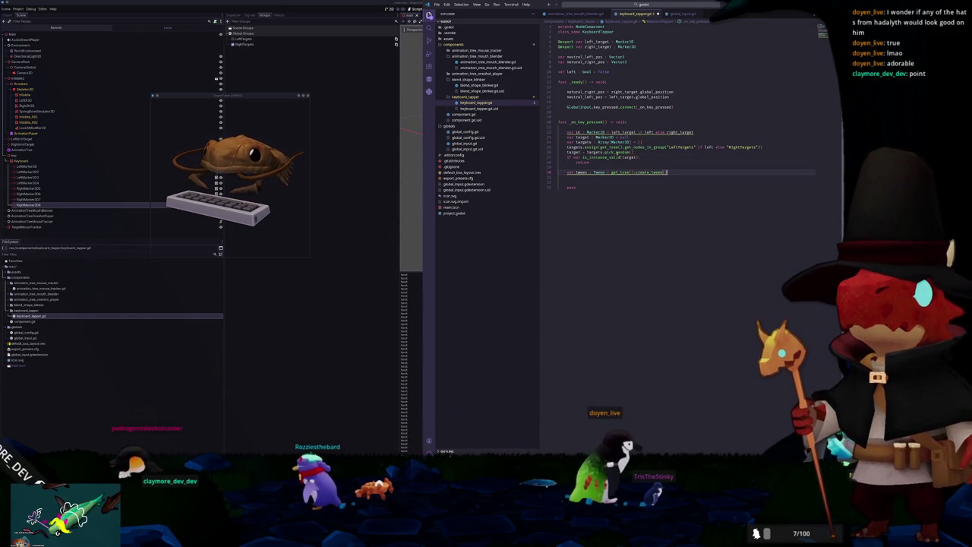
pyautogui.press('Return')
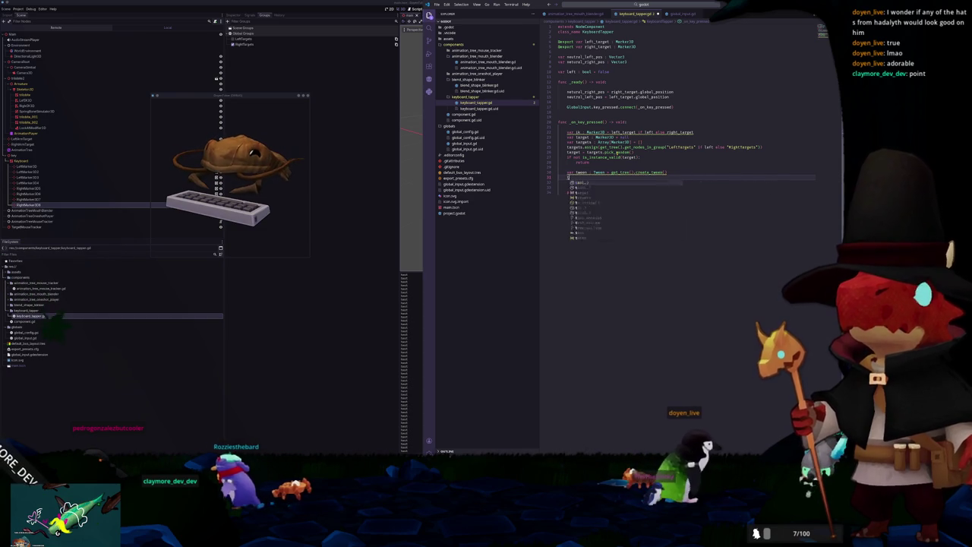
pyautogui.write('tween.tween_pro')
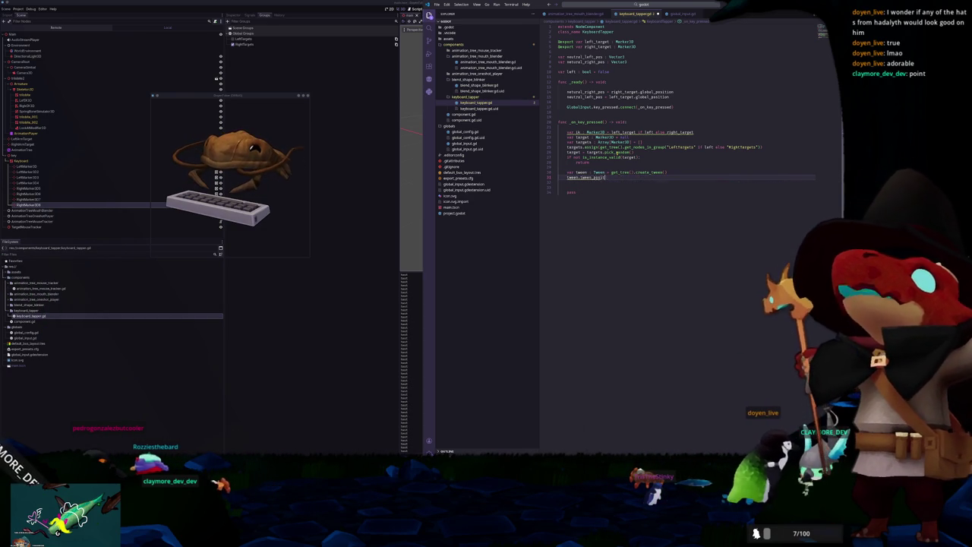
pyautogui.write('pe')
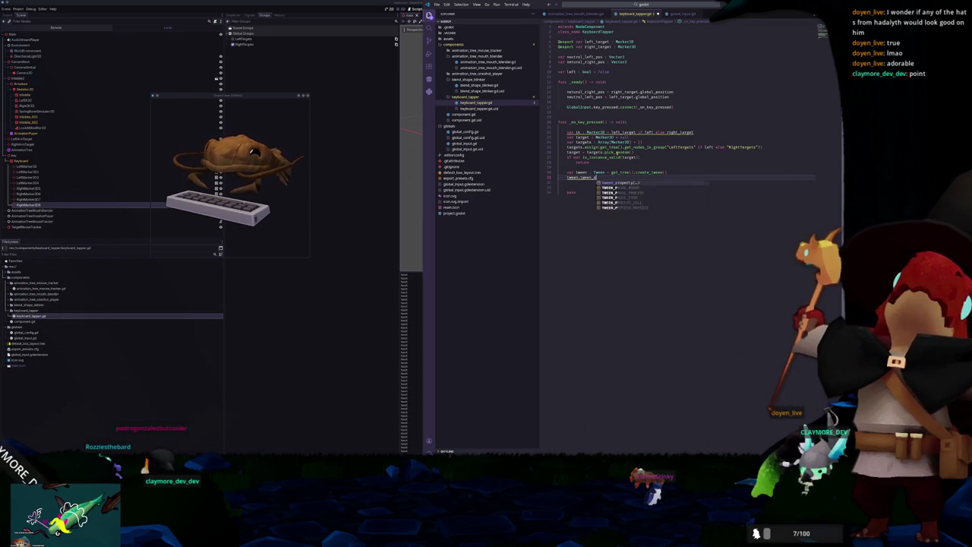
pyautogui.write('roperty(')
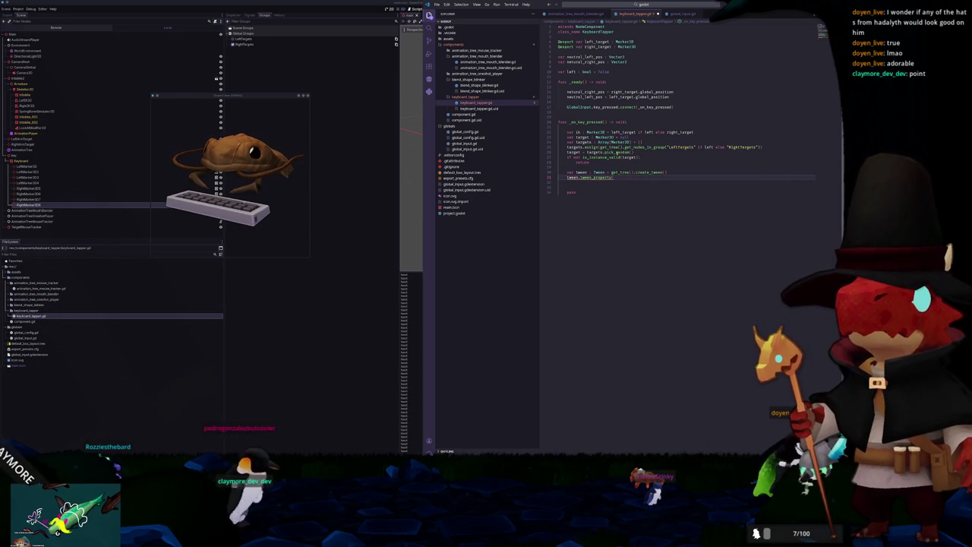
pyautogui.write('ik, "global_')
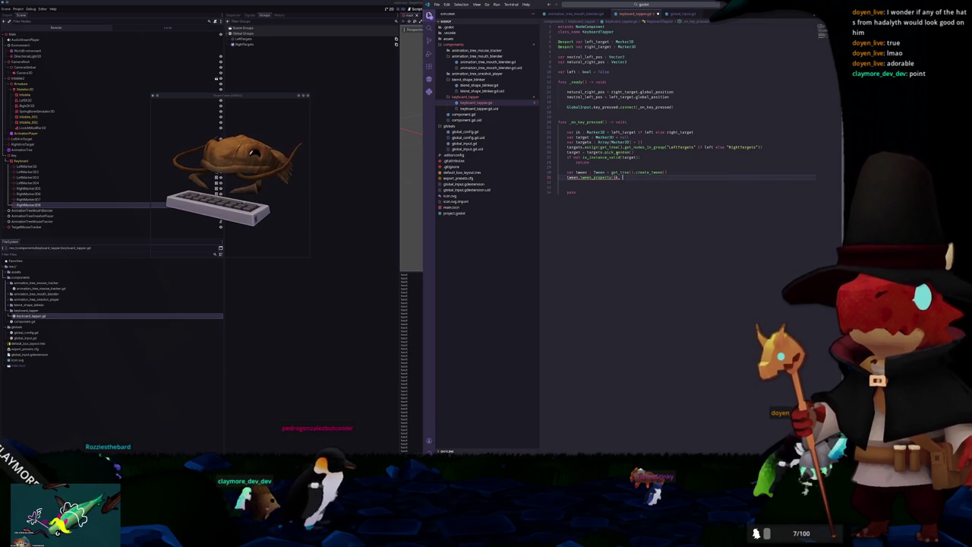
pyautogui.write('posit')
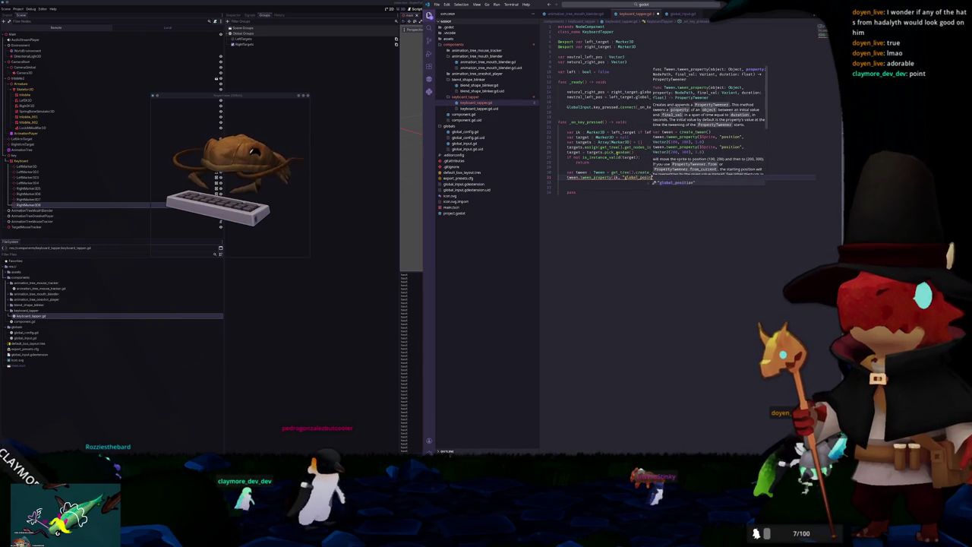
pyautogui.write('ion",')
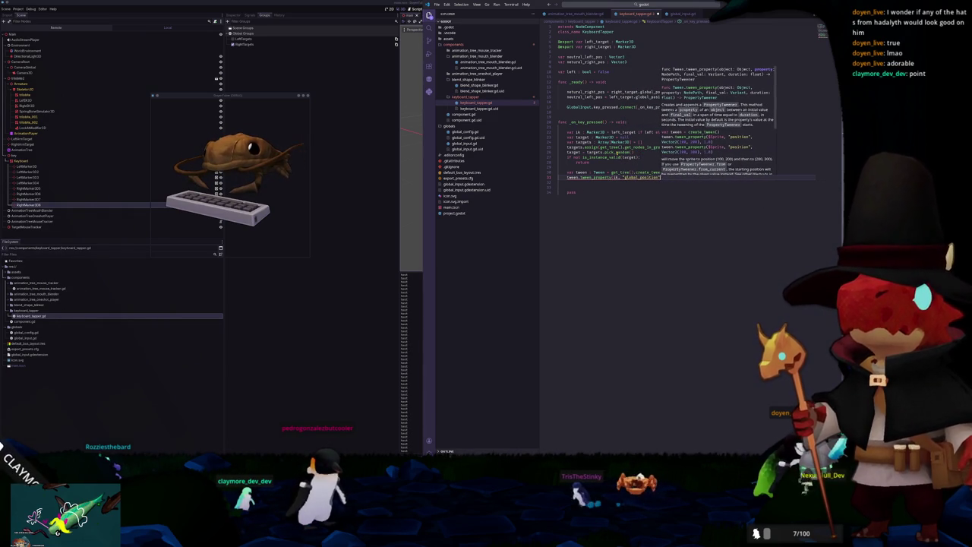
pyautogui.write(', ')
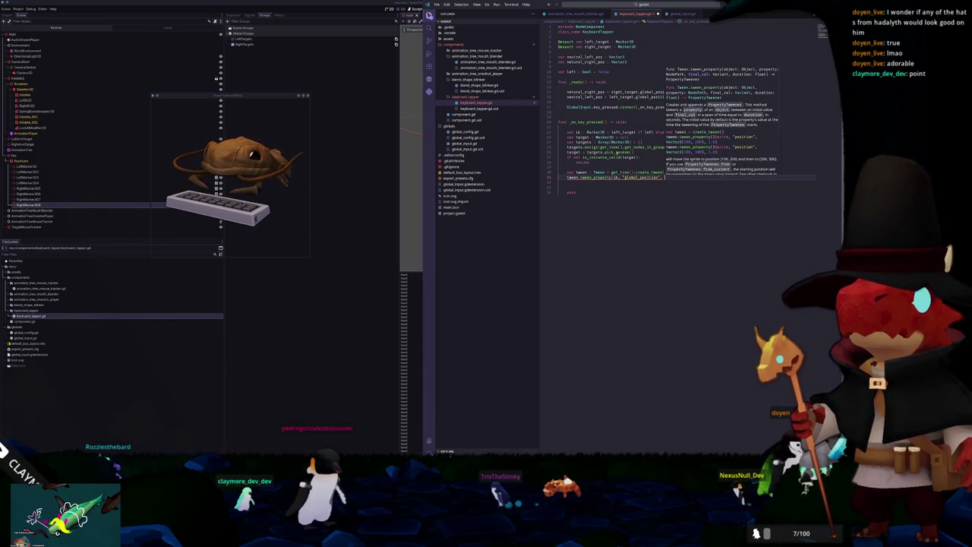
pyautogui.write('target')
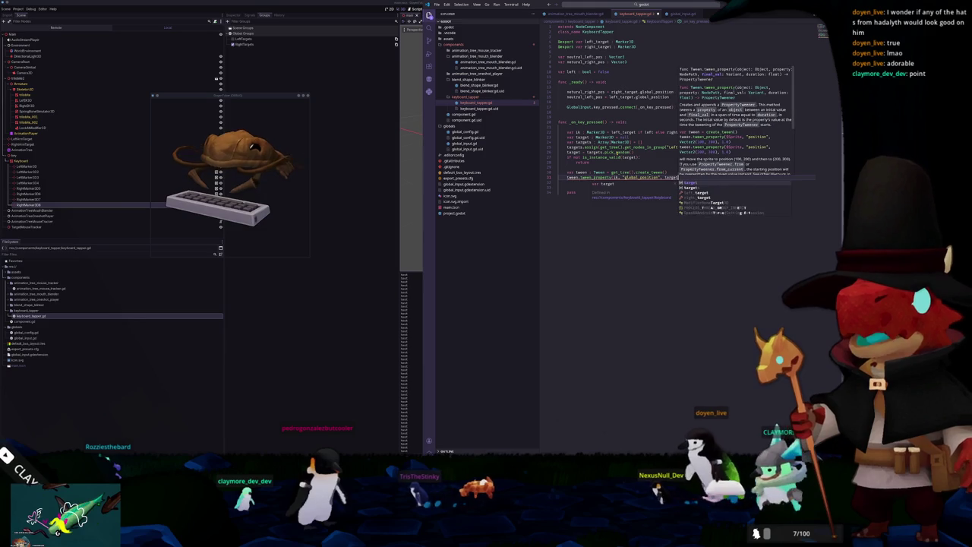
pyautogui.write('.global_position')
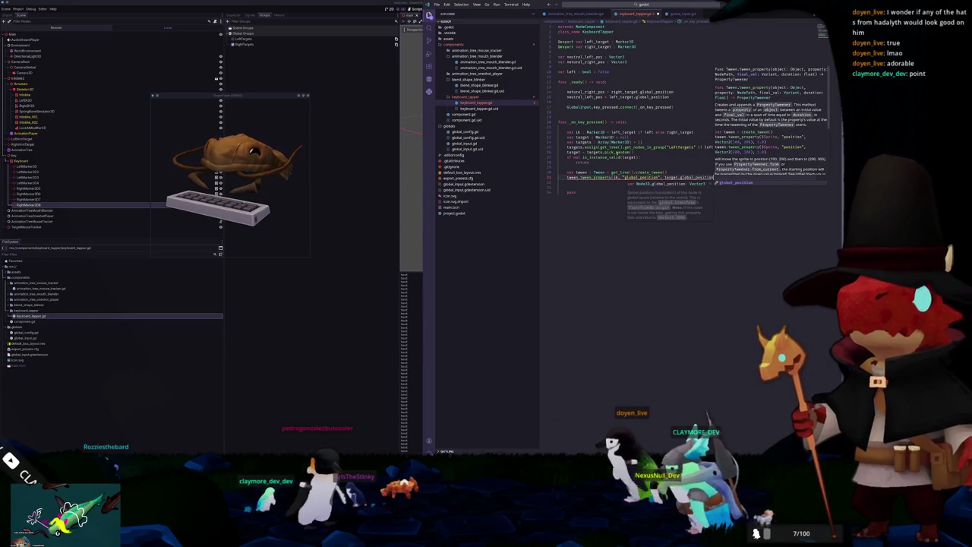
pyautogui.write(', 0.')
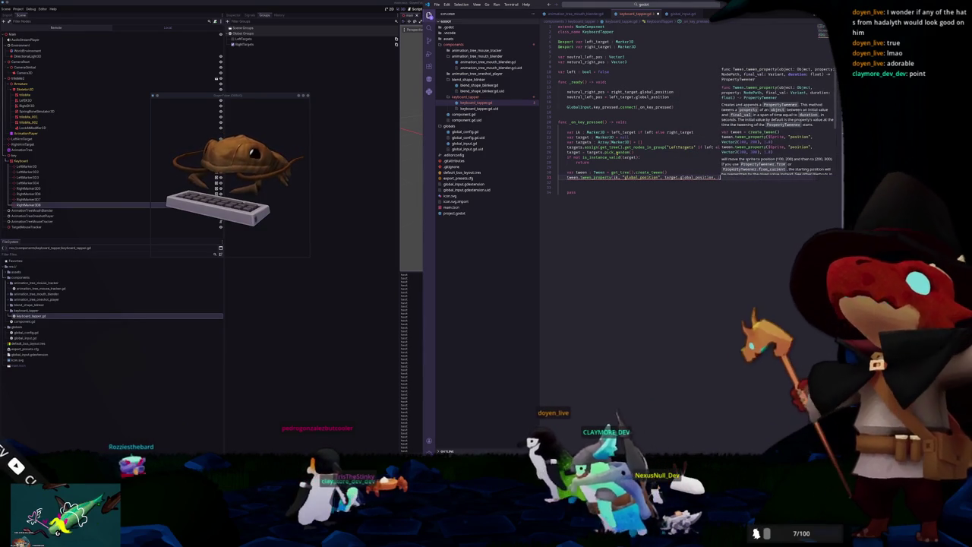
pyautogui.write('3)')
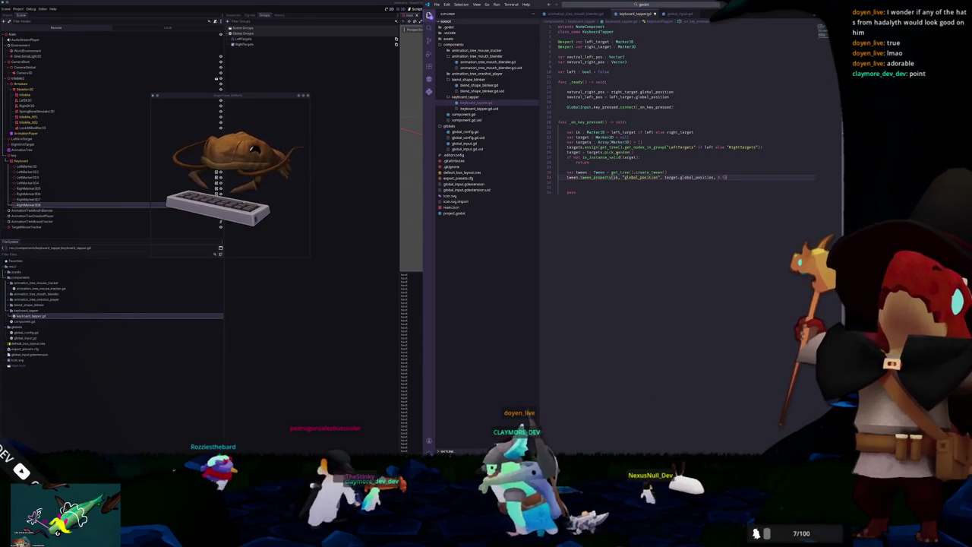
# Step: Begin a second tween_property call on ik's "global_position"
pyautogui.press('Return')
pyautogui.write('tween')
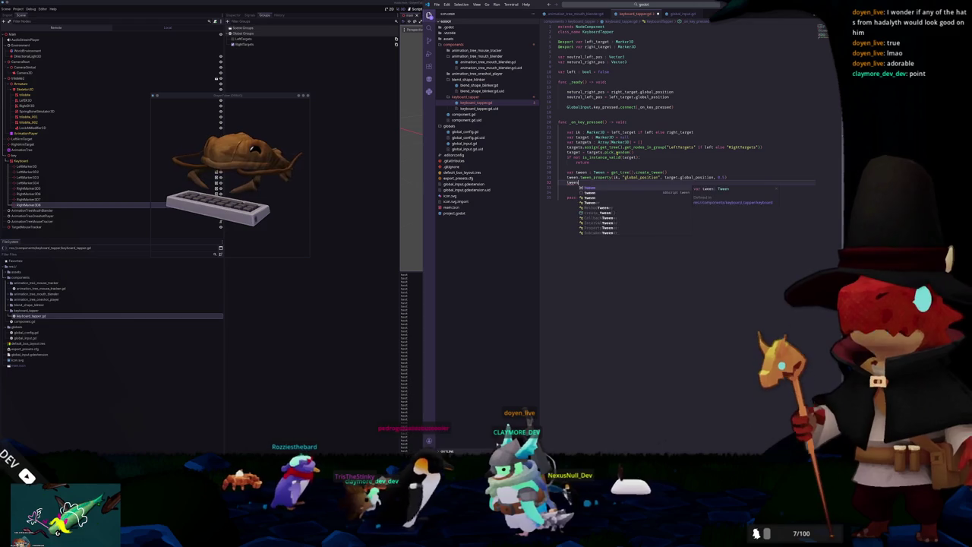
pyautogui.write('.tween_p')
pyautogui.press('Return')
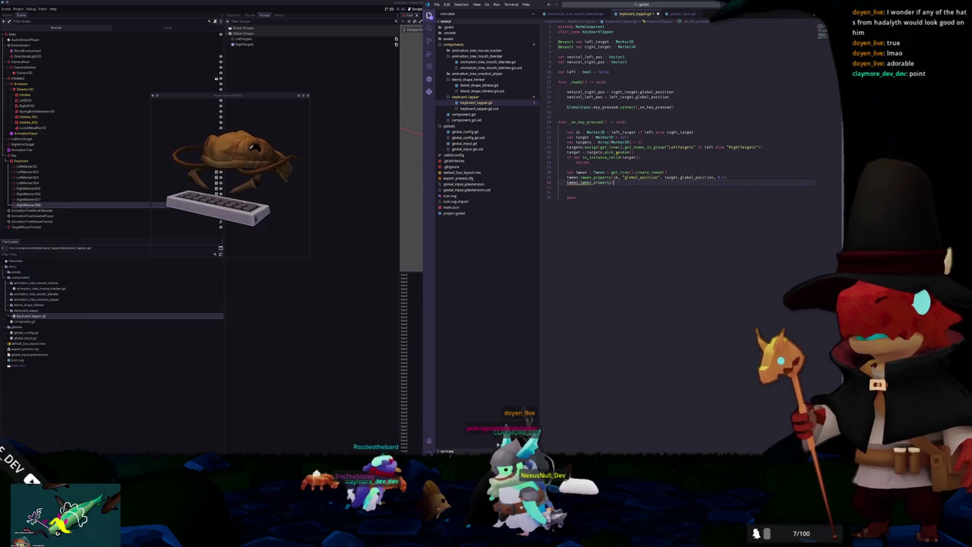
pyautogui.write('ik, "')
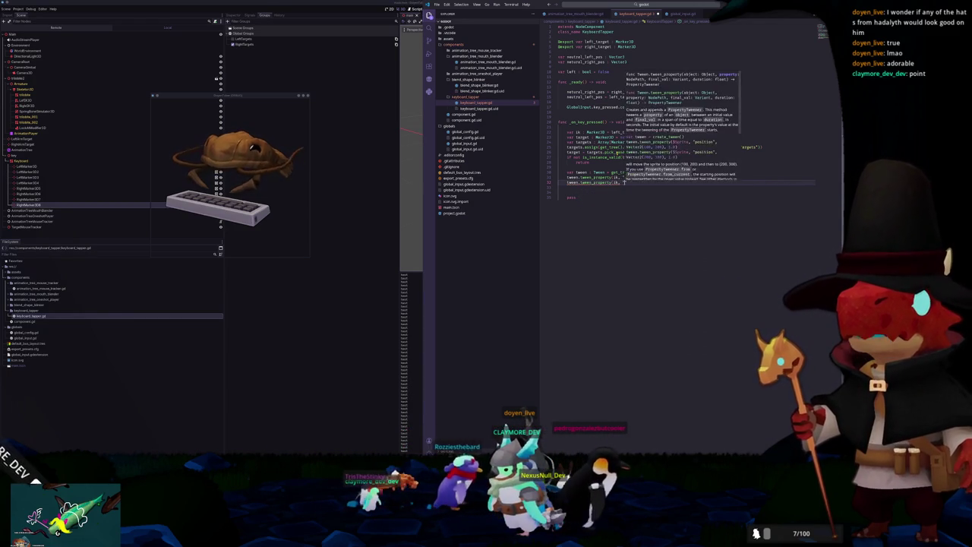
pyautogui.write('global_position')
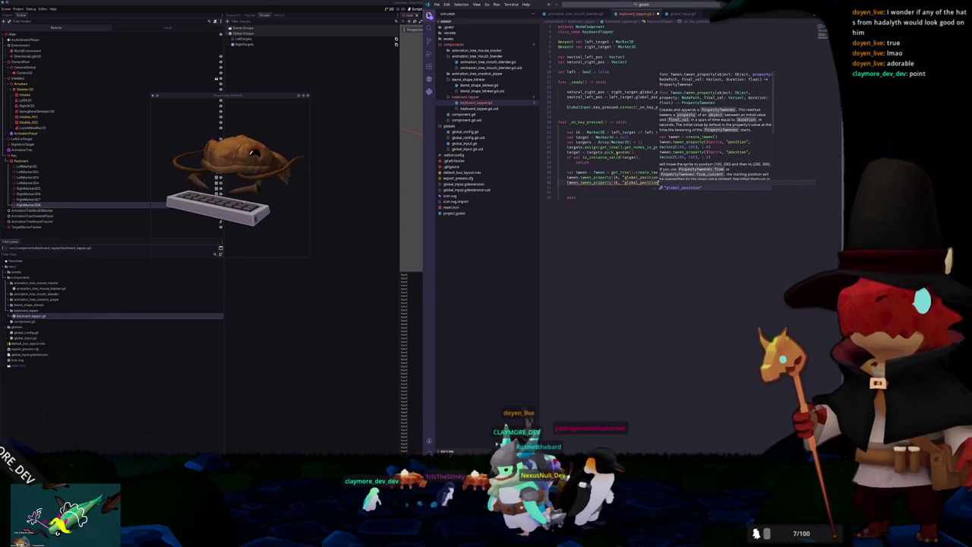
pyautogui.write('",')
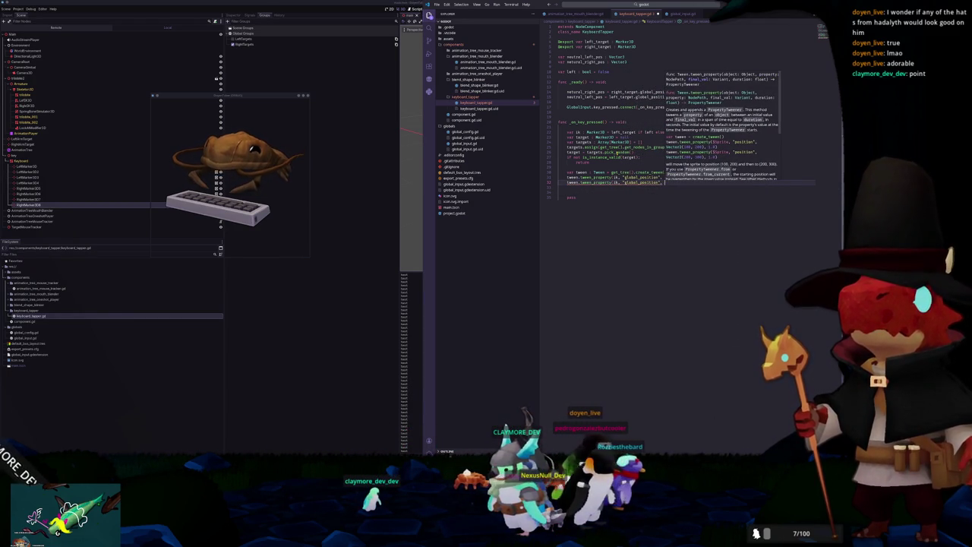
# Step: Declare var neutral : Vector3 = neutral_left_pos if left else neutral_right_pos below the target line
pyautogui.press('Escape')
pyautogui.press('Up')
pyautogui.press('Up')
pyautogui.press('Up')
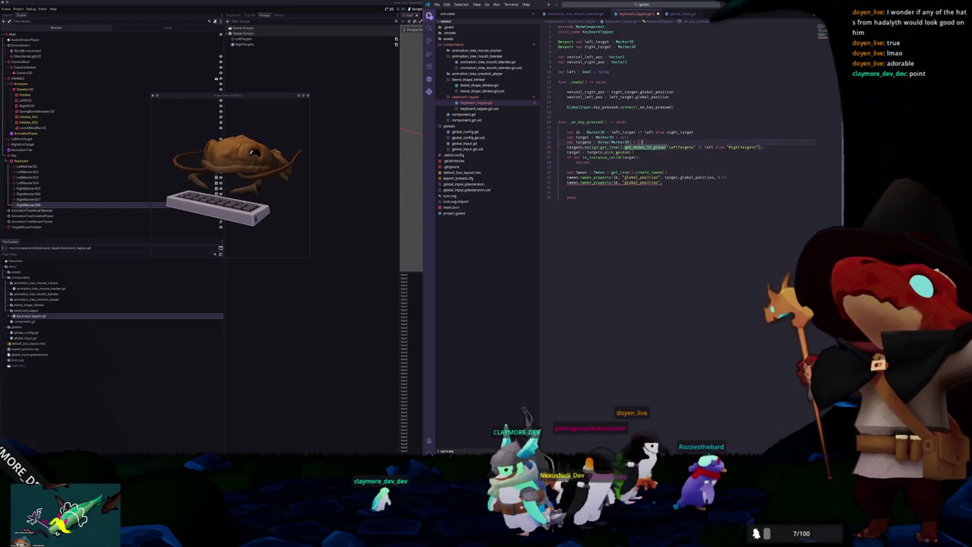
pyautogui.hotkey('ctrl', 'Right')
pyautogui.hotkey('ctrl', 'Right')
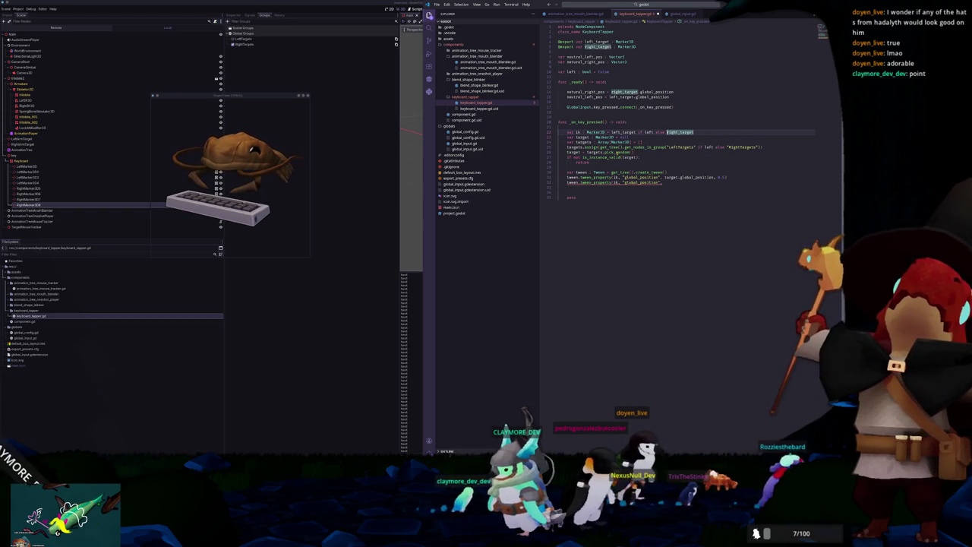
pyautogui.press('Return')
pyautogui.write('var neutral : ')
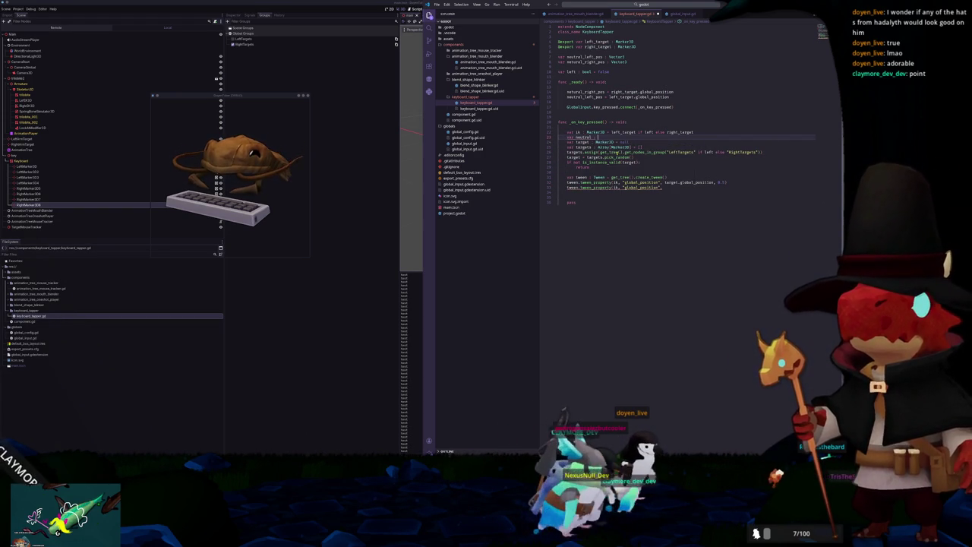
pyautogui.write('Vector')
pyautogui.write('3 = neutral_left_pos')
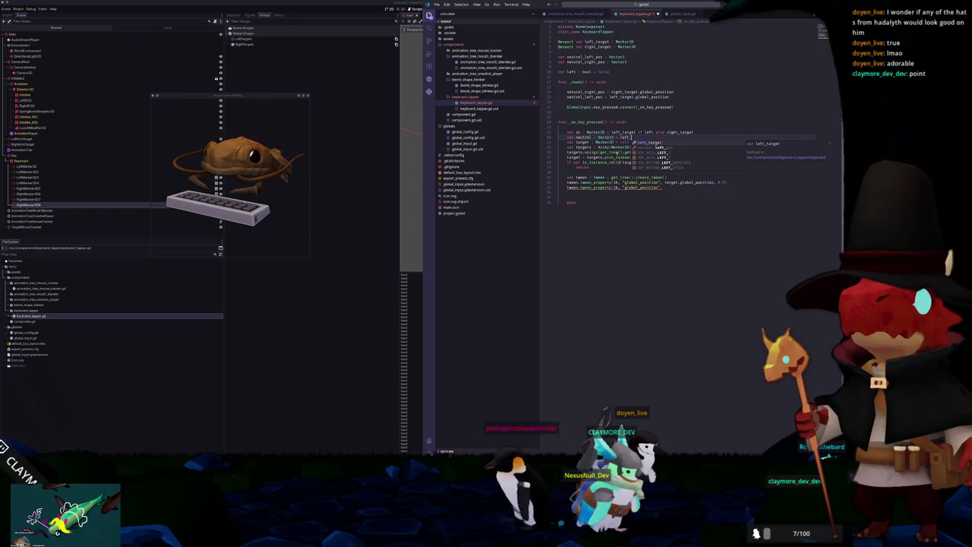
pyautogui.write(' if left else neutral_right_pos')
# Step: Finish the return tween with neutral over 0.5 seconds, then select the scene root in Godot
pyautogui.click(663, 187)
pyautogui.write('neutral, 0.5)')
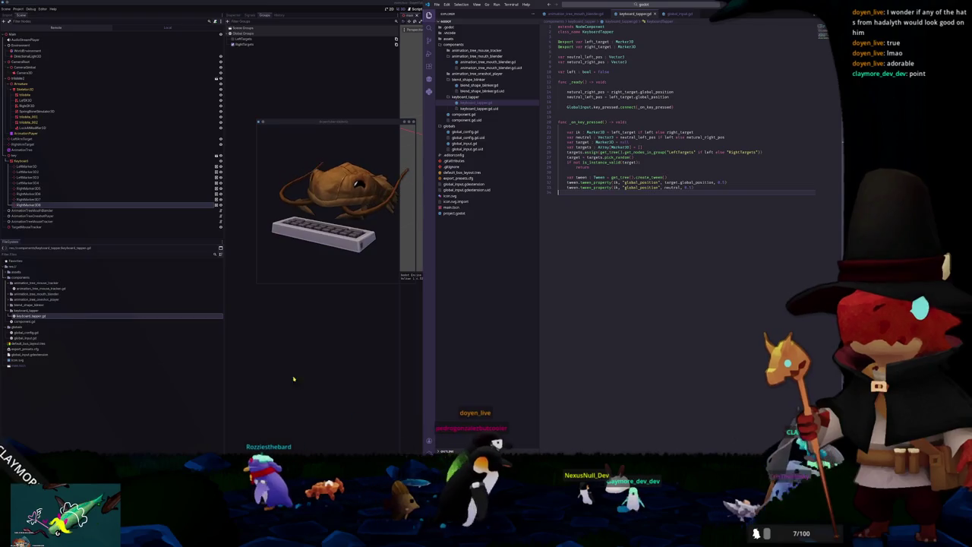
pyautogui.click(46, 235)
pyautogui.click(12, 35)
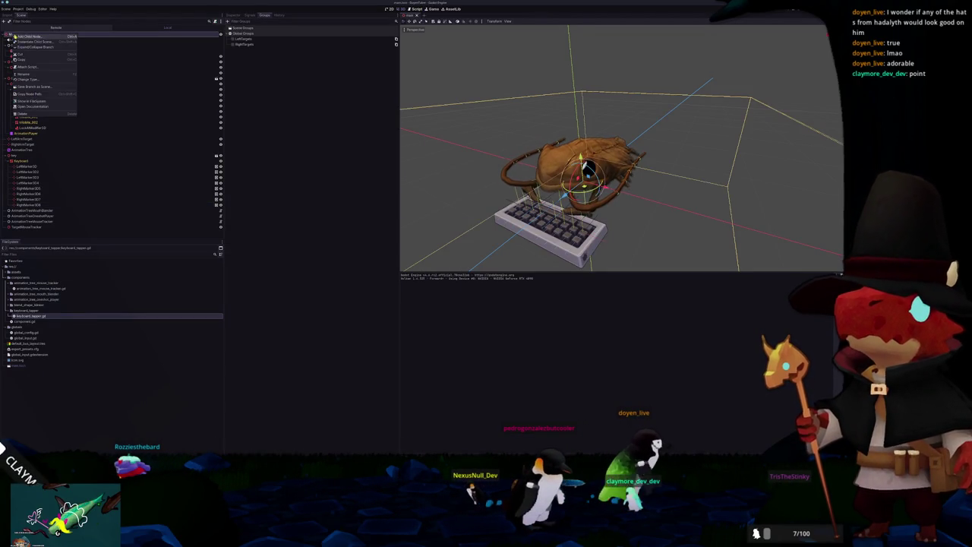
# Step: Add a KeyboardTapper node and place it above AnimationTreeMouthBlender
pyautogui.hotkey('ctrl', 'a')
pyautogui.write('keyboa')
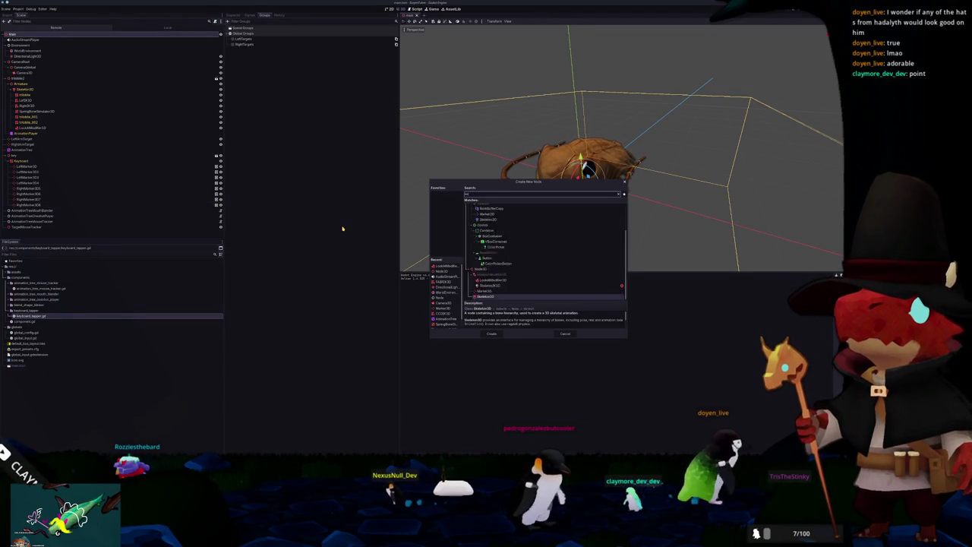
pyautogui.press('Return')
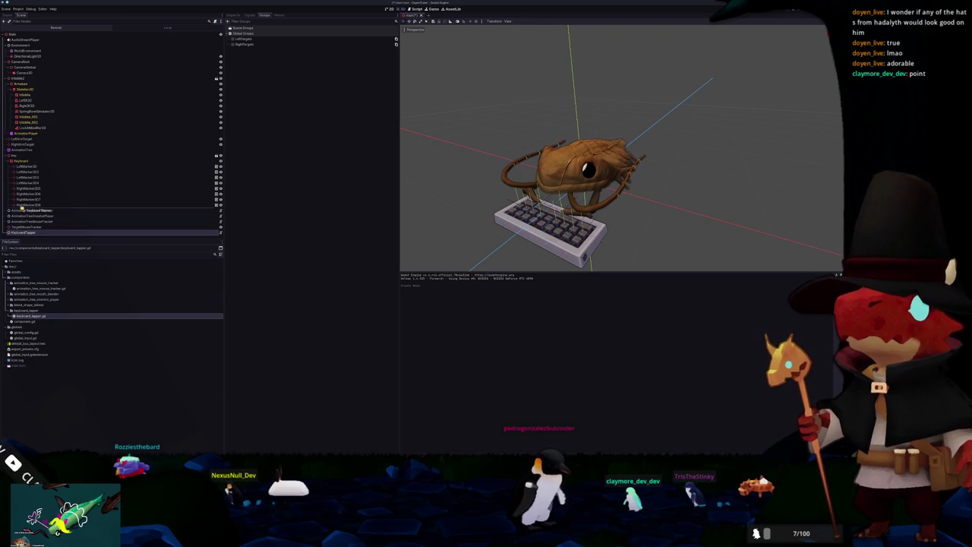
pyautogui.moveTo(30, 211); pyautogui.dragTo(34, 210)
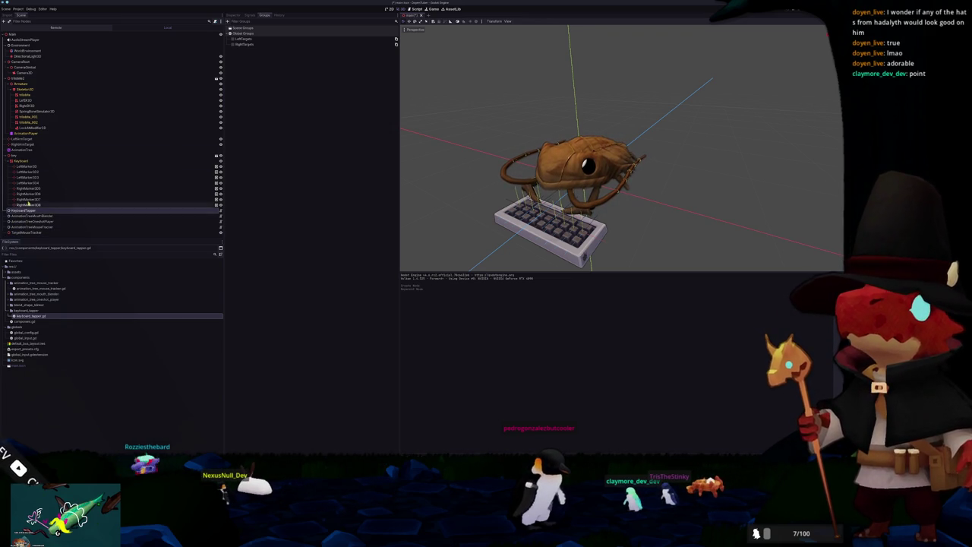
# Step: Set Left Target to LeftArmTarget and Right Target to RightArmTarget, then run the scene
pyautogui.click(232, 15)
pyautogui.click(353, 45)
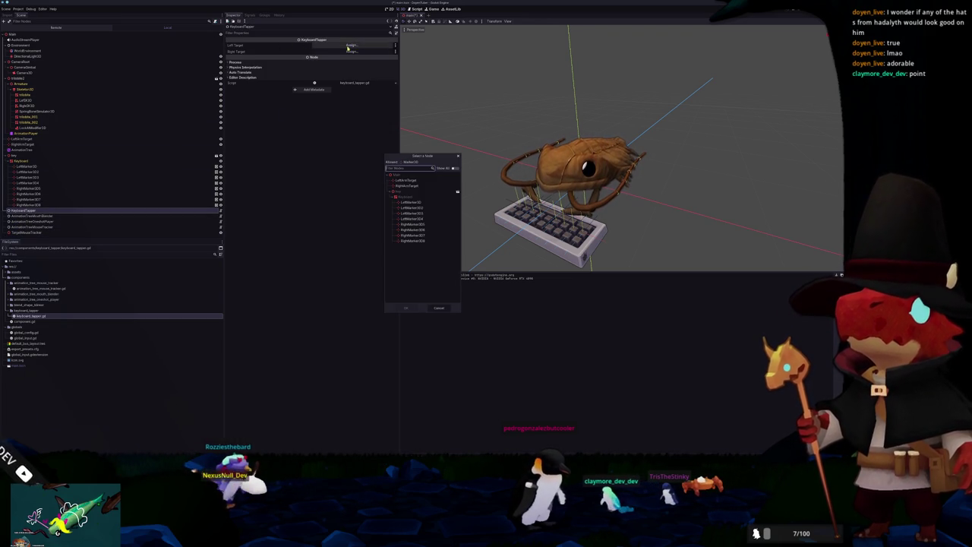
pyautogui.doubleClick(409, 179)
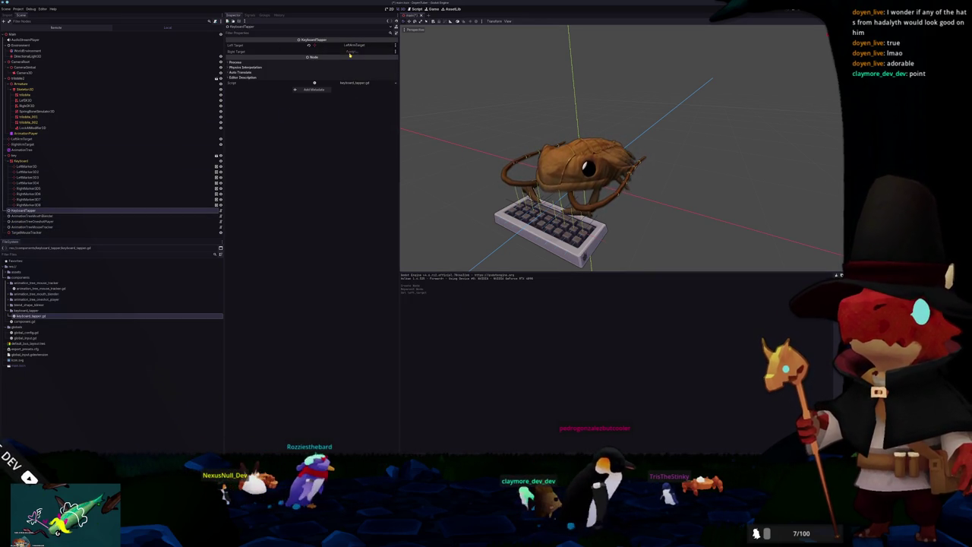
pyautogui.doubleClick(407, 186)
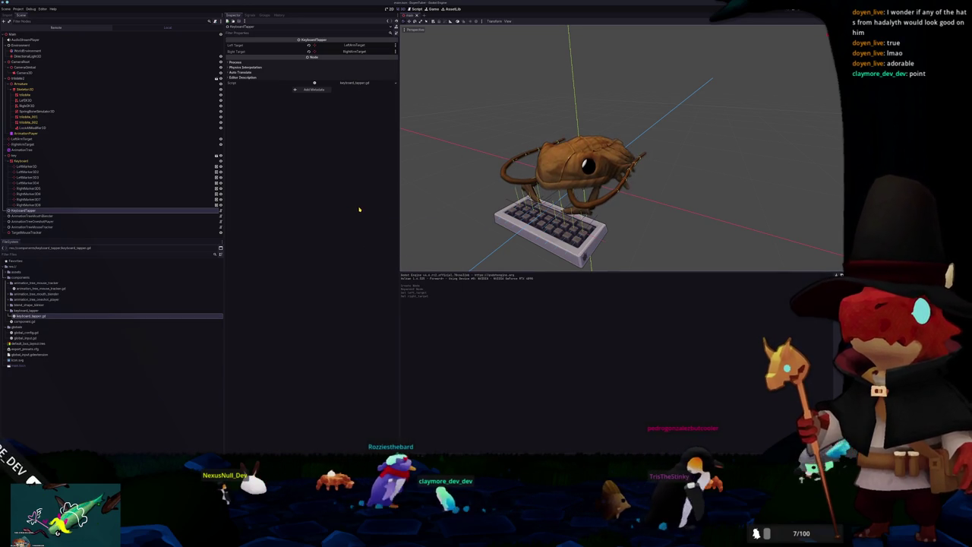
pyautogui.press('F6')
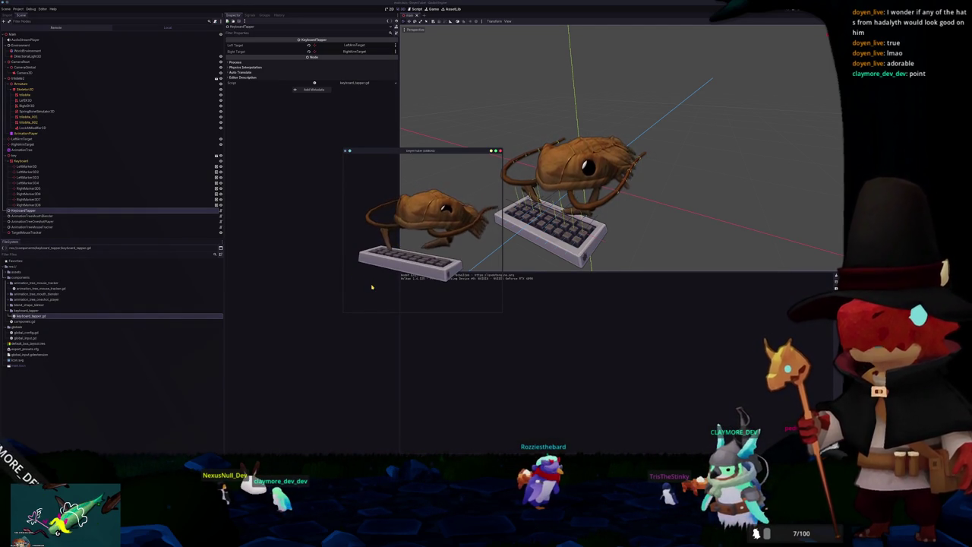
# Step: Add left = not left at the end of _on_key_pressed and move the game window aside
pyautogui.hotkey('alt', 'Tab')
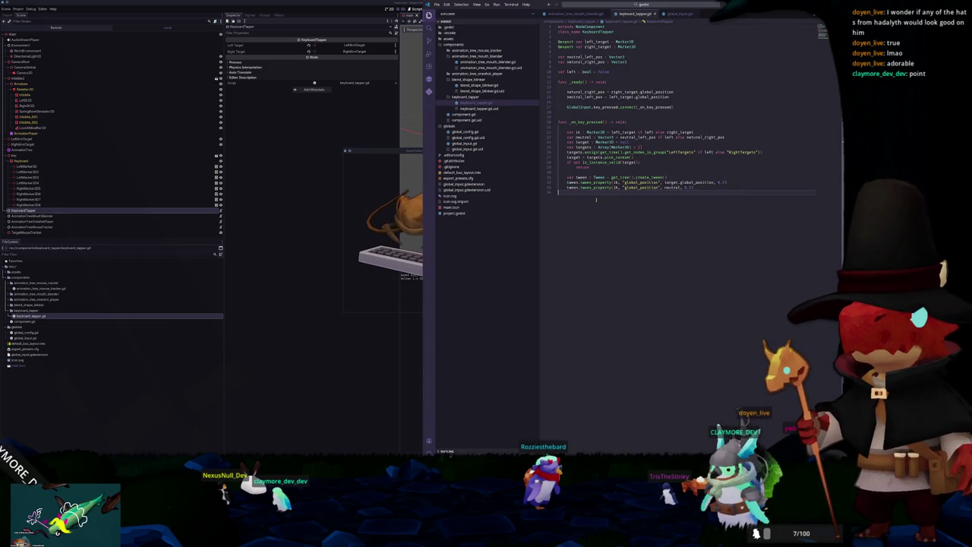
pyautogui.write('left = not left')
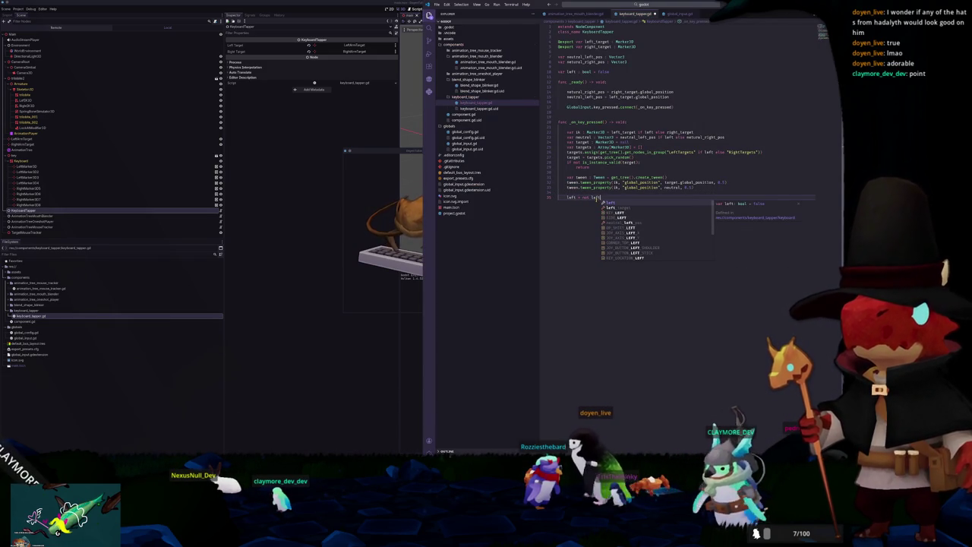
pyautogui.click(388, 291)
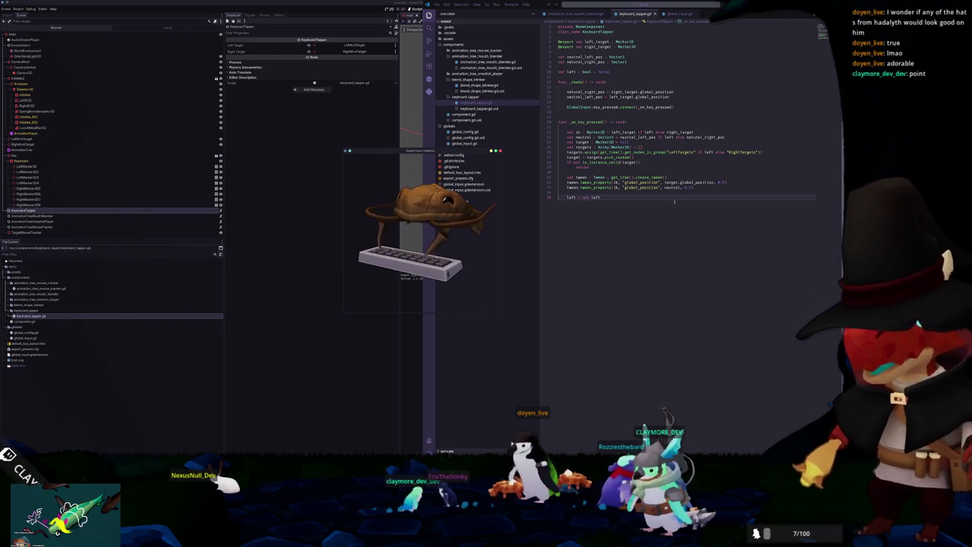
pyautogui.click(444, 151)
pyautogui.moveTo(403, 150); pyautogui.dragTo(273, 144)
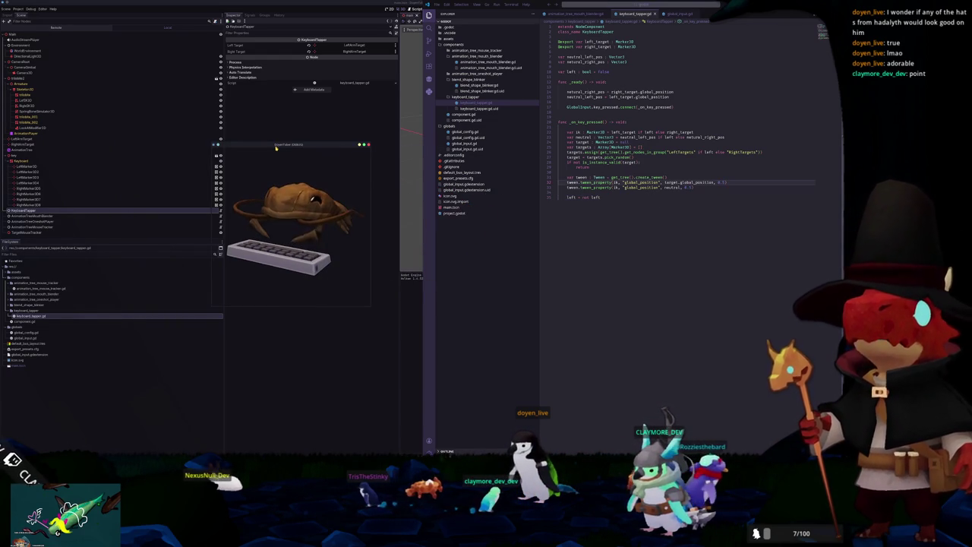
# Step: Type a sentence of test text to try the tapping, then delete that line
pyautogui.click(712, 188)
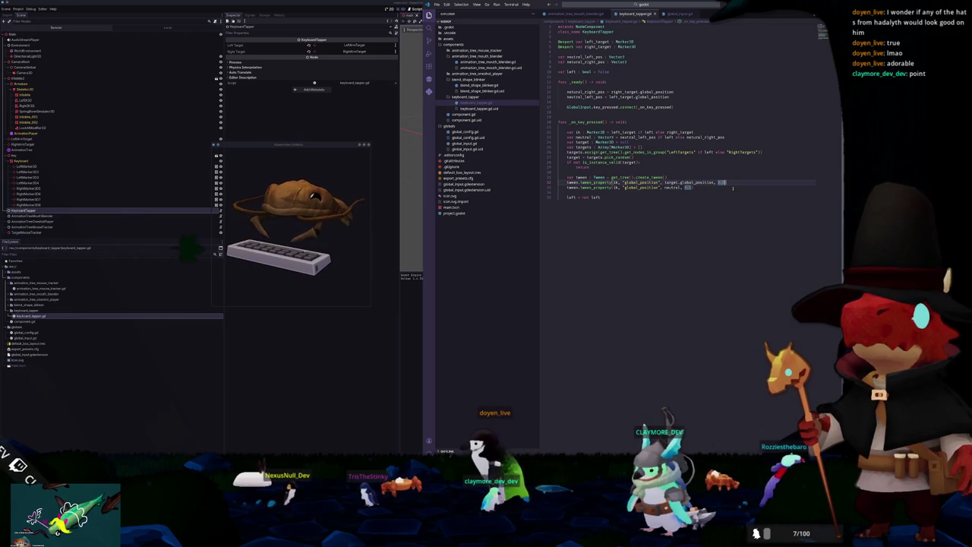
pyautogui.hotkey('ctrl', 'shift', 'Left')
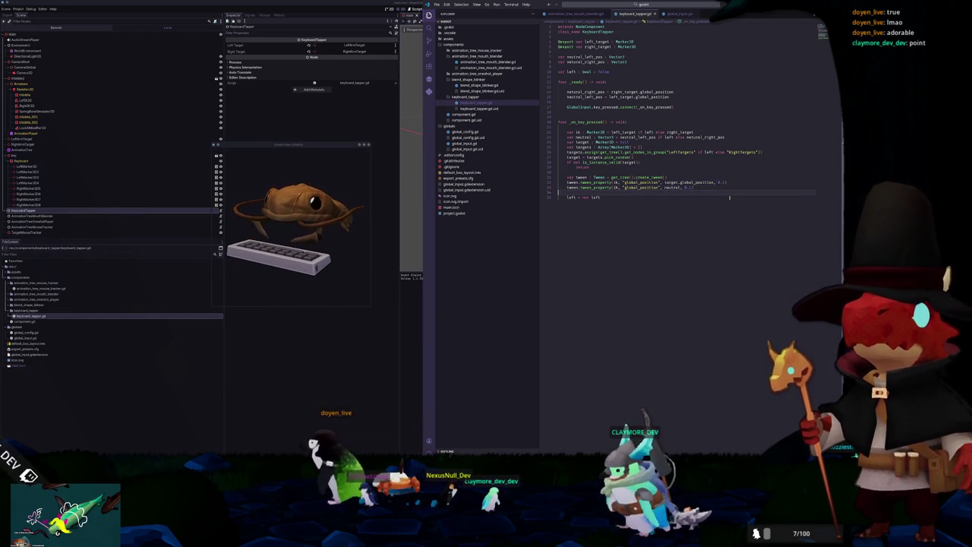
pyautogui.write('I am tapping some shit on my keyboard right no')
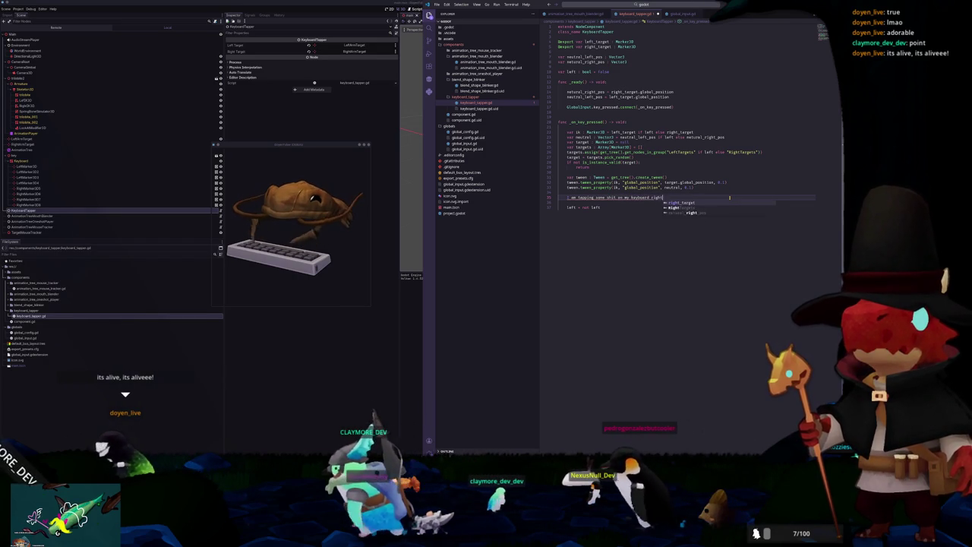
pyautogui.write("w, Look how fast. I am typing dude isn't that incredible")
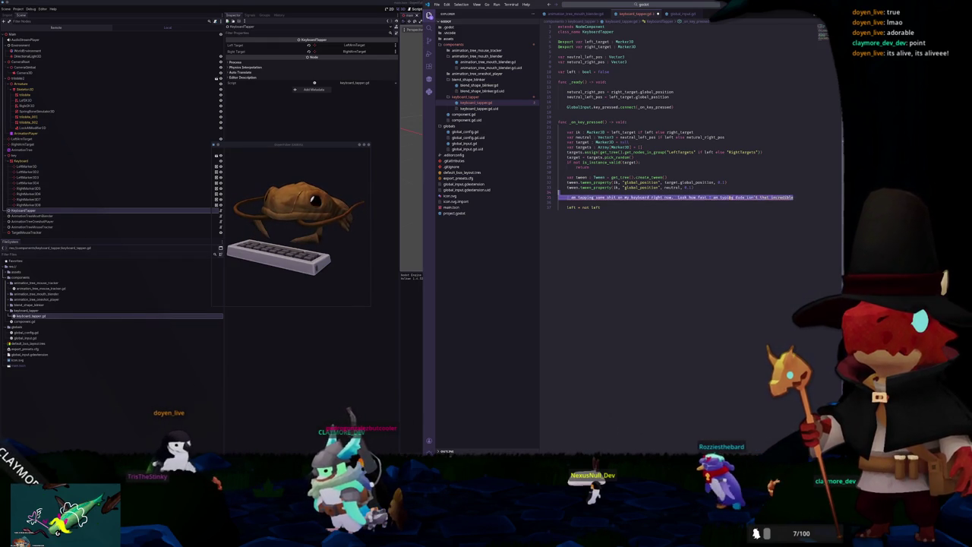
pyautogui.hotkey('ctrl', 'shift', 'k')
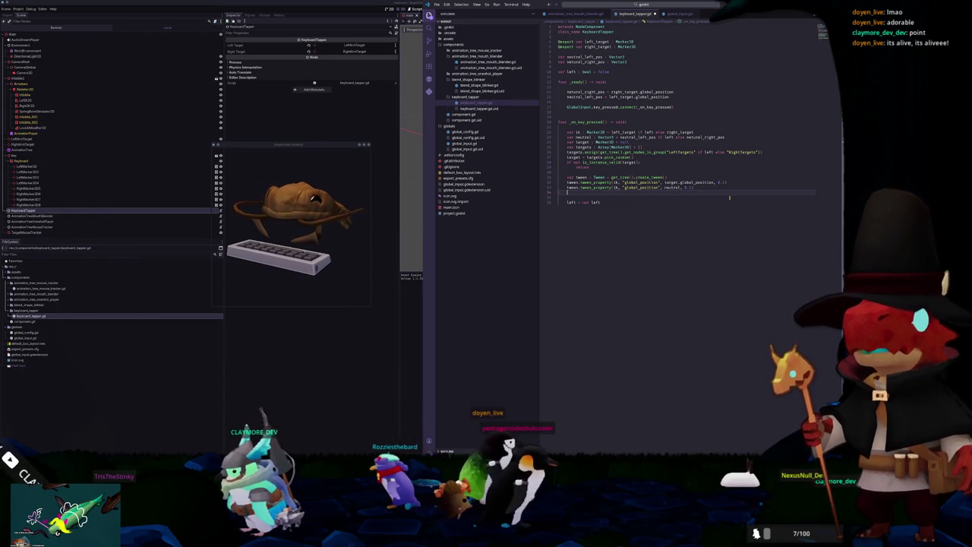
# Step: Add tween.set_trans(Tween.TransitionType.TRANS_BACK) before the tween toward the target
pyautogui.write('tween')
pyautogui.press('BackSpace')
pyautogui.press('BackSpace')
pyautogui.press('BackSpace')
pyautogui.press('Up')
pyautogui.press('Up')
pyautogui.press('Up')
pyautogui.press('End')
pyautogui.press('Return')
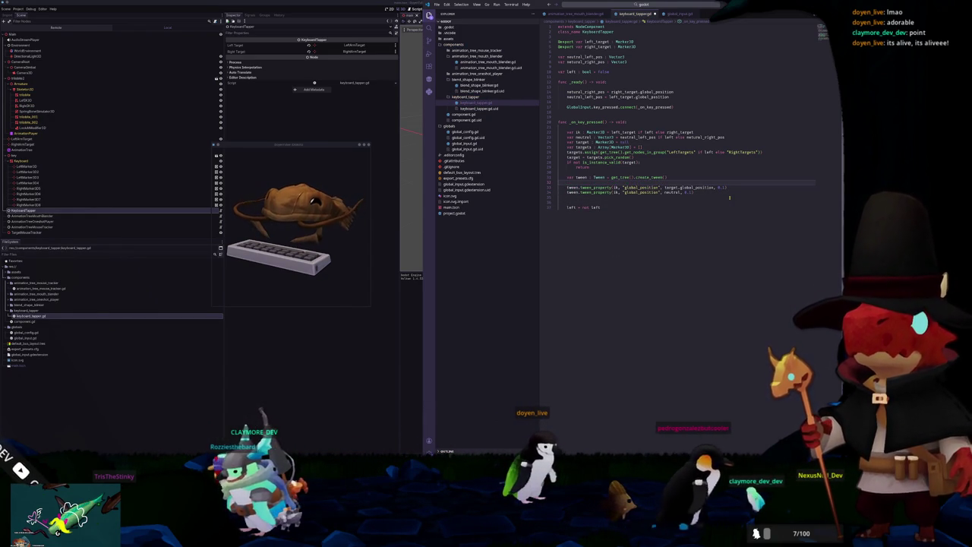
pyautogui.write('tween.set_')
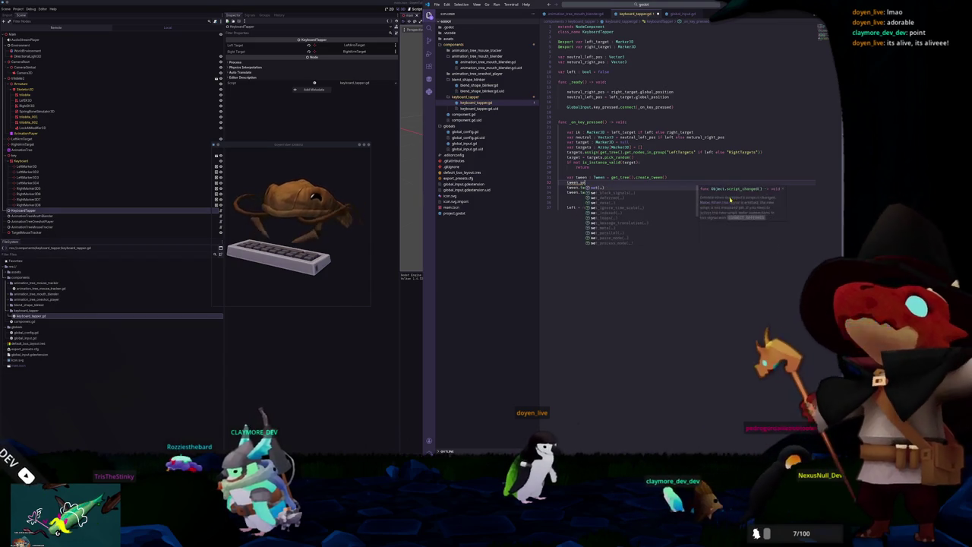
pyautogui.write('t')
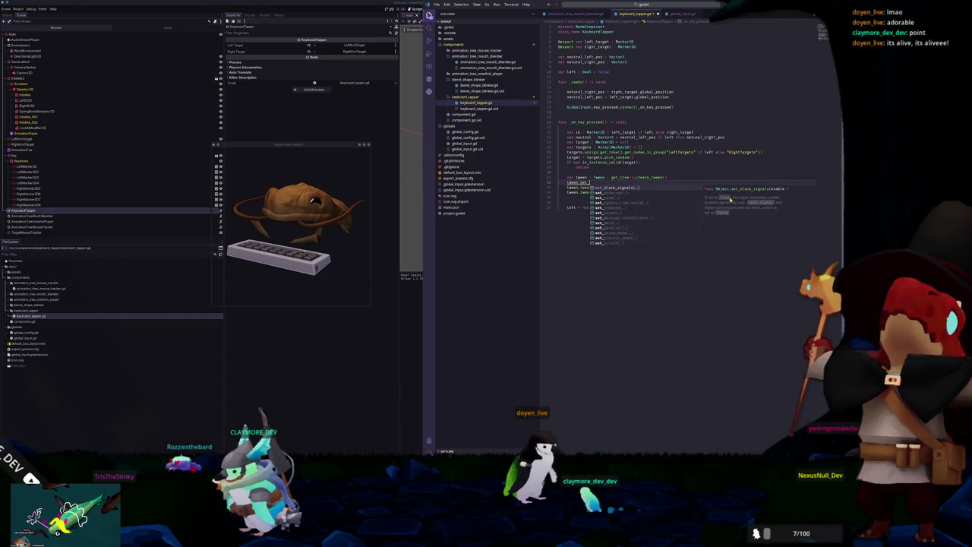
pyautogui.write('rans')
pyautogui.press('Return')
pyautogui.write('Tween.')
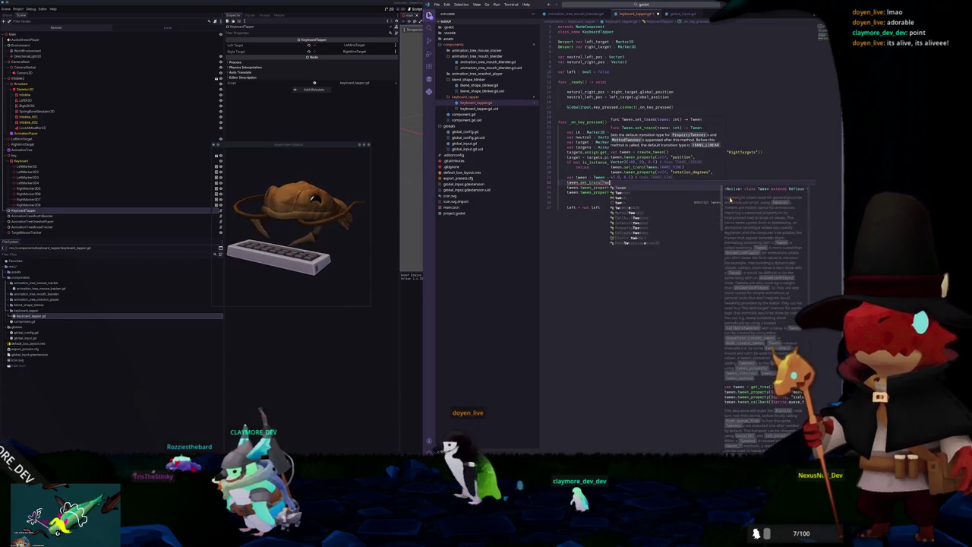
pyautogui.write('Transition')
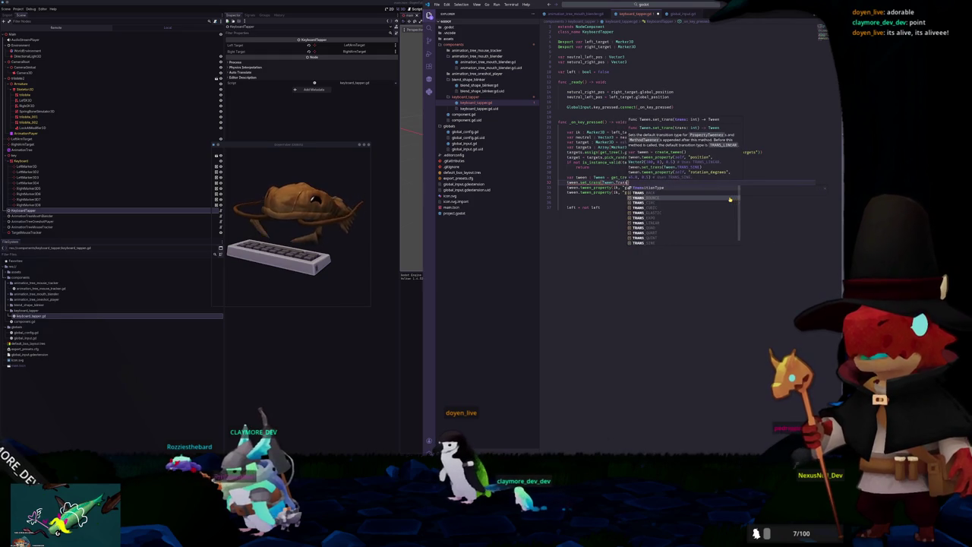
pyautogui.write('Type.')
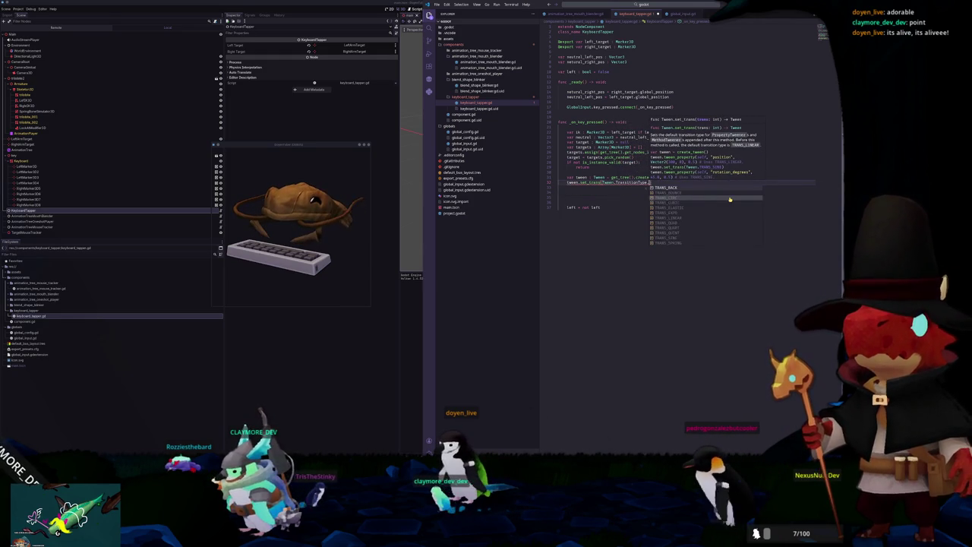
pyautogui.press('Return')
# Step: Remove the junk test text ('sidfsd', 'asdfasdfa') from the script
pyautogui.press('Down')
pyautogui.press('Down')
pyautogui.write('sidfsd')
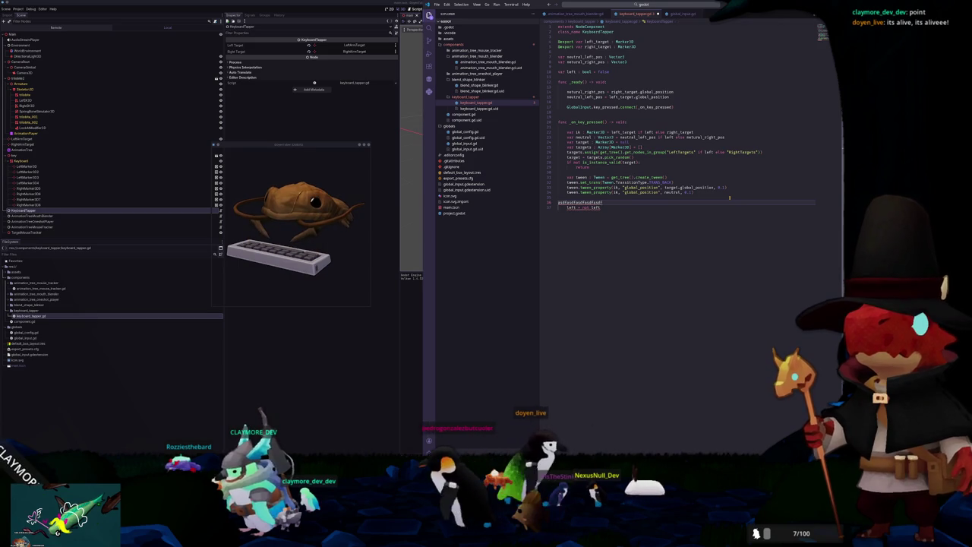
pyautogui.hotkey('ctrl', 'shift', 'k')
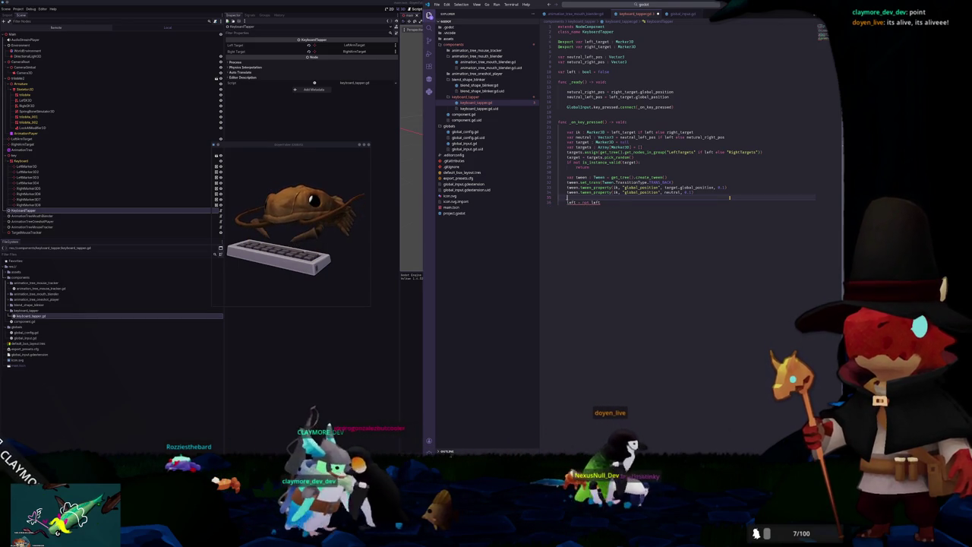
pyautogui.press('Up')
pyautogui.press('Up')
pyautogui.press('Home')
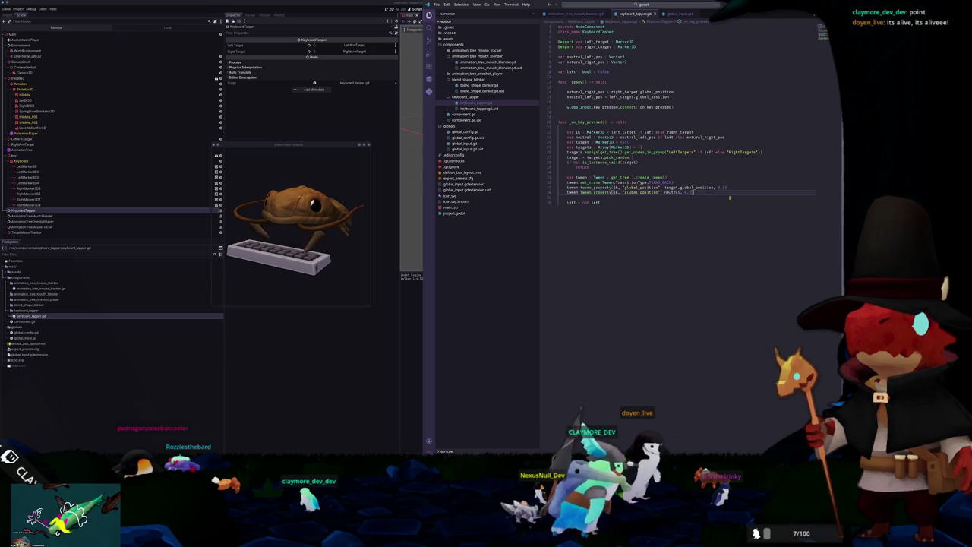
pyautogui.write('asdfasdf')
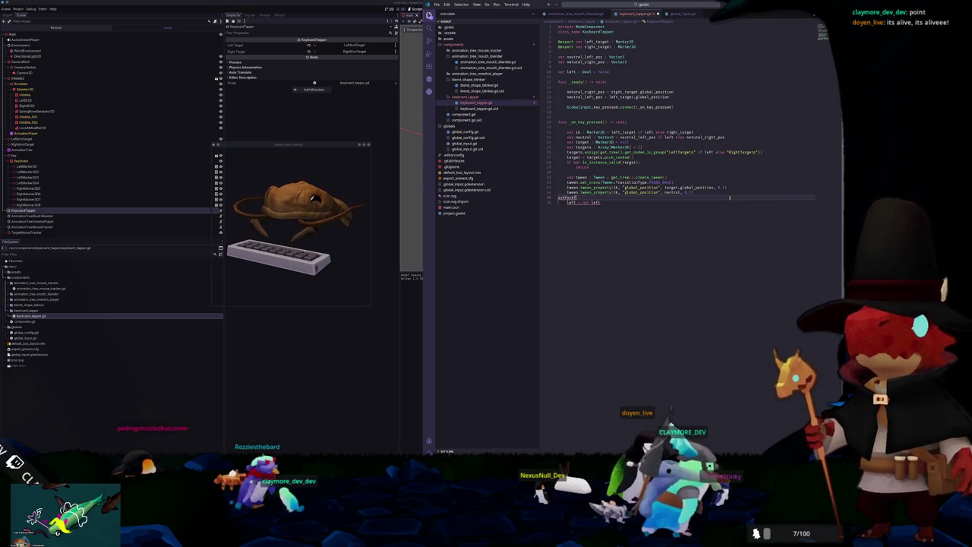
pyautogui.write('a')
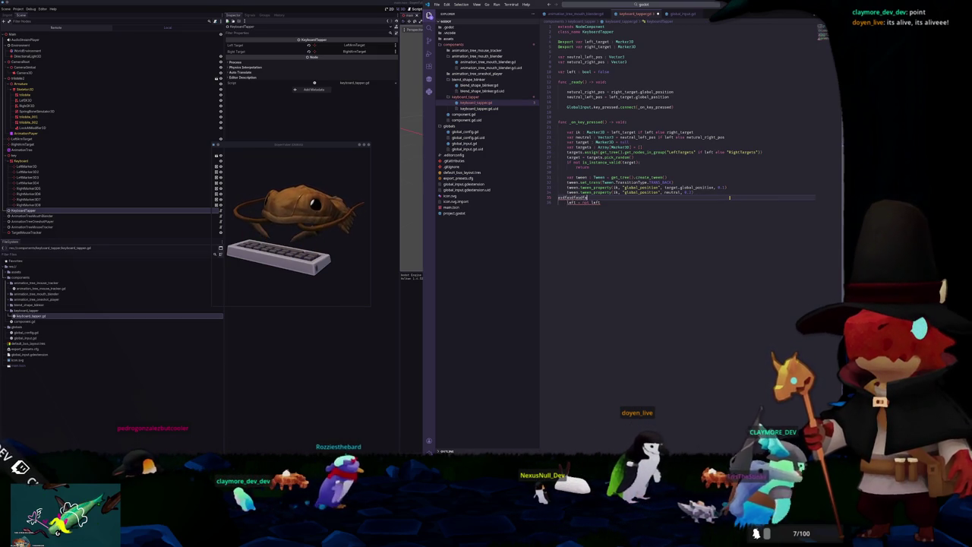
pyautogui.hotkey('shift', 'Home')
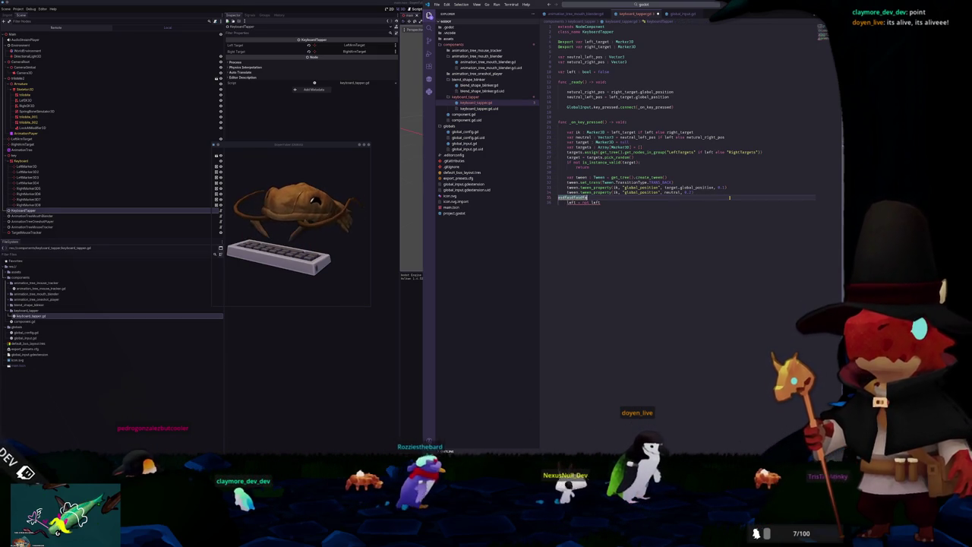
pyautogui.press('BackSpace')
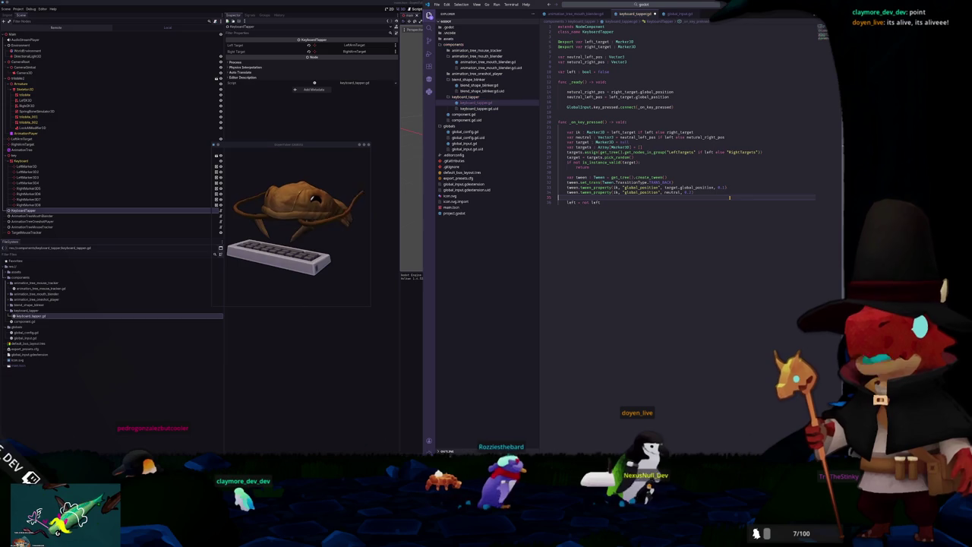
# Step: Set the return-to-neutral tween's transition to TRANS_LINEAR
pyautogui.click(729, 198)
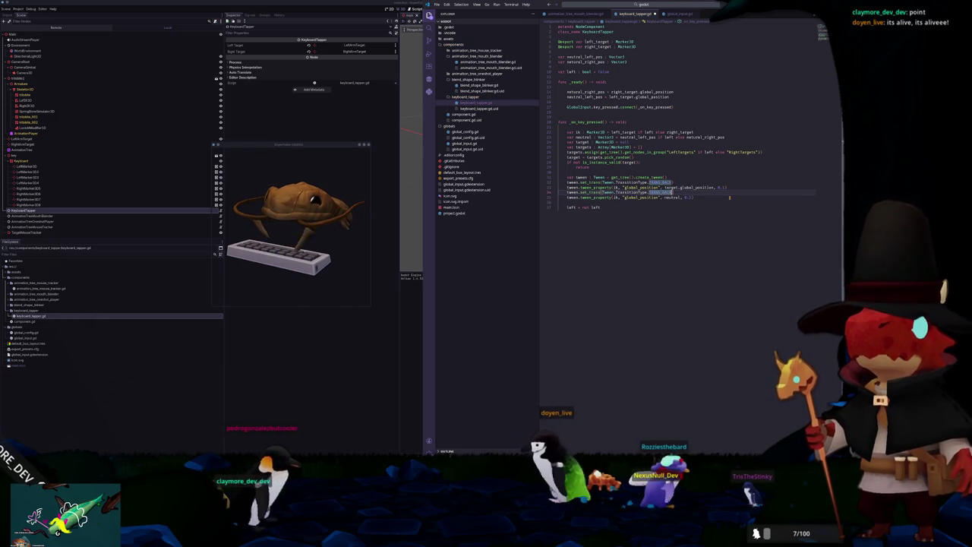
pyautogui.write('TRANS')
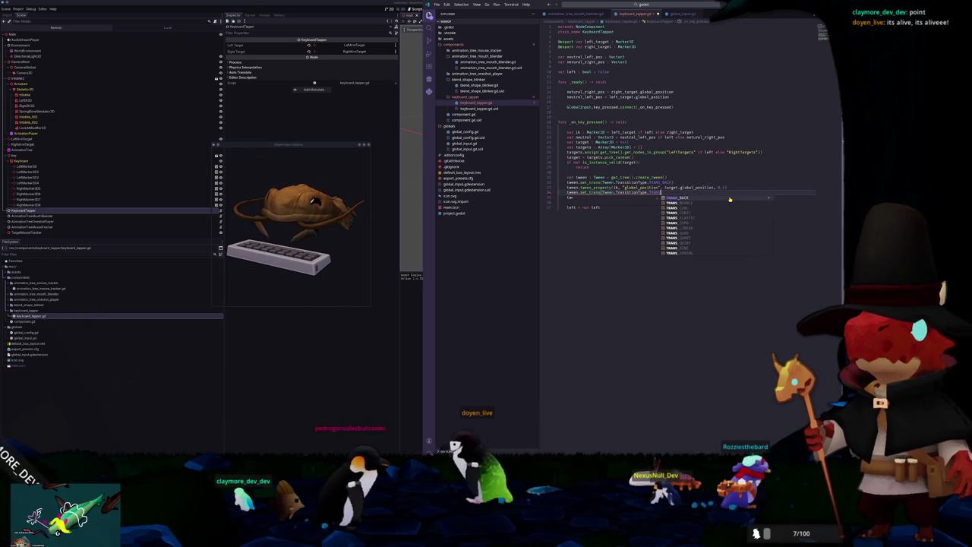
pyautogui.press('Down')
pyautogui.press('Down')
pyautogui.press('Down')
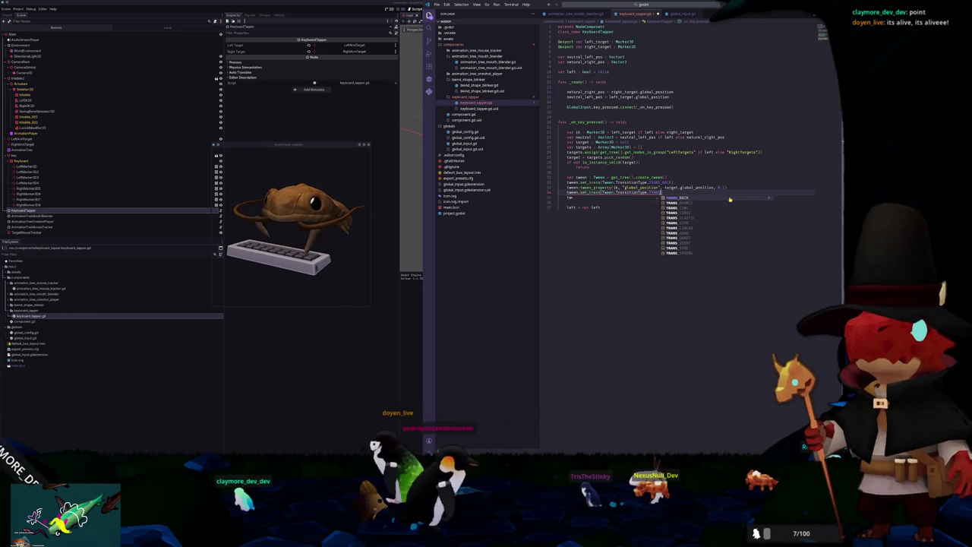
pyautogui.press('Up')
pyautogui.press('Up')
pyautogui.press('Up')
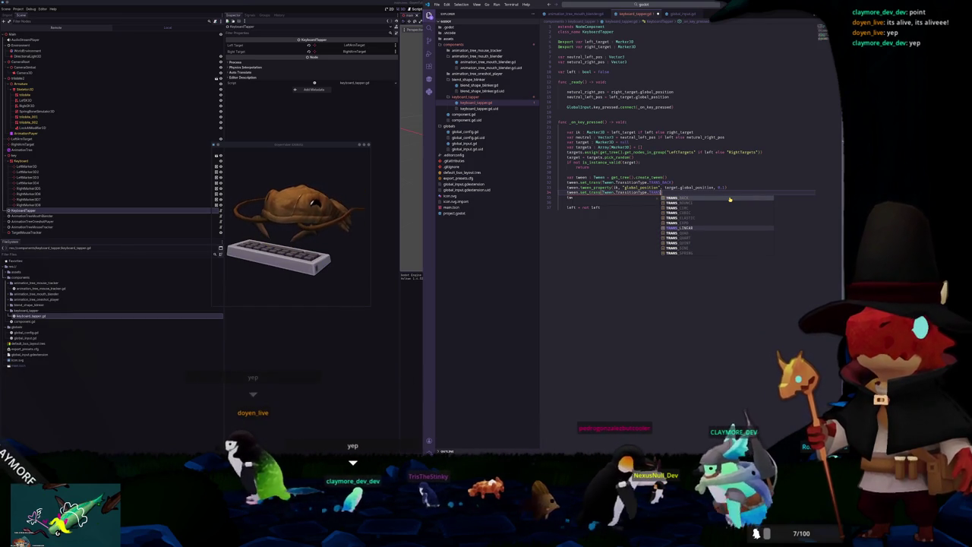
pyautogui.press('Return')
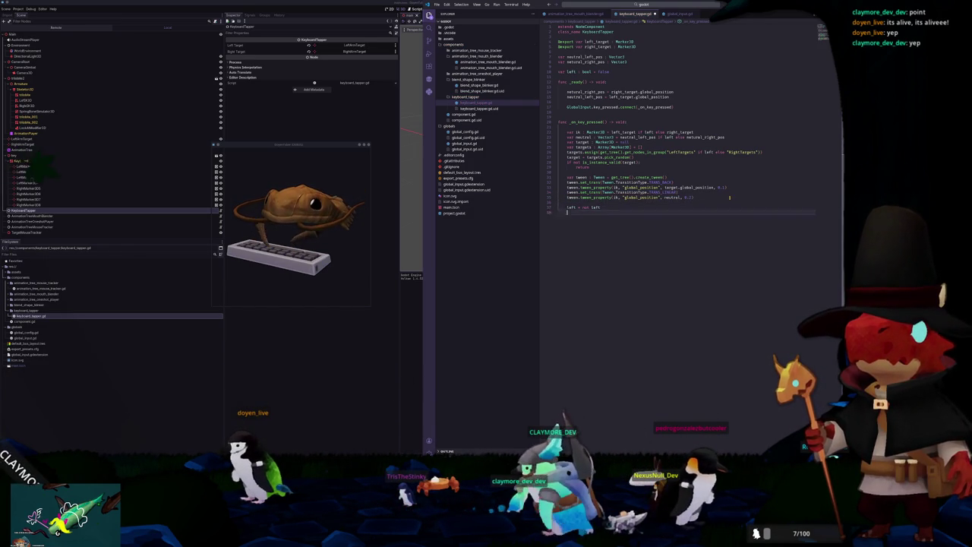
pyautogui.write('asdfasdf')
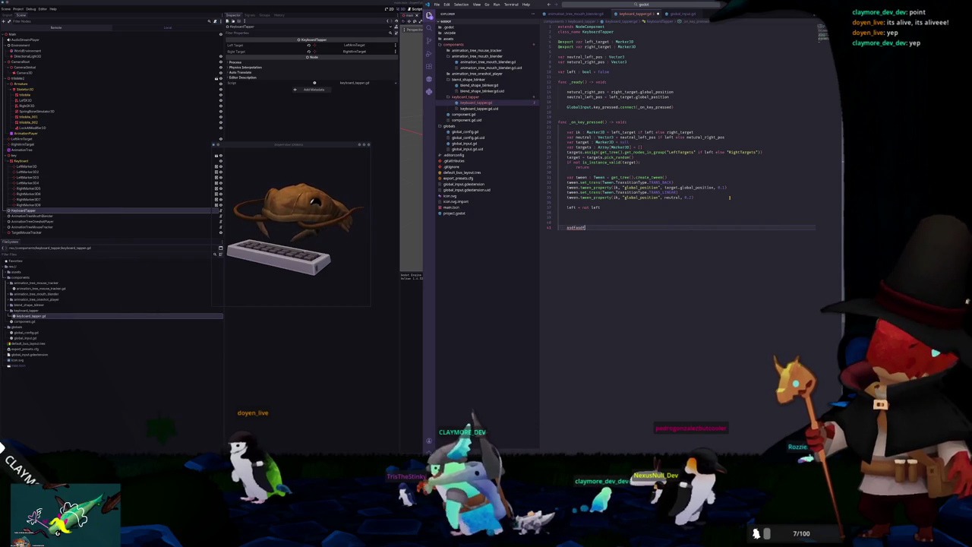
pyautogui.write('asdf')
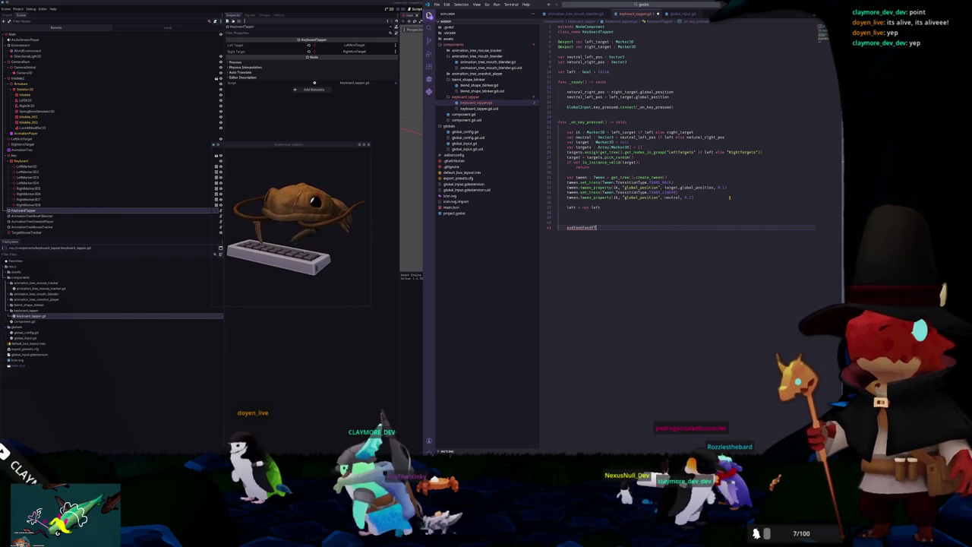
pyautogui.write('This is me typing so')
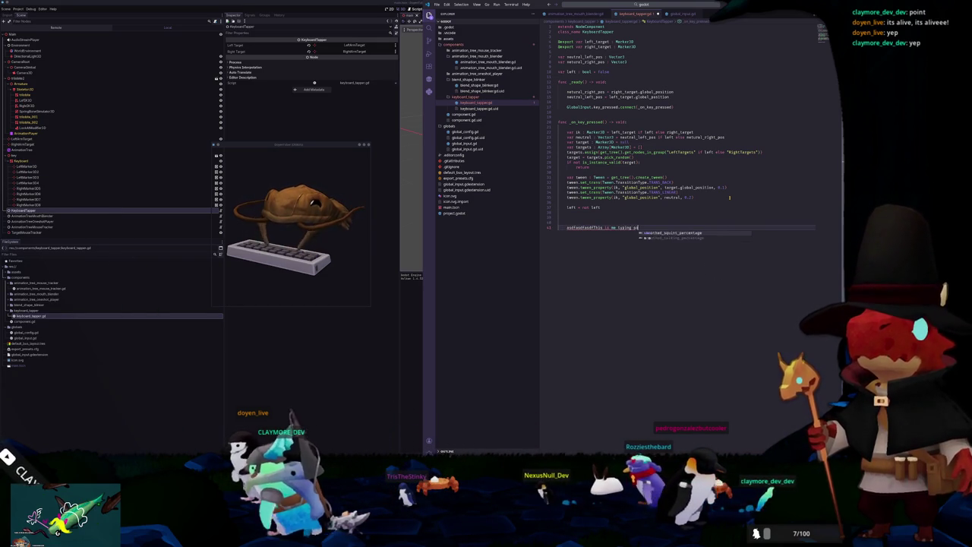
pyautogui.write('me ckeyboard')
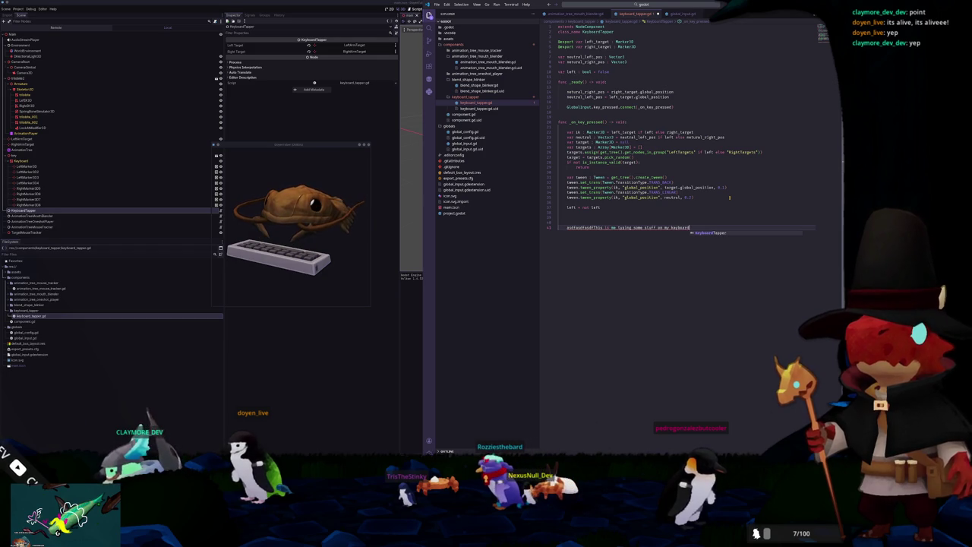
pyautogui.write(' love')
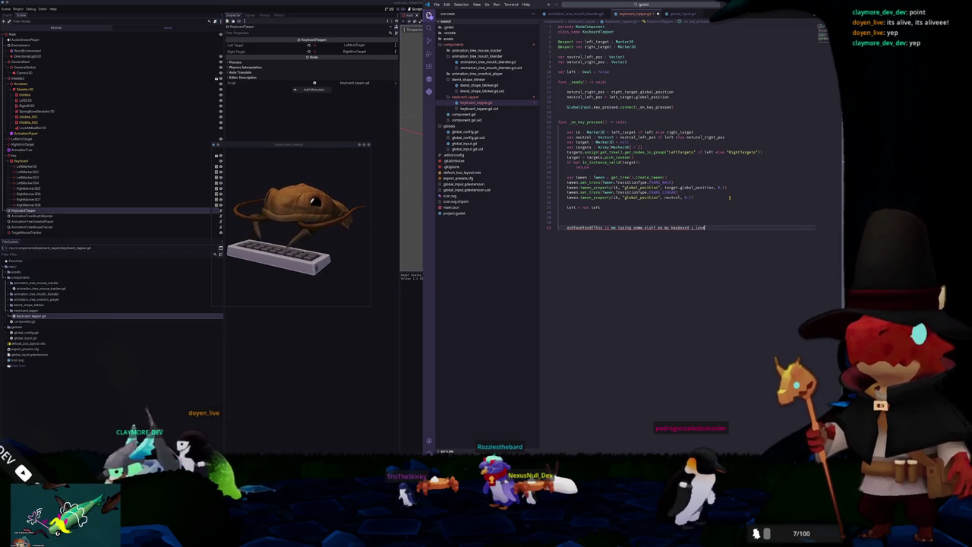
pyautogui.write('it mak')
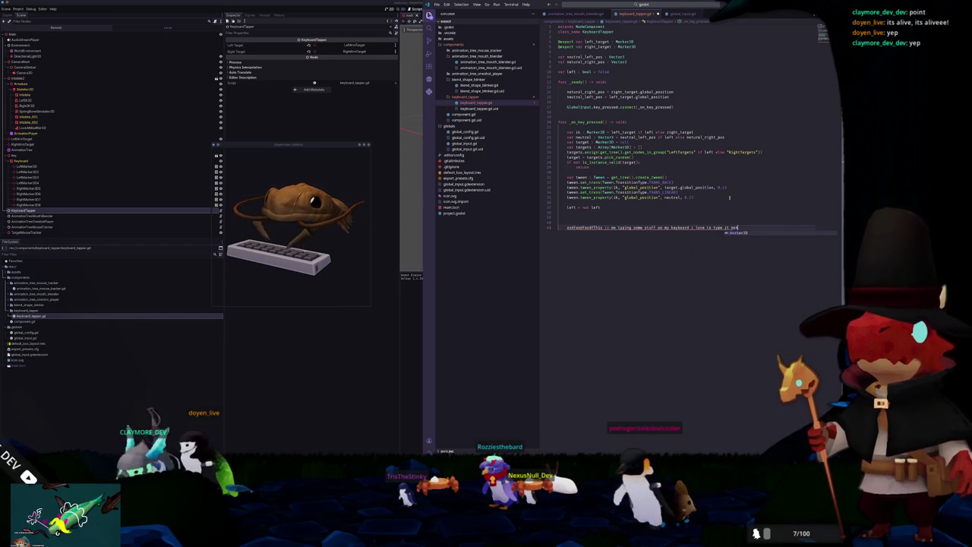
pyautogui.write('es me so happy.')
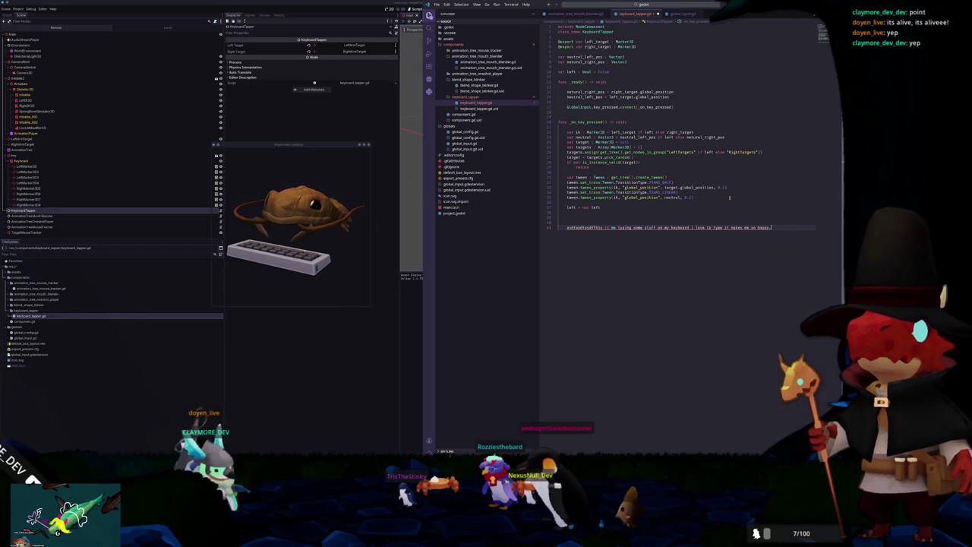
pyautogui.write(' Typing things is epic and poggers')
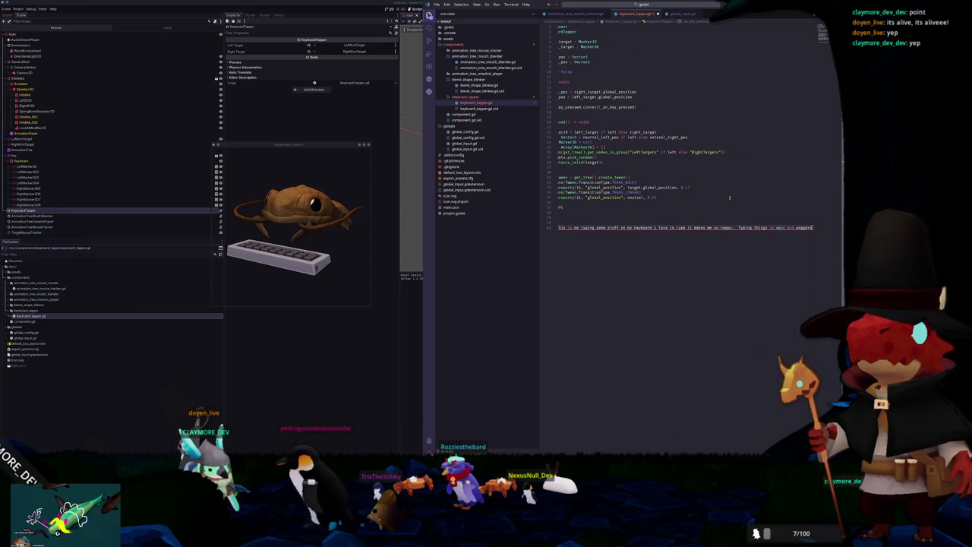
pyautogui.hotkey('shift', 'Home')
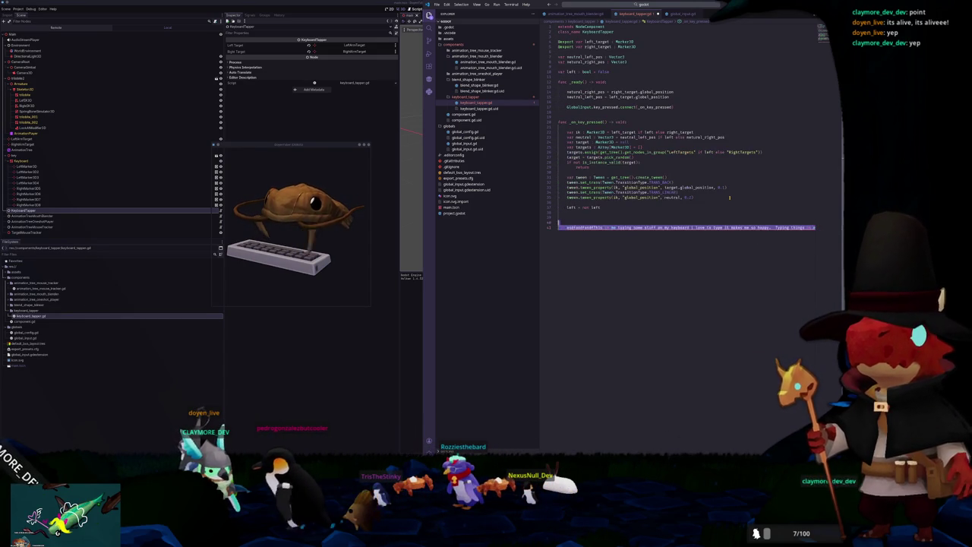
pyautogui.press('BackSpace')
pyautogui.press('BackSpace')
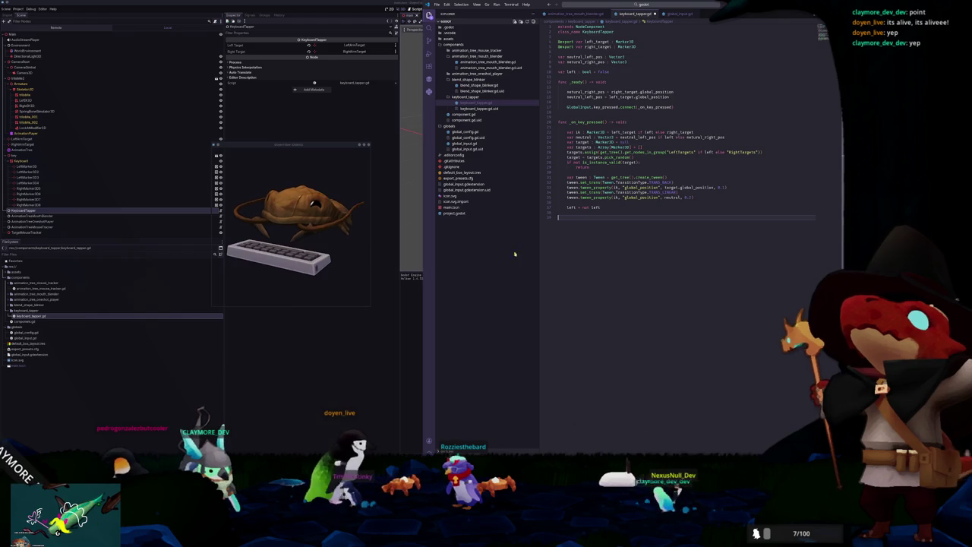
pyautogui.click(374, 367)
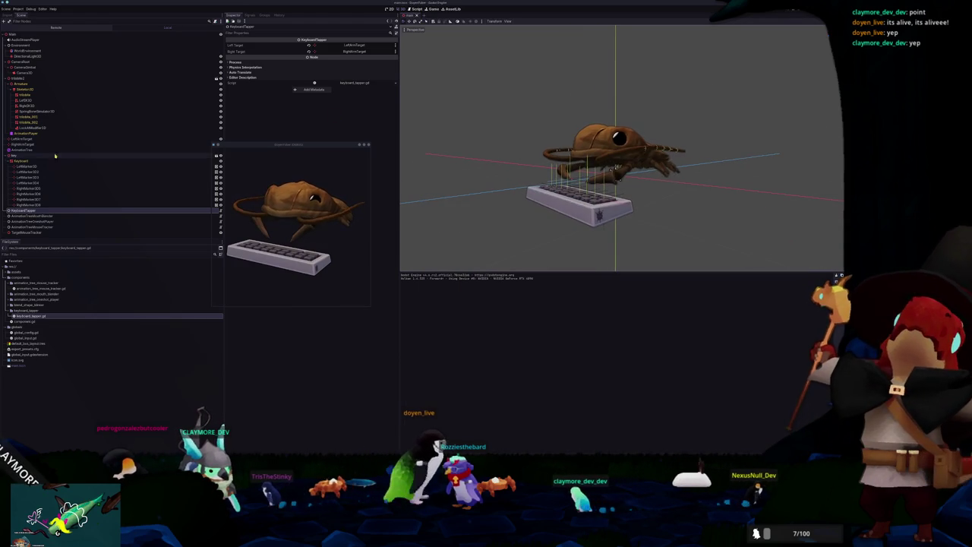
# Step: Select the node holding the keyboard and frame the 3D viewport on it
pyautogui.click(27, 155)
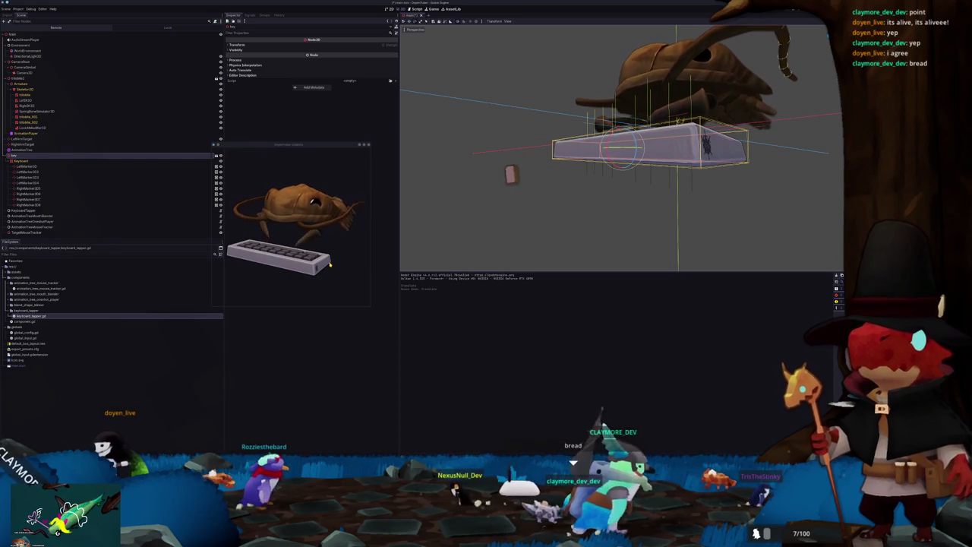
pyautogui.press('f')
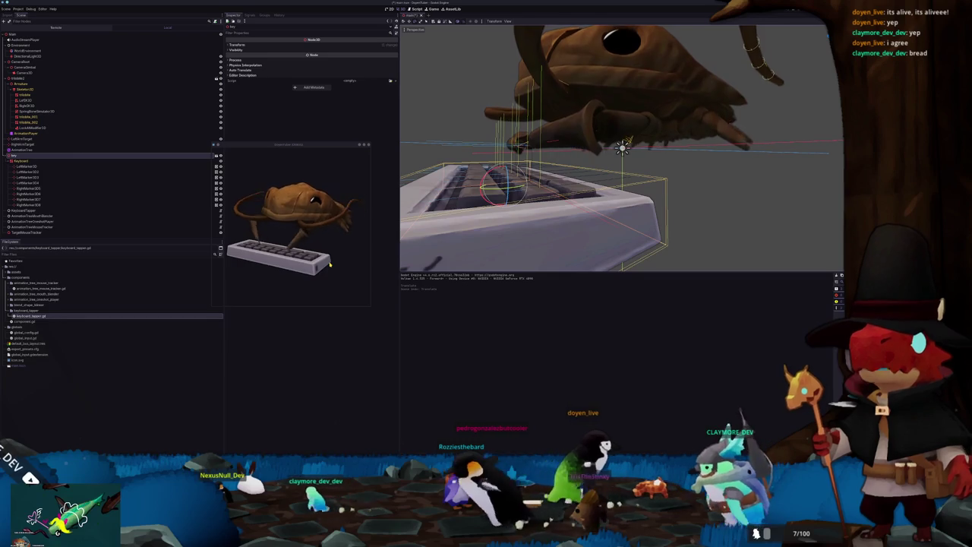
pyautogui.press('f')
pyautogui.moveTo(623, 151)
pyautogui.mouseDown()
pyautogui.moveTo(592, 174)
pyautogui.moveTo(578, 159)
pyautogui.moveTo(622, 148)
pyautogui.mouseUp()
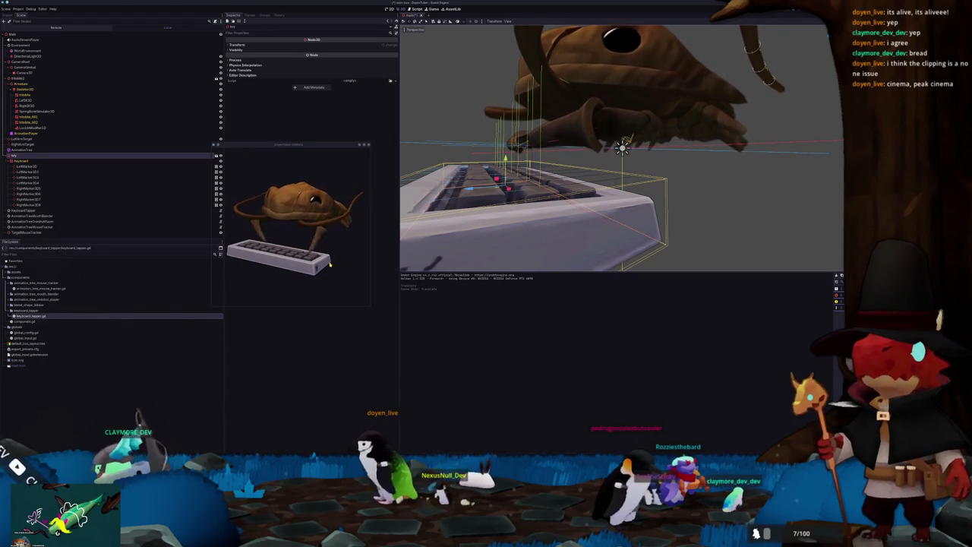
pyautogui.scroll(-4, 419, 79)
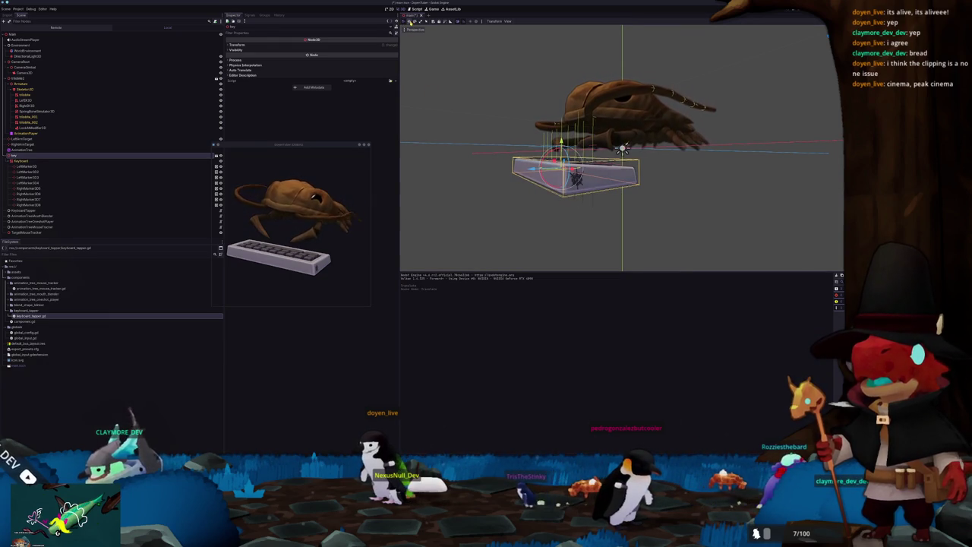
pyautogui.moveTo(461, 105); pyautogui.dragTo(466, 159)
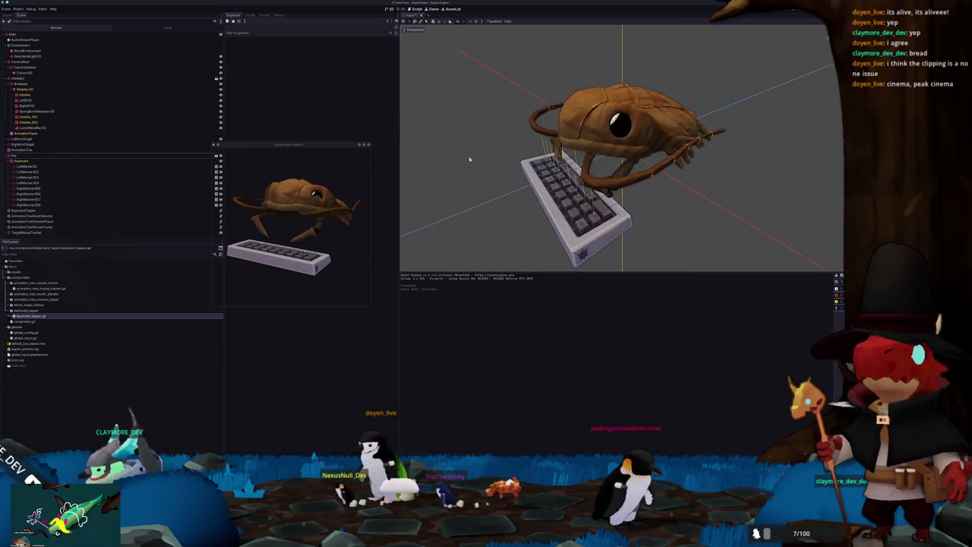
pyautogui.scroll(-5, 460, 198)
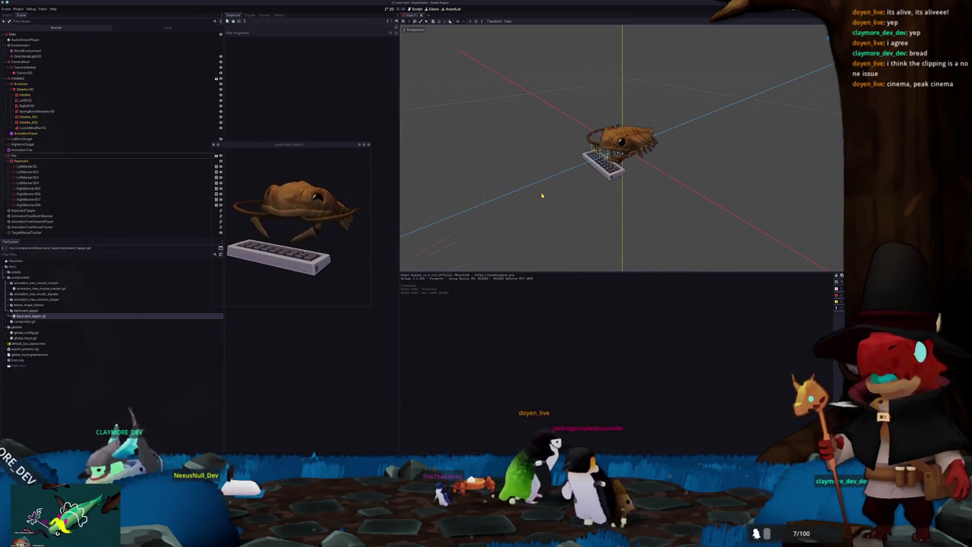
pyautogui.scroll(5, 541, 196)
pyautogui.moveTo(337, 192); pyautogui.dragTo(353, 204)
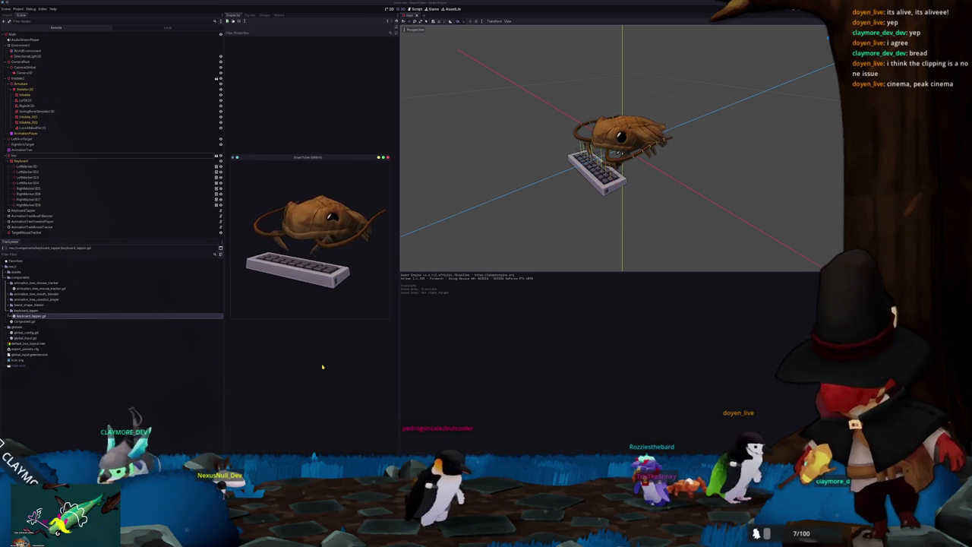
pyautogui.moveTo(491, 195)
pyautogui.mouseDown()
pyautogui.moveTo(518, 187)
pyautogui.moveTo(517, 174)
pyautogui.moveTo(511, 184)
pyautogui.mouseUp()
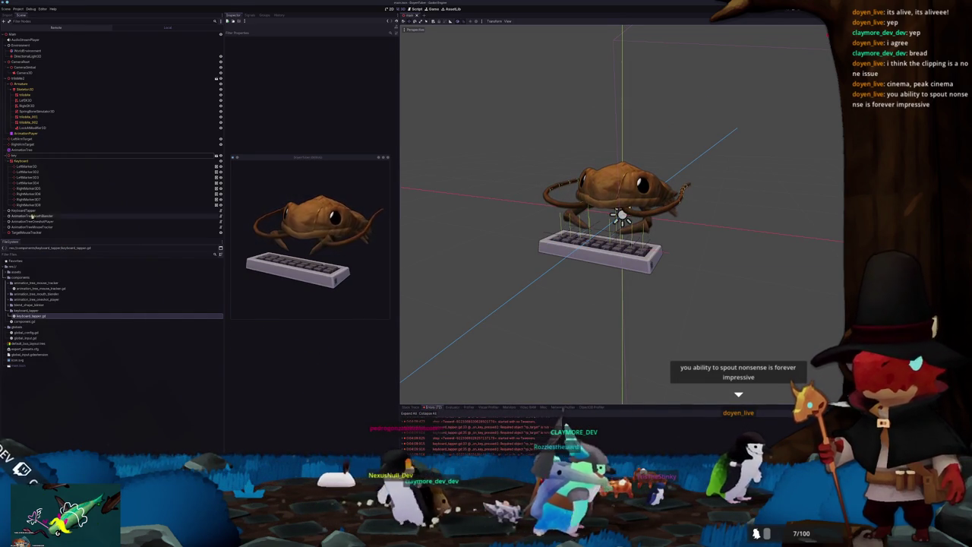
# Step: Set KeyboardTapper's Right Target to RightArmTarget, run the game, and return to keyboard_tapper.gd
pyautogui.click(23, 233)
pyautogui.click(25, 211)
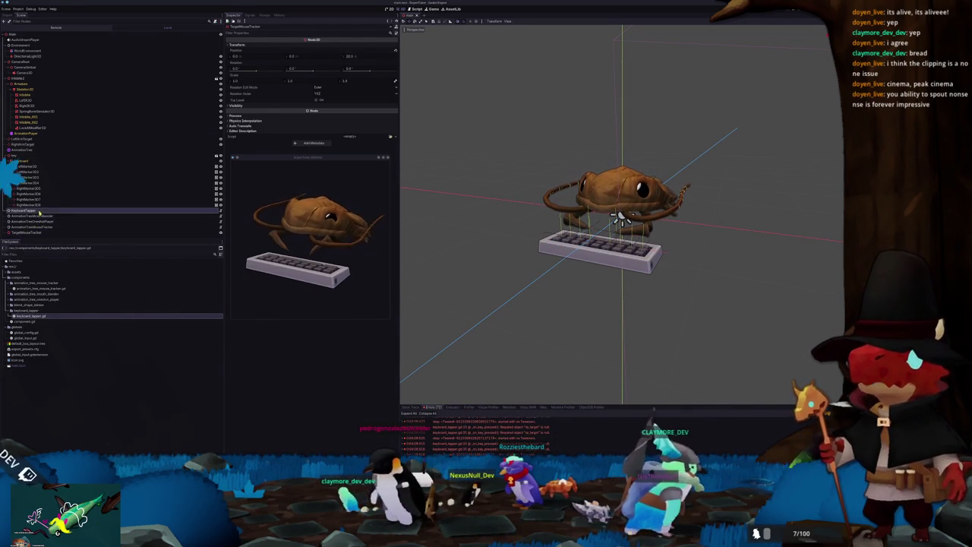
pyautogui.click(352, 51)
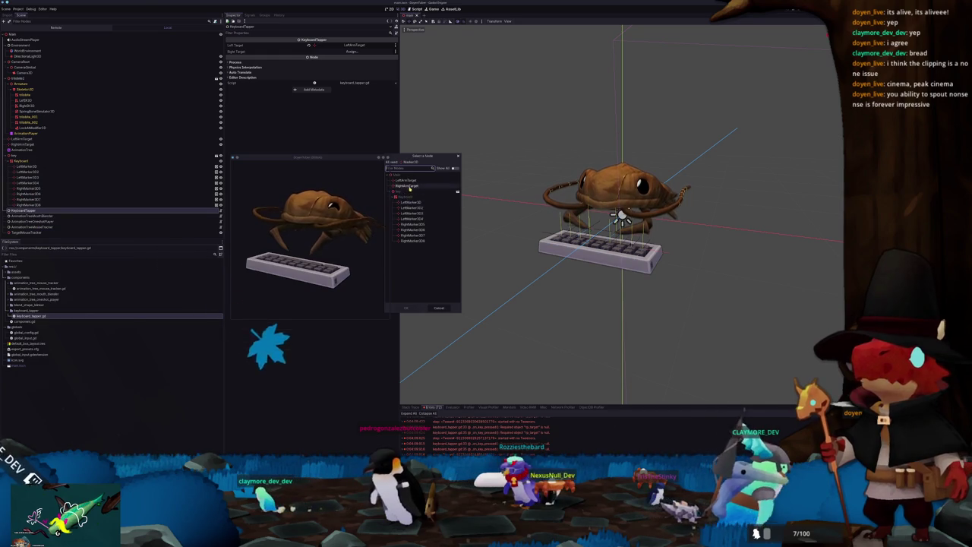
pyautogui.doubleClick(410, 187)
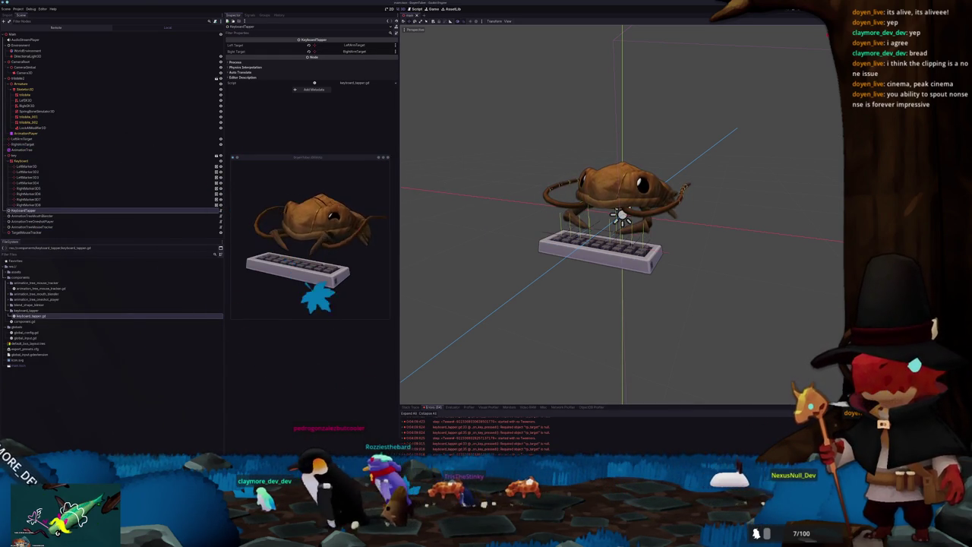
pyautogui.hotkey('alt', 'Tab')
pyautogui.hotkey('alt', 'Tab')
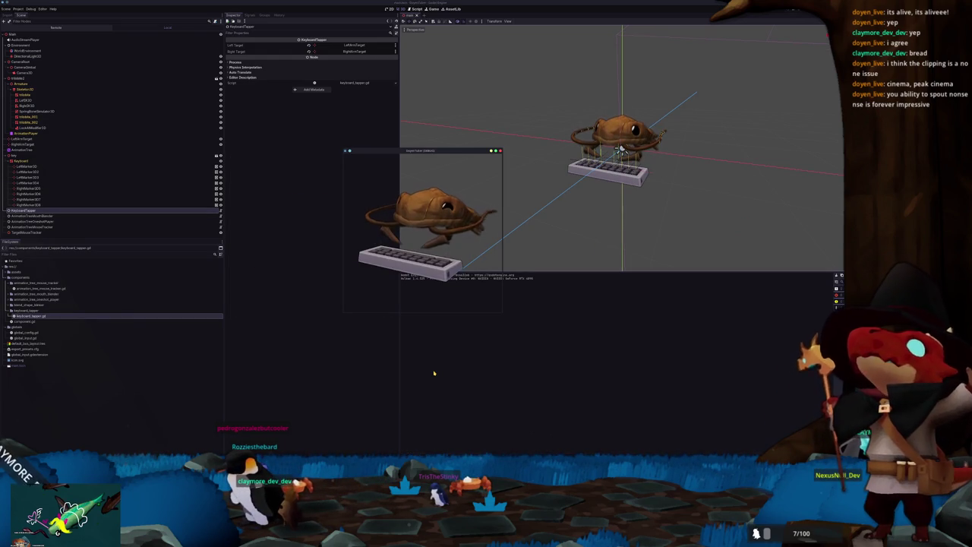
pyautogui.hotkey('alt', 'Tab')
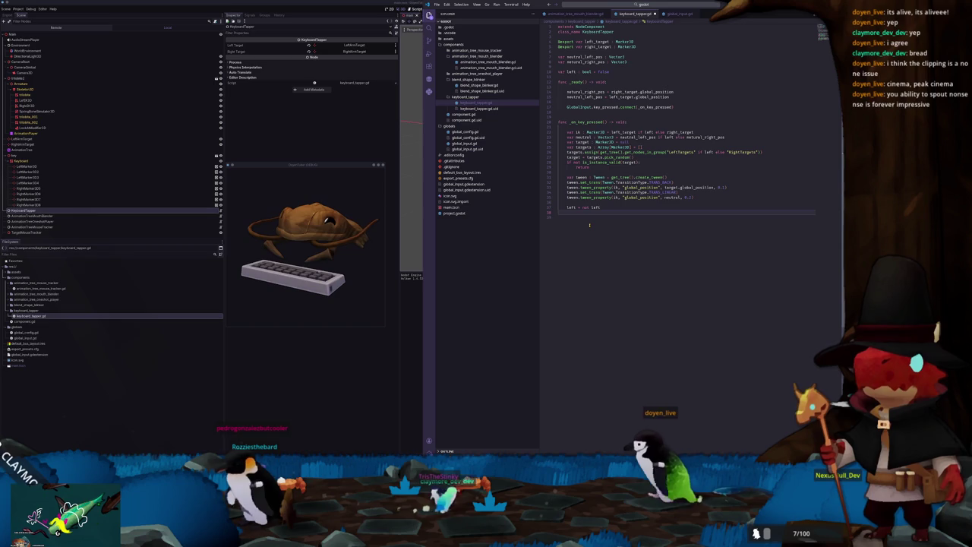
# Step: Type and delete test text on the script's last line, then switch to the file manager
pyautogui.press('Up')
pyautogui.press('Up')
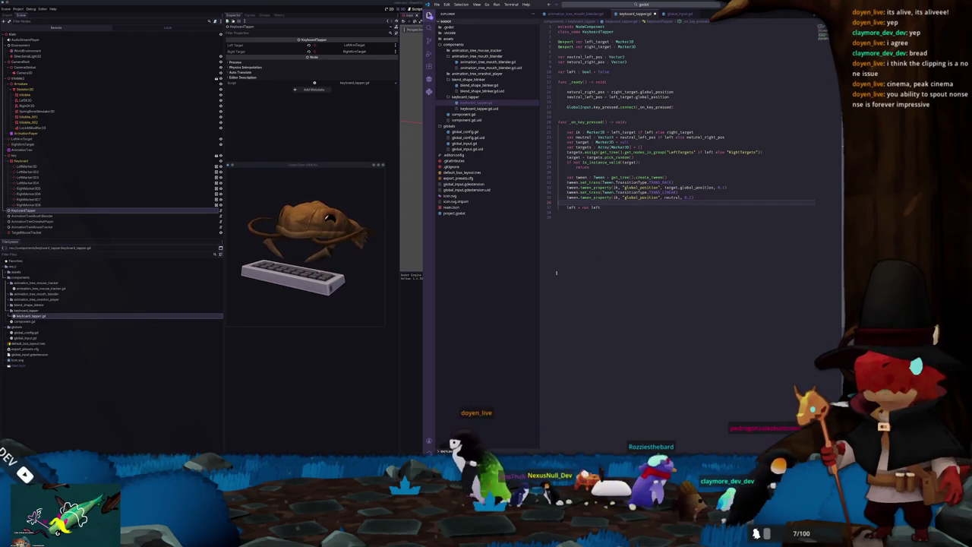
pyautogui.click(608, 294)
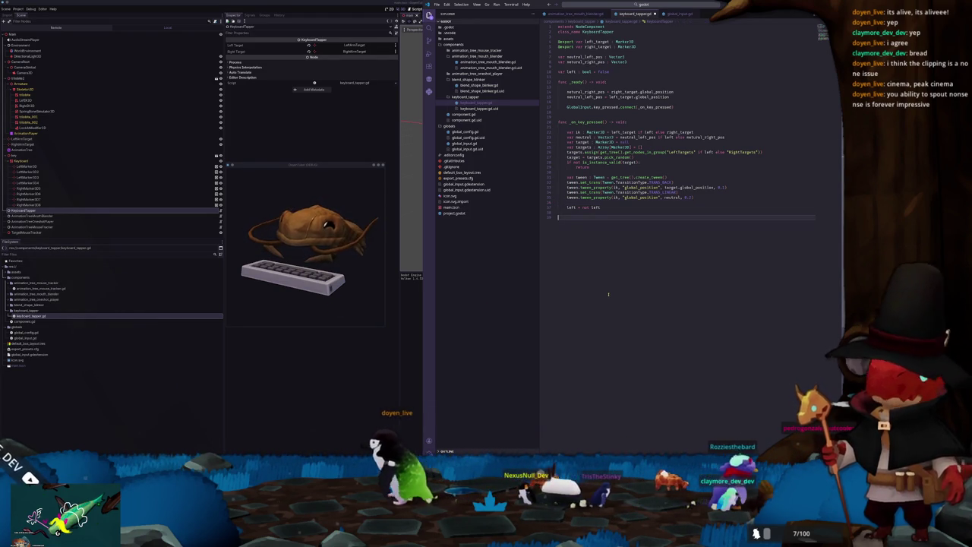
pyautogui.write('asdfasdf')
pyautogui.press('BackSpace')
pyautogui.press('BackSpace')
pyautogui.press('BackSpace')
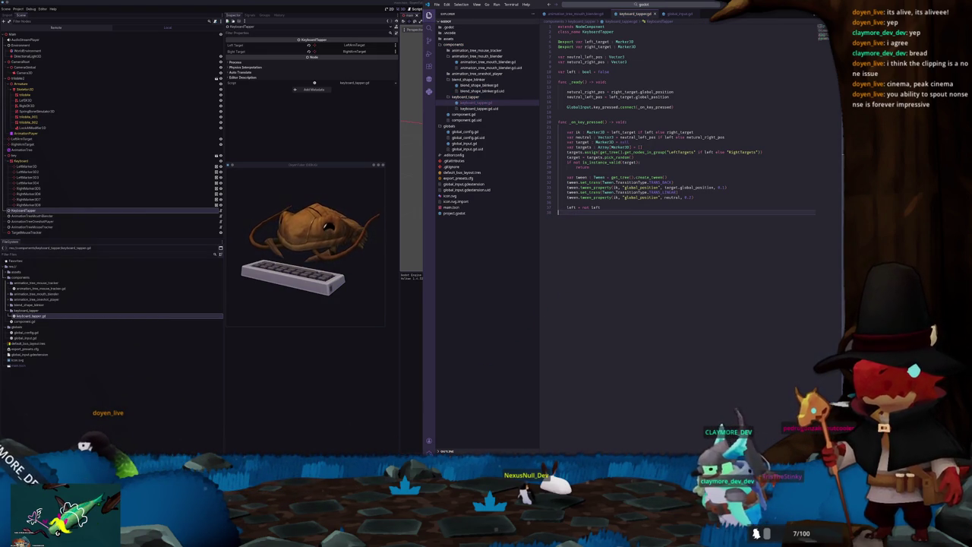
pyautogui.press('super+e')
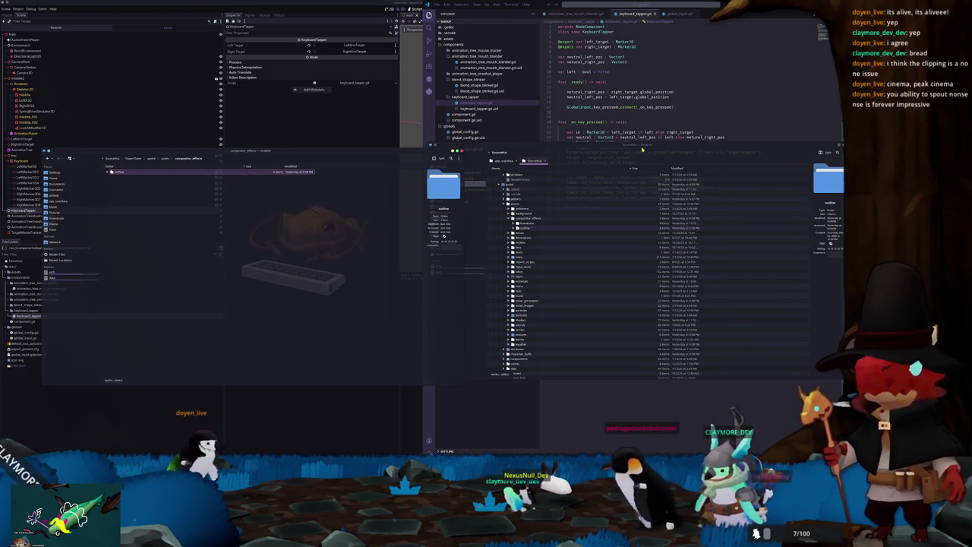
# Step: Collapse compositor_effects and expand the assets folder in the Dolphin folder tree
pyautogui.scroll(5, 536, 235)
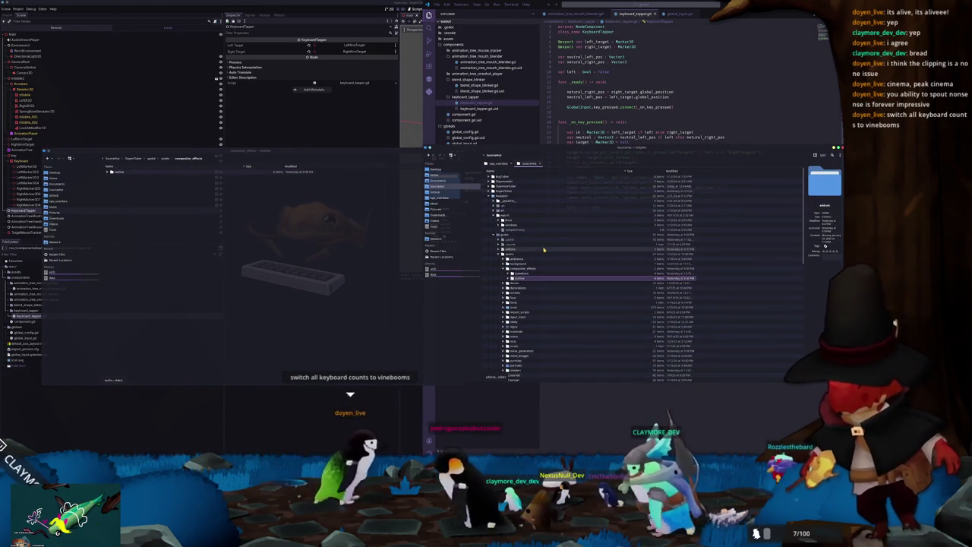
pyautogui.click(505, 269)
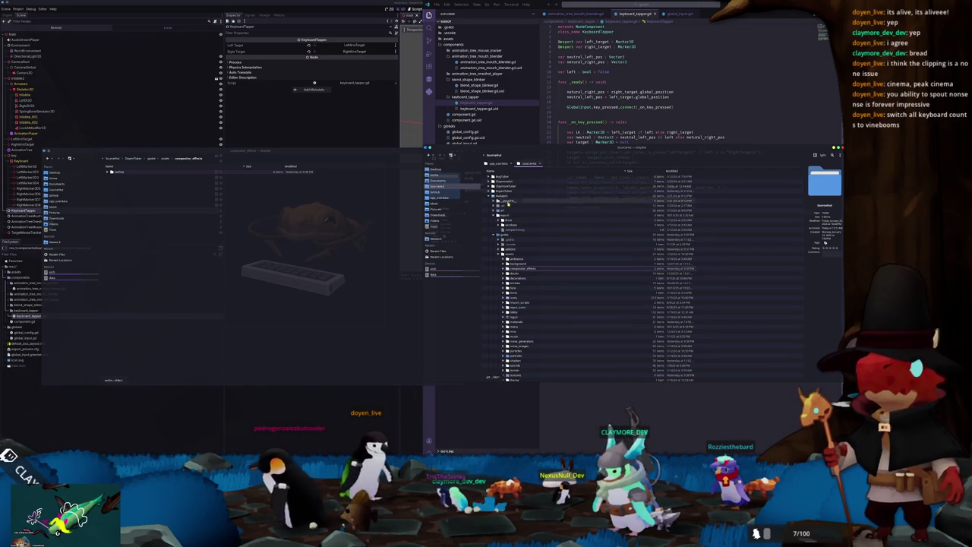
pyautogui.scroll(-2, 513, 266)
pyautogui.scroll(-2, 520, 303)
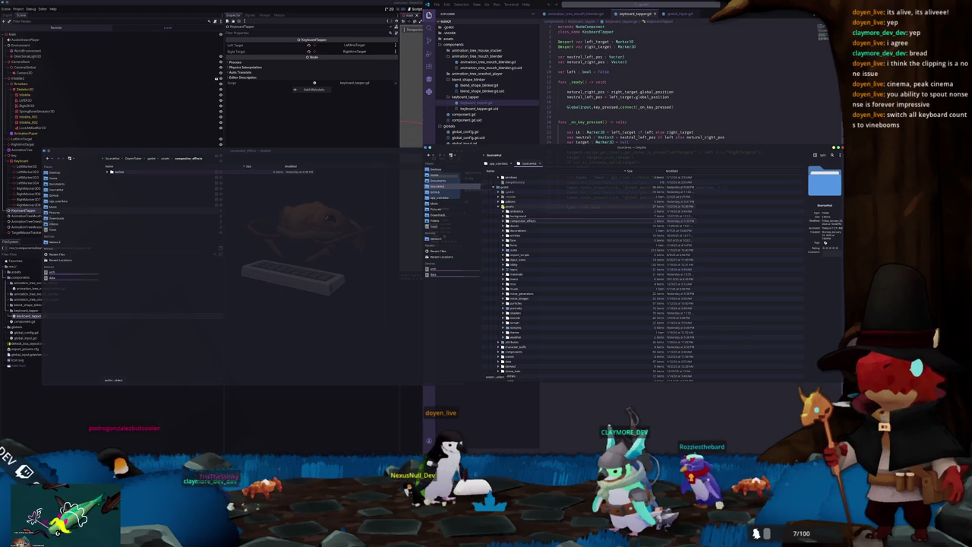
pyautogui.click(500, 206)
pyautogui.click(501, 202)
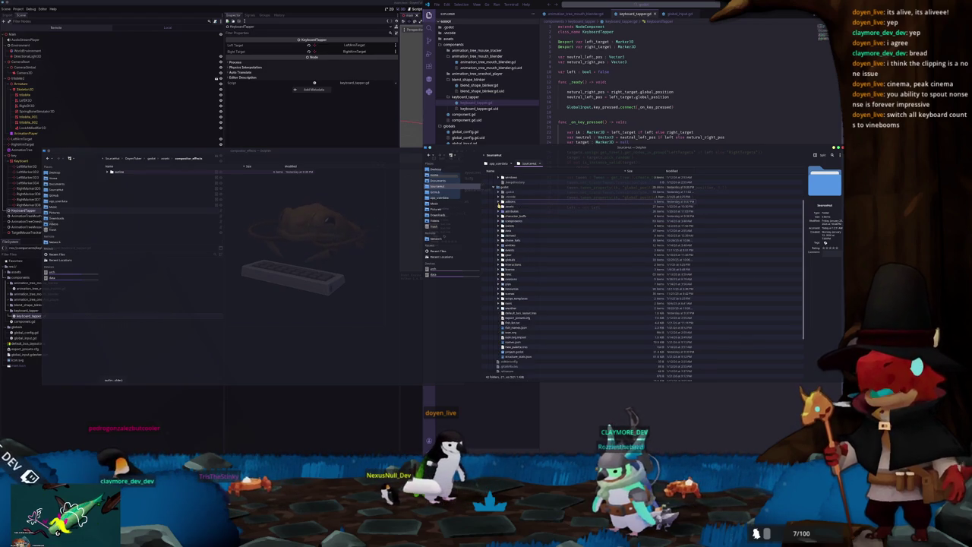
pyautogui.click(499, 207)
pyautogui.click(500, 216)
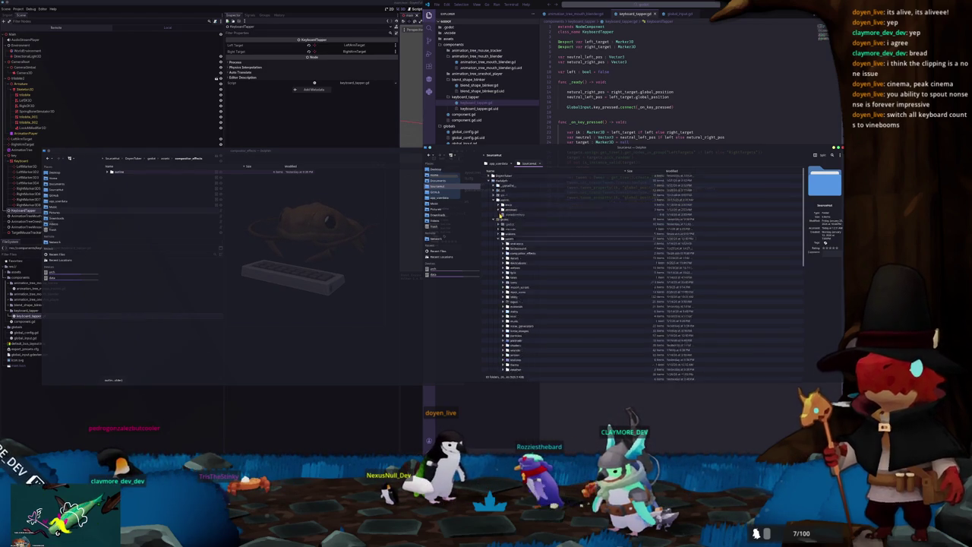
pyautogui.click(501, 216)
# Step: Expand assets > sounds > ui and scroll through its .ogg sound files
pyautogui.scroll(-2, 505, 249)
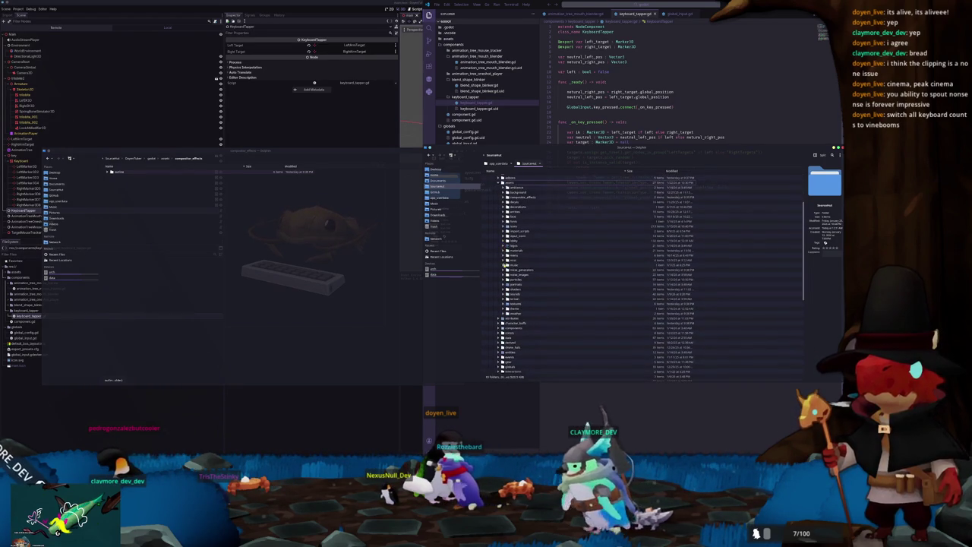
pyautogui.scroll(-9, 506, 296)
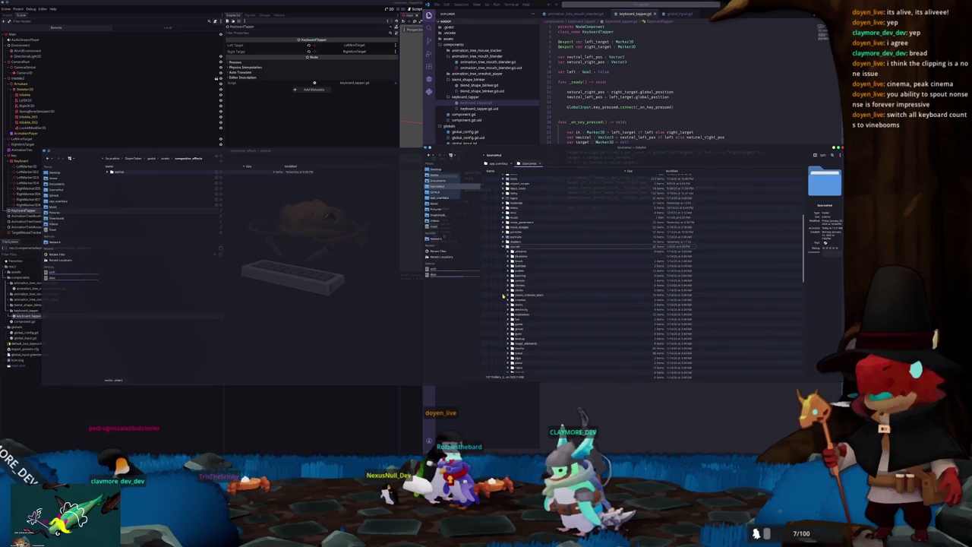
pyautogui.click(513, 331)
pyautogui.click(508, 331)
pyautogui.scroll(-8, 508, 320)
pyautogui.scroll(-15, 508, 320)
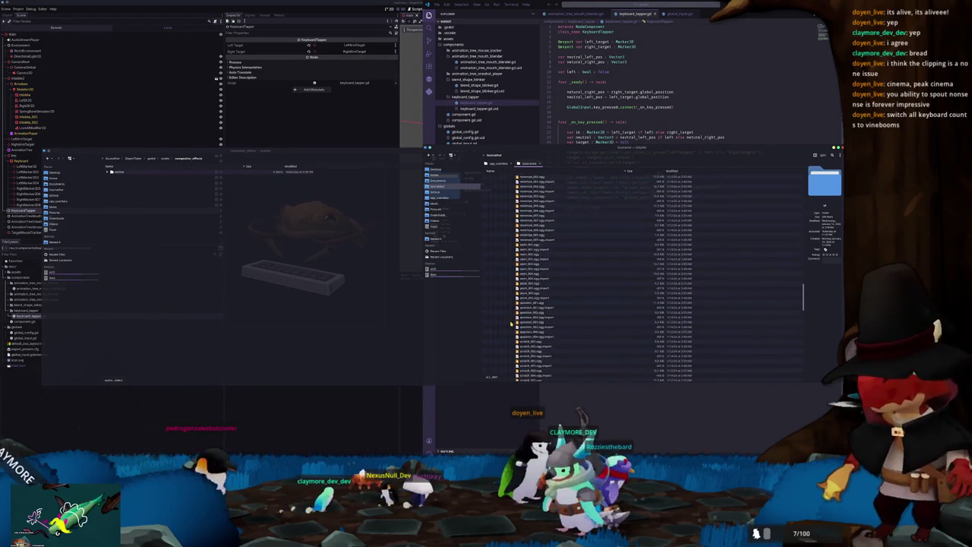
pyautogui.scroll(-12, 511, 323)
pyautogui.scroll(2, 527, 304)
pyautogui.scroll(2, 525, 269)
# Step: Select select_002.ogg, then move aside and close the music player window
pyautogui.click(525, 221)
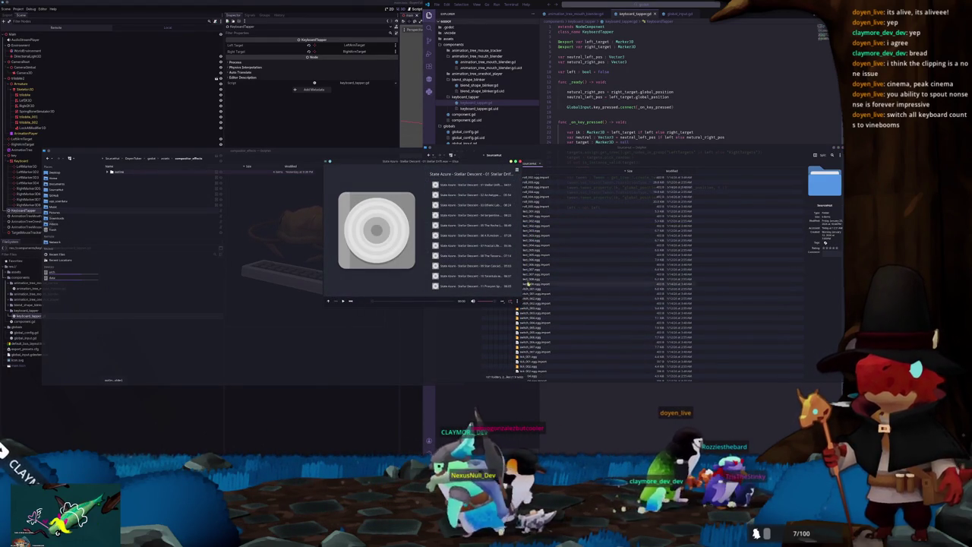
pyautogui.moveTo(467, 170); pyautogui.dragTo(376, 193)
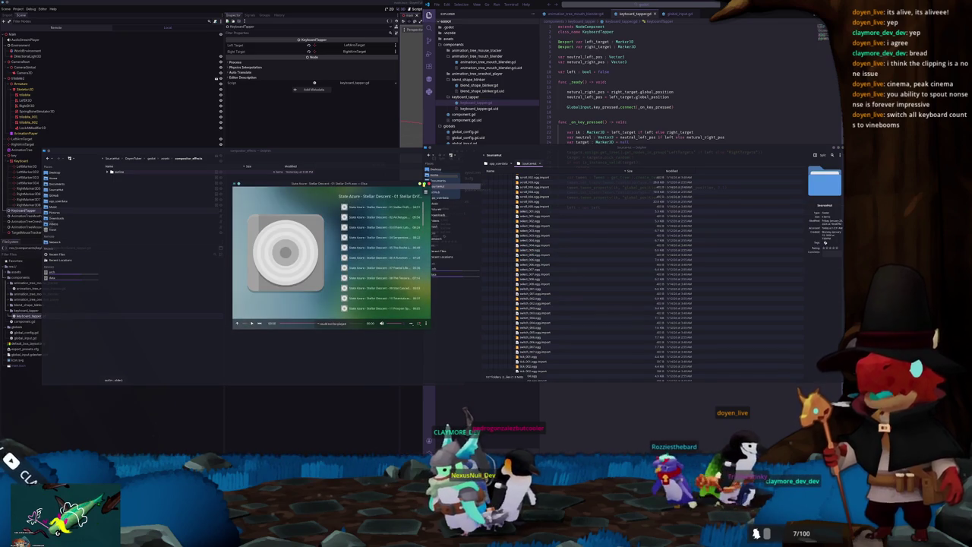
pyautogui.click(423, 184)
pyautogui.scroll(10, 536, 288)
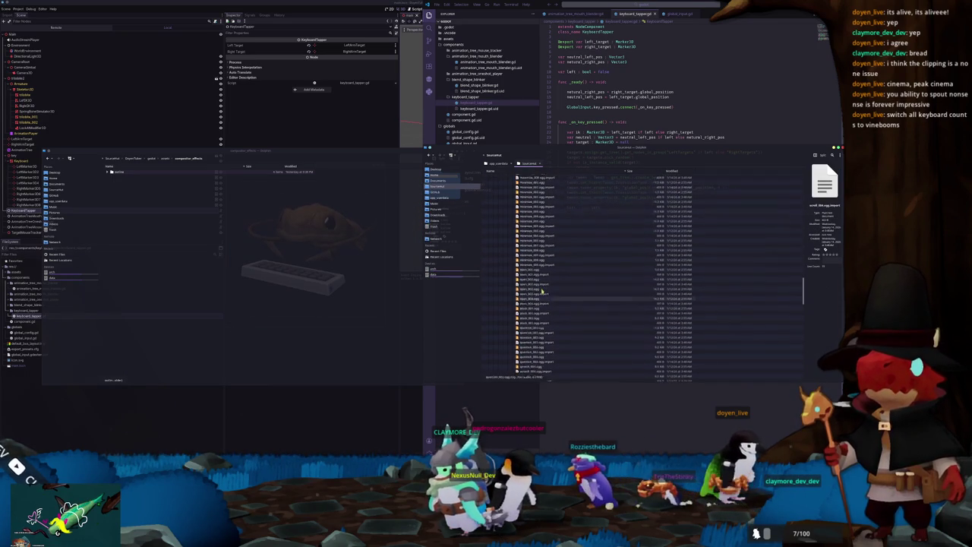
pyautogui.scroll(15, 536, 293)
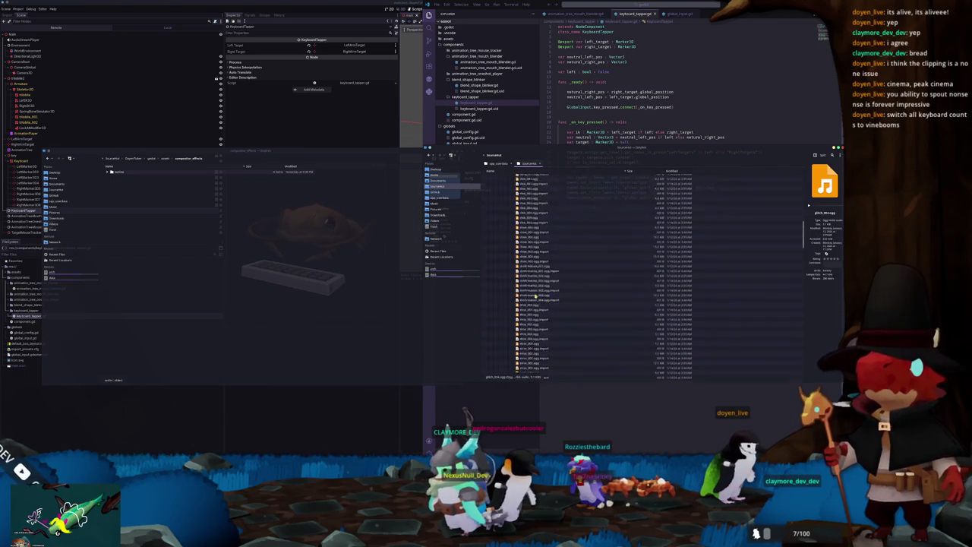
pyautogui.scroll(-5, 535, 296)
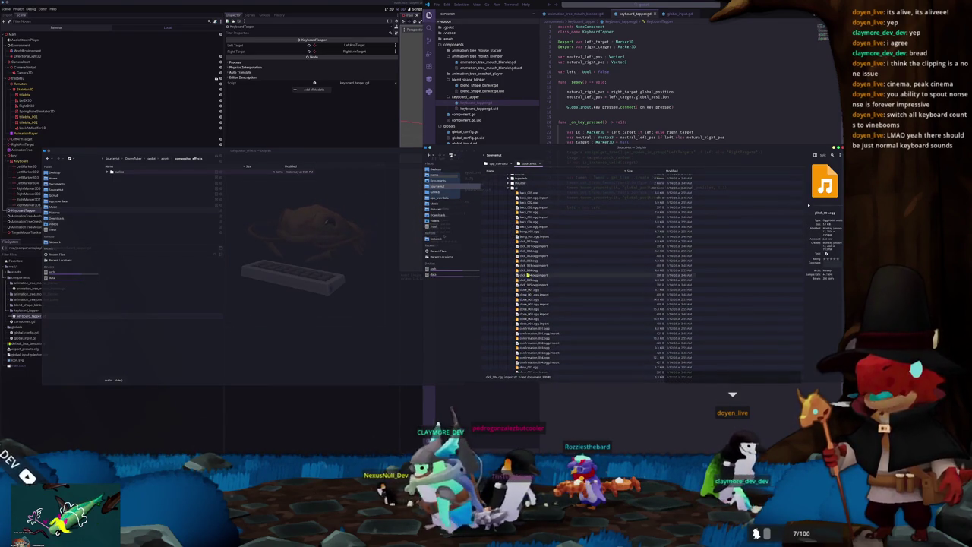
# Step: Preview several click sound files by playing them to compare
pyautogui.doubleClick(527, 271)
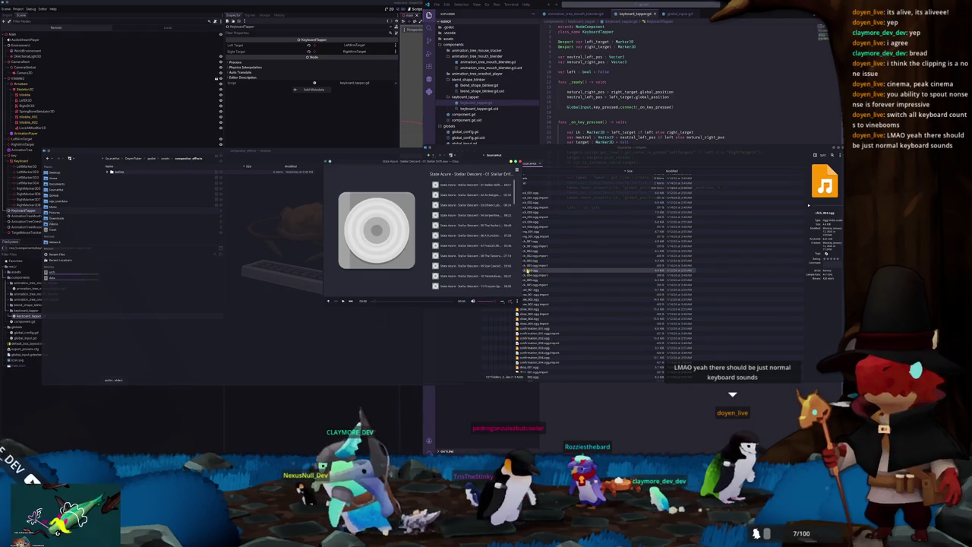
pyautogui.click(536, 271)
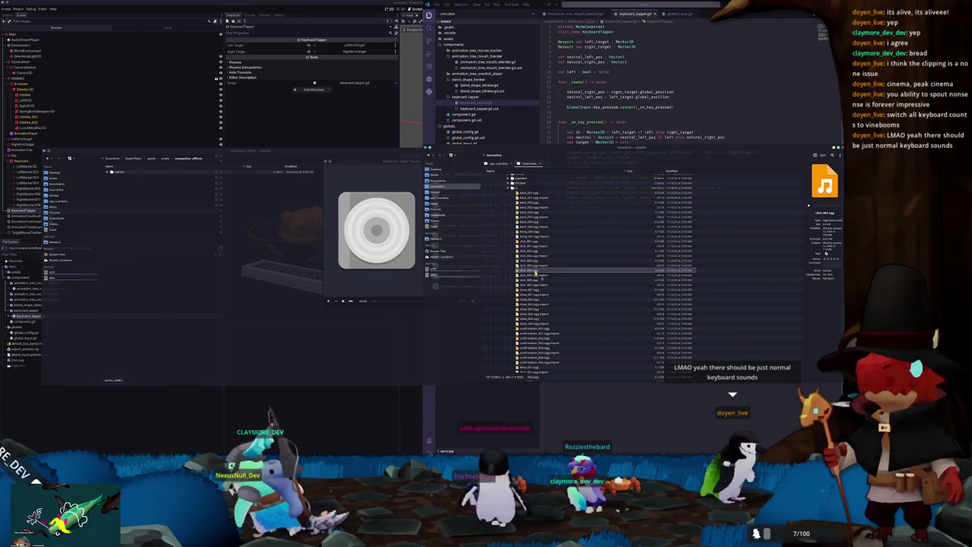
pyautogui.doubleClick(536, 273)
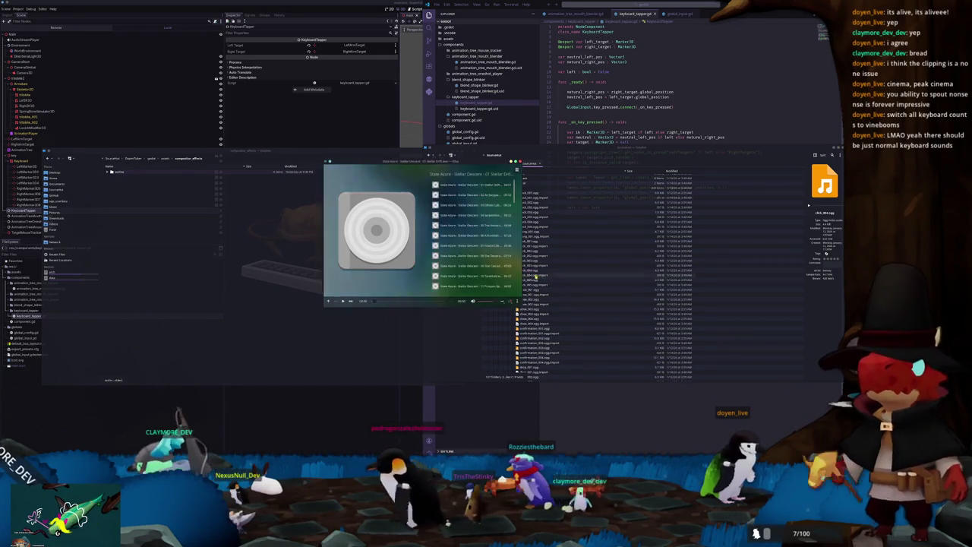
pyautogui.doubleClick(536, 277)
pyautogui.doubleClick(536, 281)
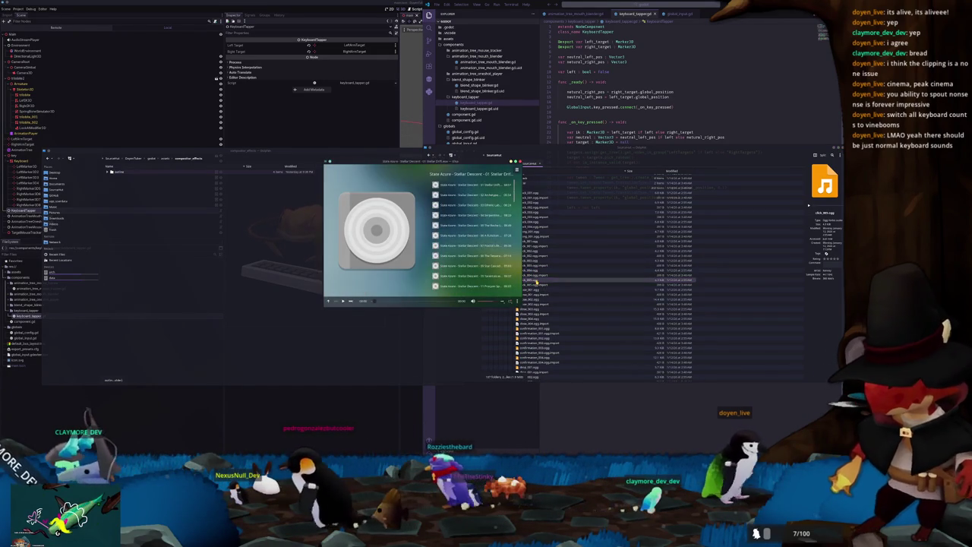
pyautogui.click(343, 301)
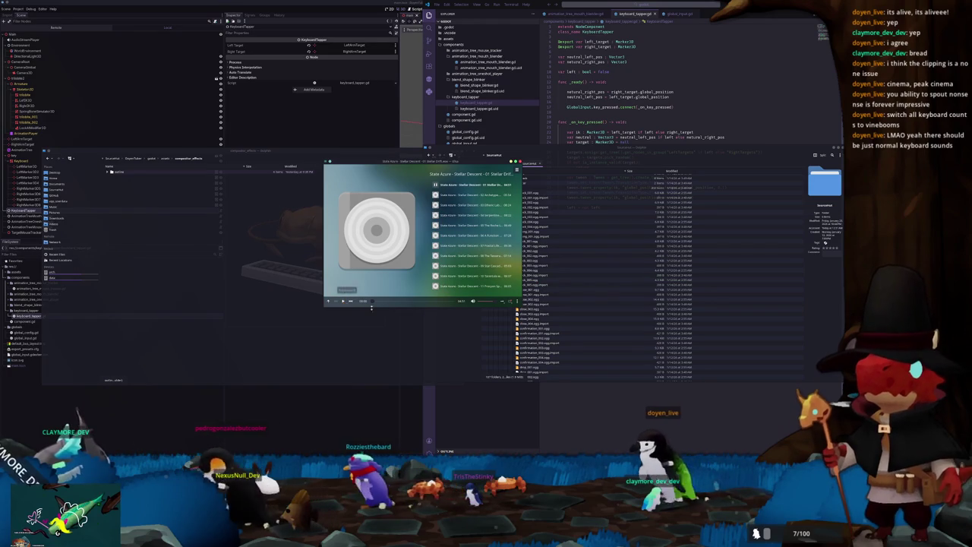
pyautogui.click(532, 298)
pyautogui.doubleClick(535, 280)
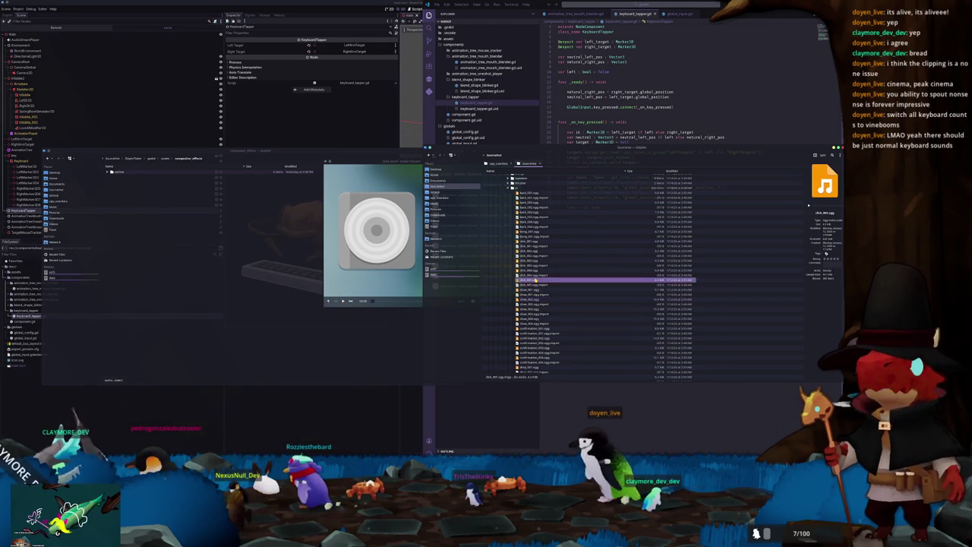
pyautogui.click(536, 280)
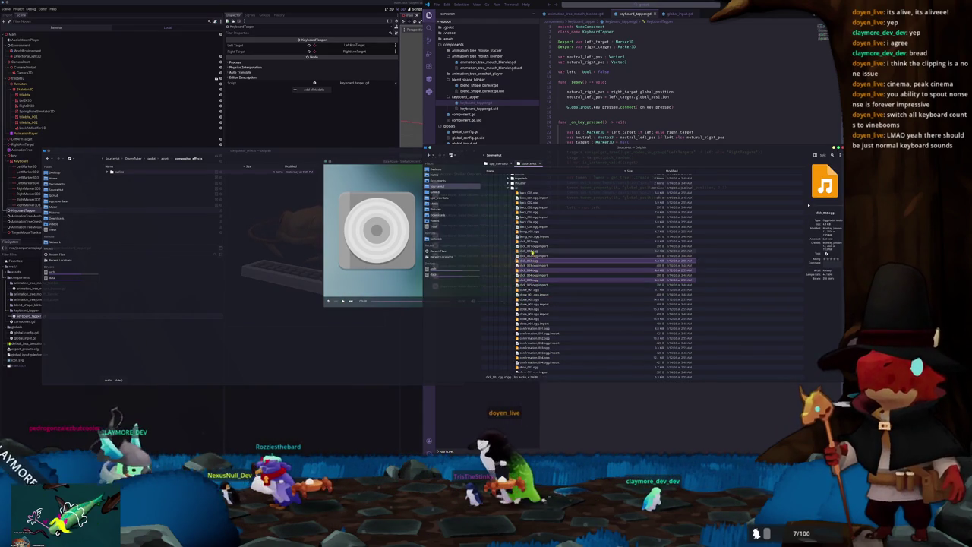
# Step: Copy the five click .ogg files into a new assets/sounds folder and open click_001.ogg's import settings in Godot
pyautogui.keyDown('shift'); pyautogui.click(513, 281); pyautogui.keyUp('shift')
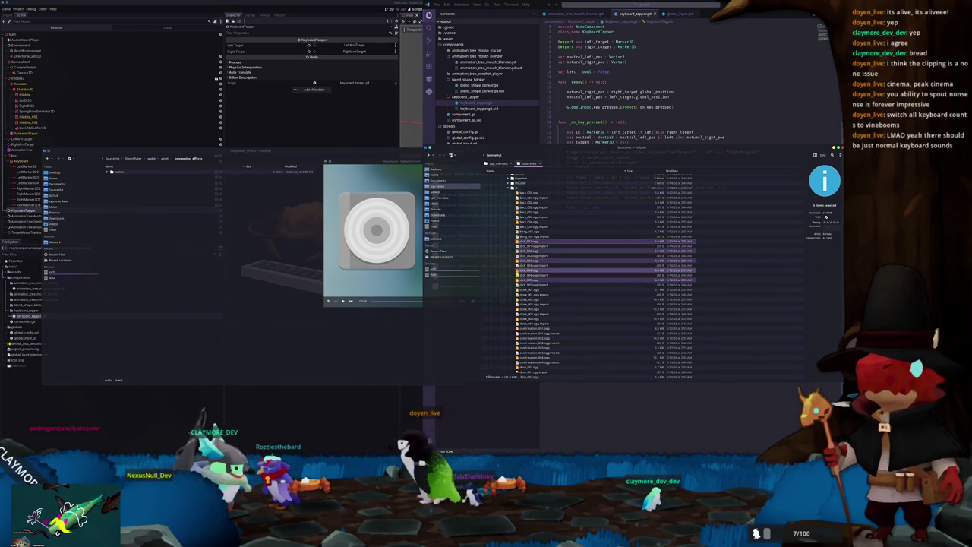
pyautogui.moveTo(521, 249)
pyautogui.mouseDown()
pyautogui.moveTo(217, 293)
pyautogui.moveTo(201, 273)
pyautogui.mouseUp()
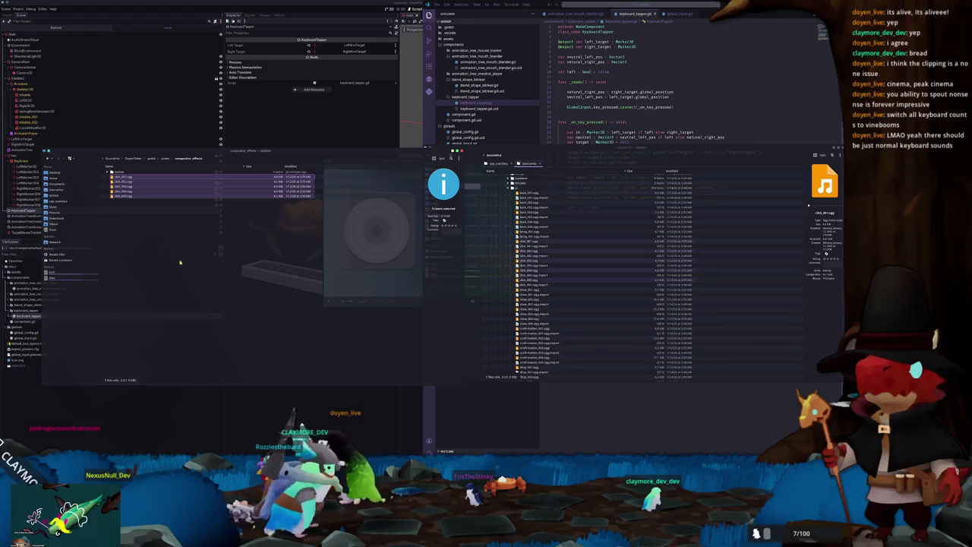
pyautogui.hotkey('alt', 'Up')
pyautogui.rightClick(131, 225)
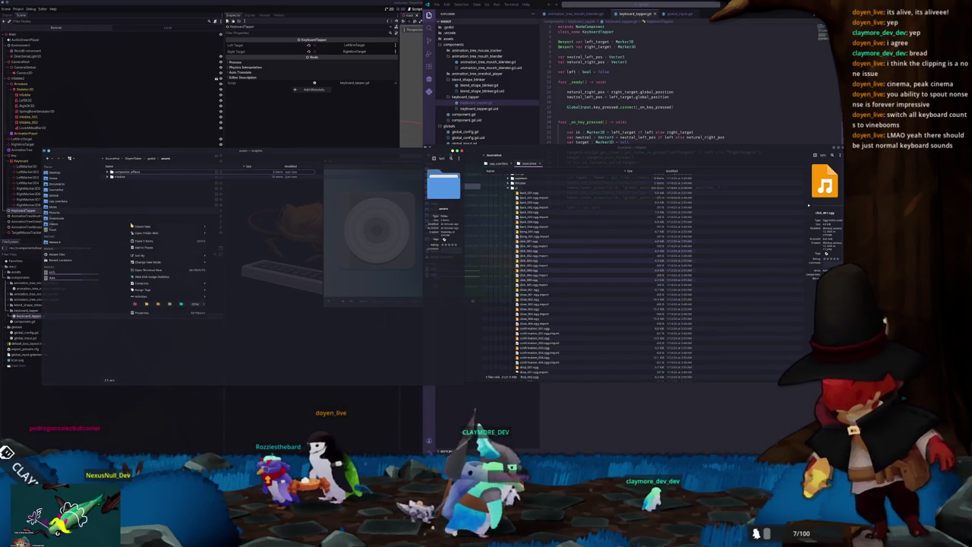
pyautogui.moveTo(151, 225)
pyautogui.click(221, 227)
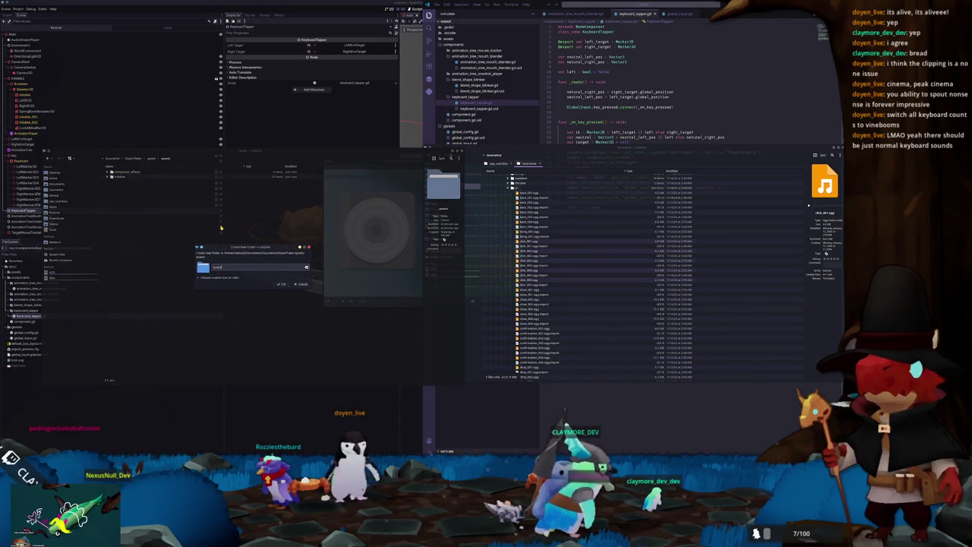
pyautogui.press('Return')
pyautogui.press('Return')
pyautogui.moveTo(136, 182)
pyautogui.mouseDown()
pyautogui.moveTo(76, 219)
pyautogui.moveTo(102, 243)
pyautogui.moveTo(205, 277)
pyautogui.moveTo(61, 275)
pyautogui.moveTo(26, 288)
pyautogui.mouseUp()
pyautogui.doubleClick(27, 290)
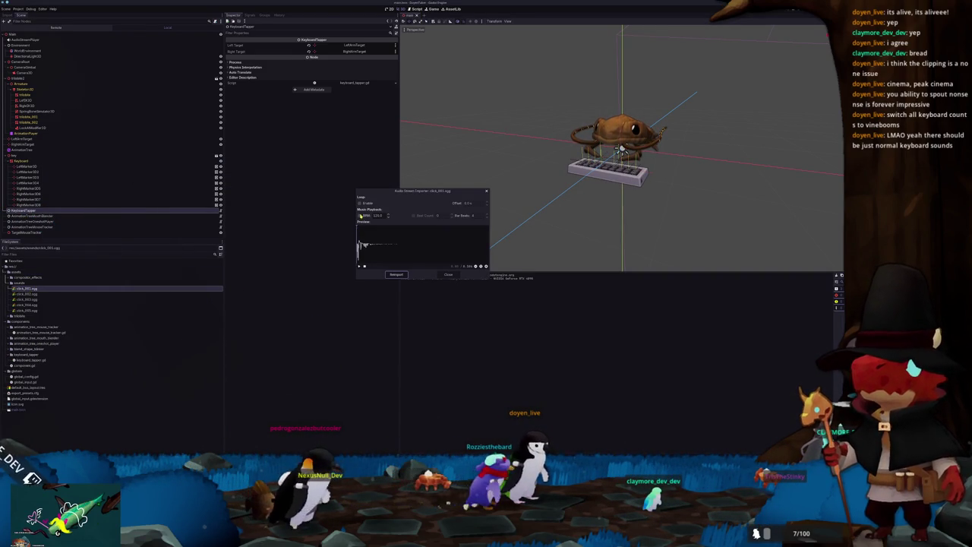
# Step: Add an AudioStreamPlayer child node under KeyboardTapper
pyautogui.click(449, 276)
pyautogui.rightClick(46, 213)
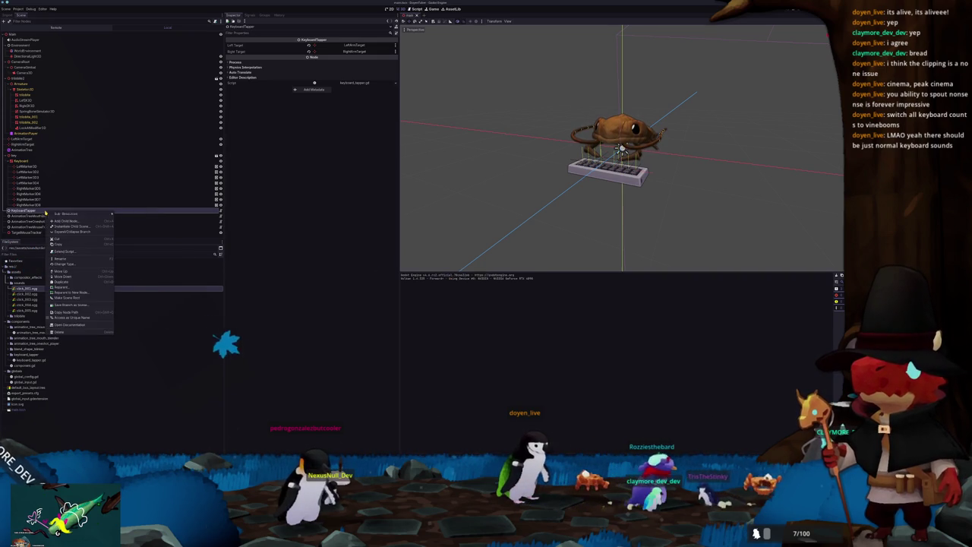
pyautogui.click(51, 220)
pyautogui.write('audiostream')
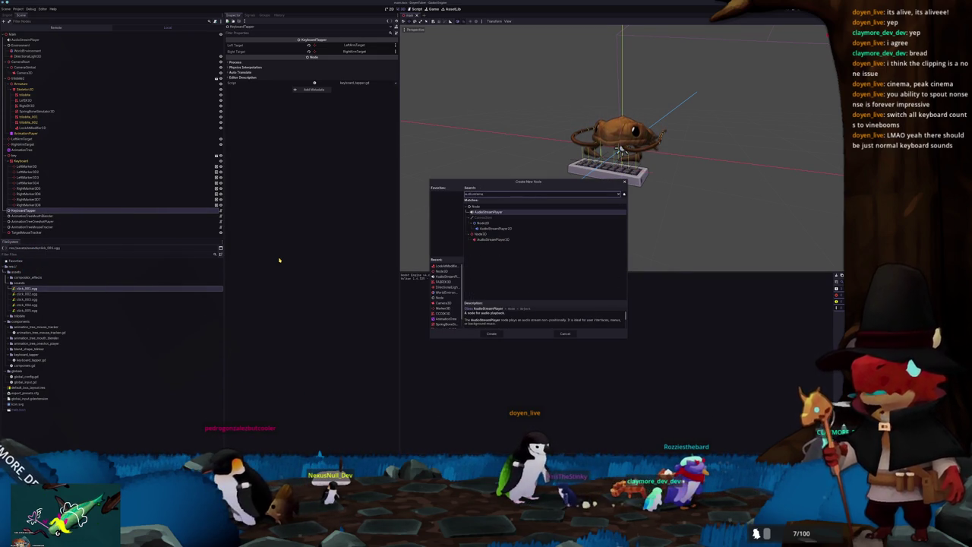
pyautogui.press('Return')
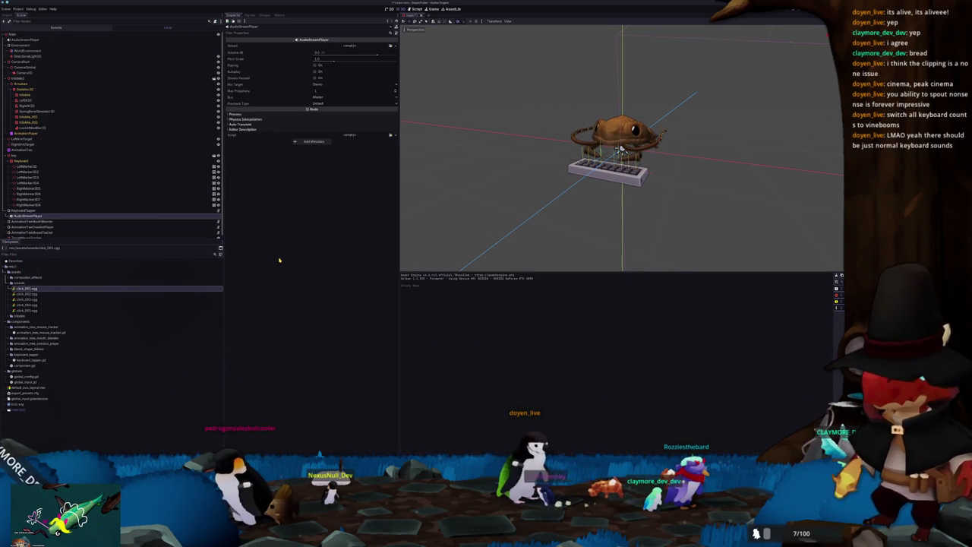
# Step: Give the player a new AudioStreamRandomizer stream and clear its trial stream entries
pyautogui.click(391, 46)
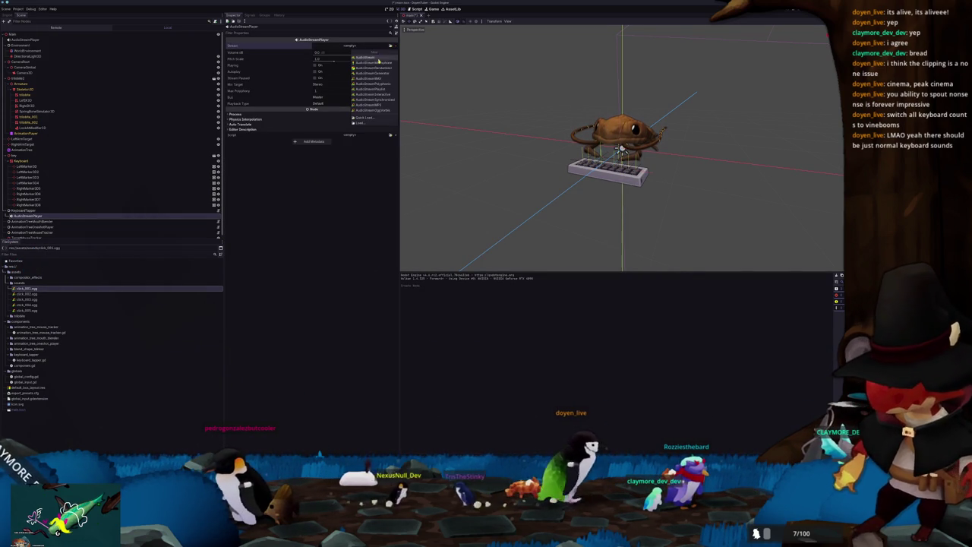
pyautogui.click(380, 72)
pyautogui.click(356, 46)
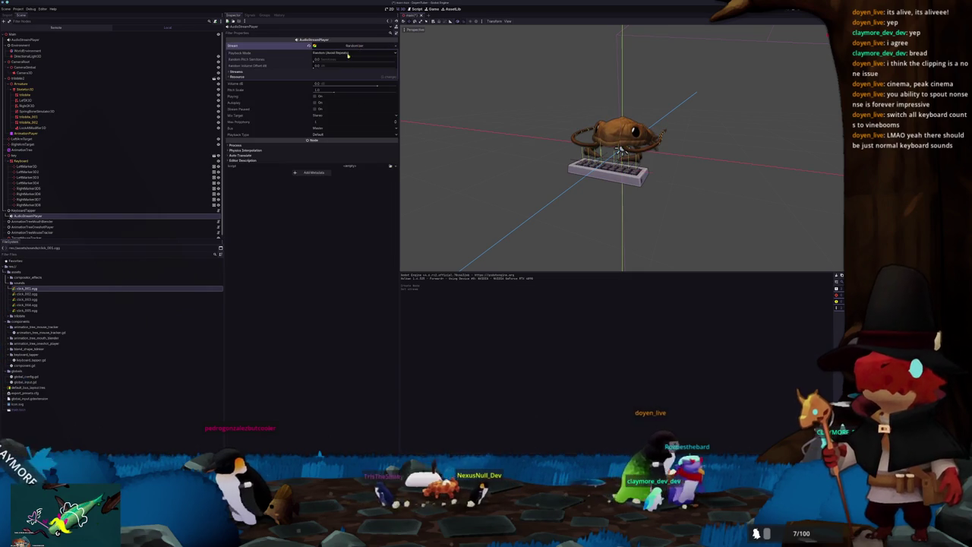
pyautogui.click(322, 73)
pyautogui.click(320, 79)
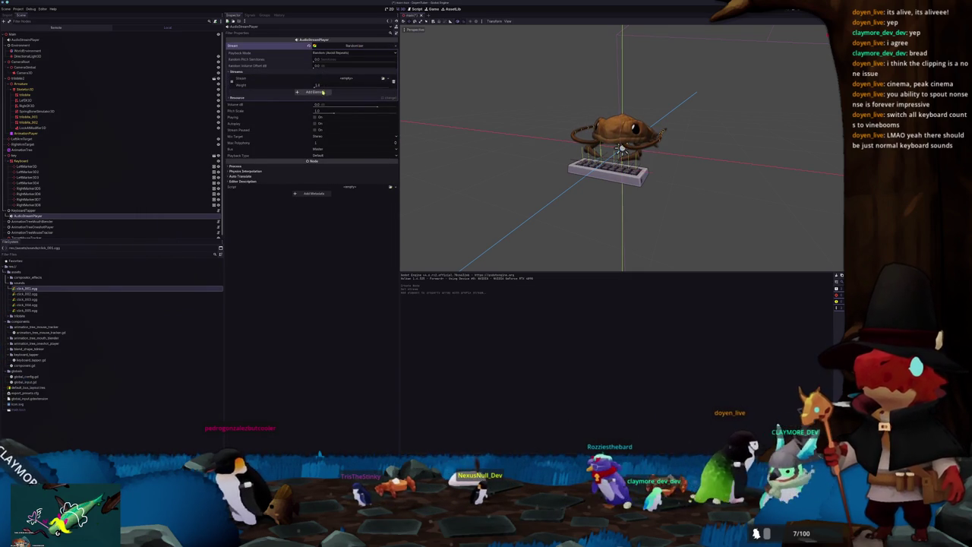
pyautogui.click(316, 92)
pyautogui.click(316, 107)
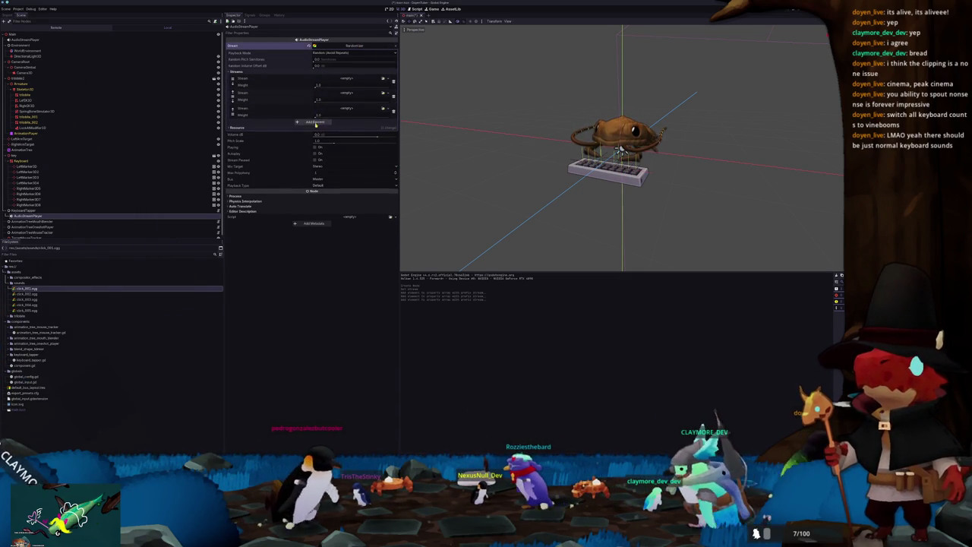
pyautogui.click(315, 122)
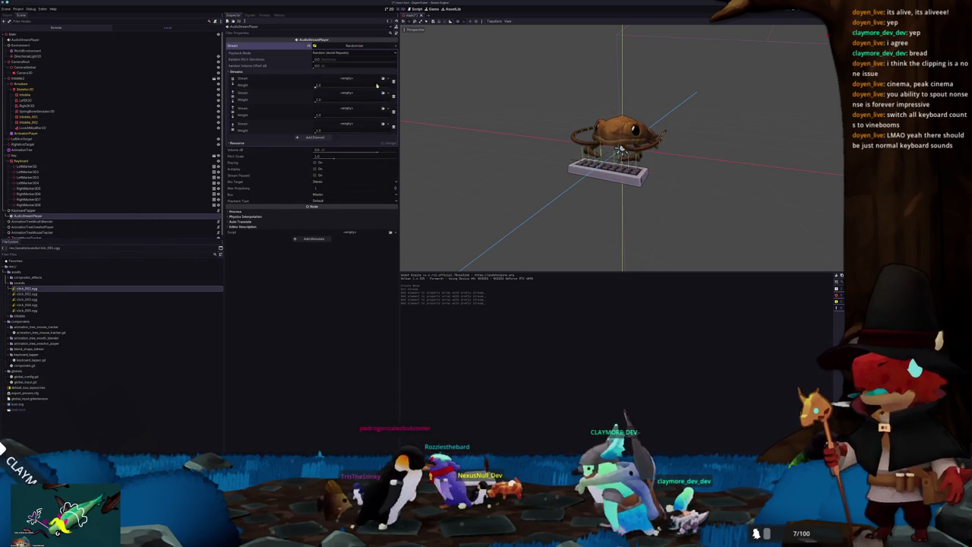
pyautogui.click(394, 82)
pyautogui.click(393, 82)
pyautogui.click(393, 82)
pyautogui.click(393, 82)
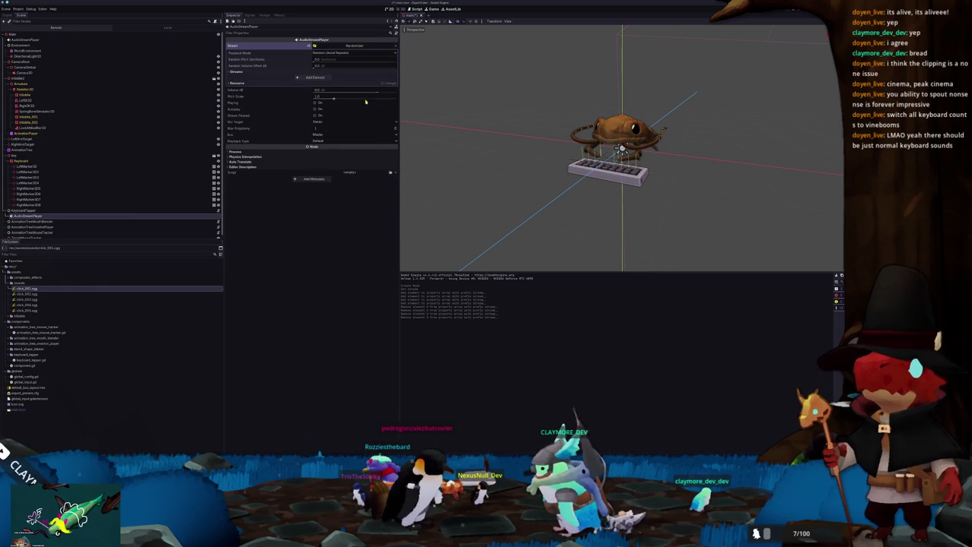
# Step: Put click_001.ogg and click_002.ogg into the randomizer's first two stream slots
pyautogui.keyDown('shift'); pyautogui.click(28, 311); pyautogui.keyUp('shift')
pyautogui.moveTo(28, 311); pyautogui.dragTo(317, 98)
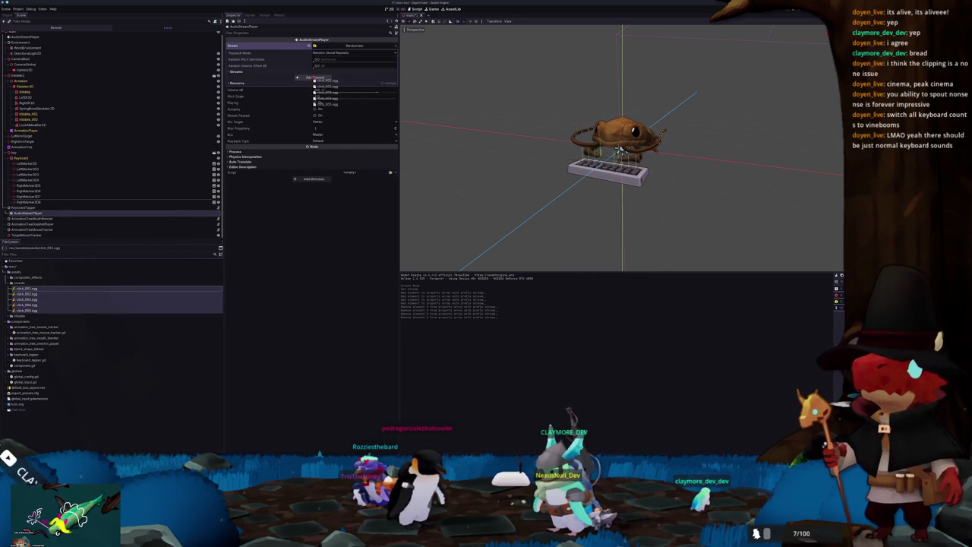
pyautogui.click(315, 77)
pyautogui.click(27, 288)
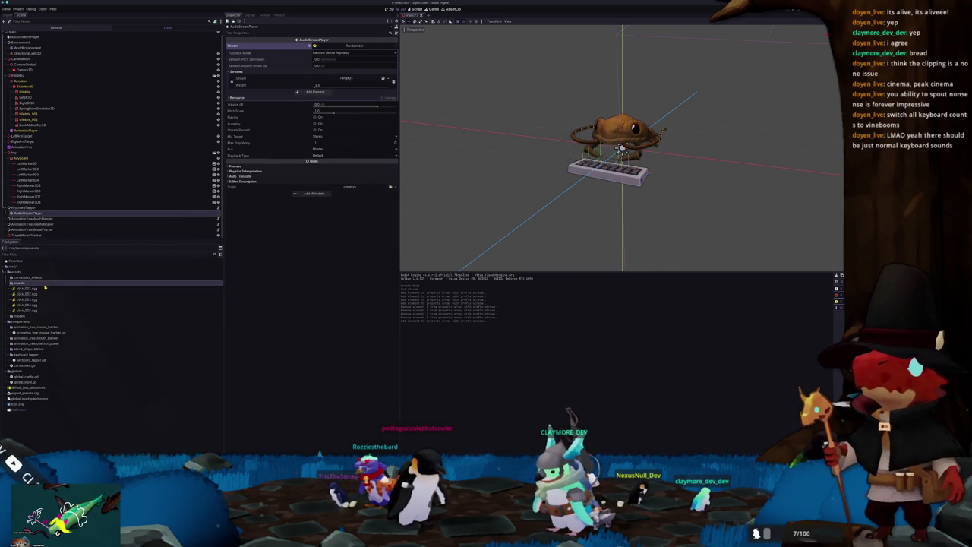
pyautogui.moveTo(27, 288); pyautogui.dragTo(107, 261)
pyautogui.moveTo(351, 74); pyautogui.dragTo(351, 78)
pyautogui.click(313, 99)
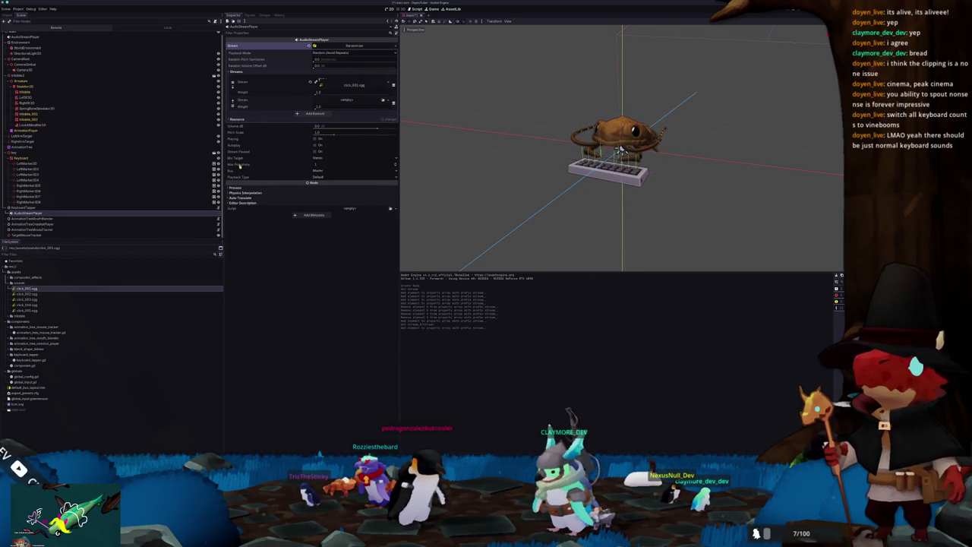
pyautogui.moveTo(29, 293); pyautogui.dragTo(272, 164)
pyautogui.moveTo(351, 100); pyautogui.dragTo(351, 101)
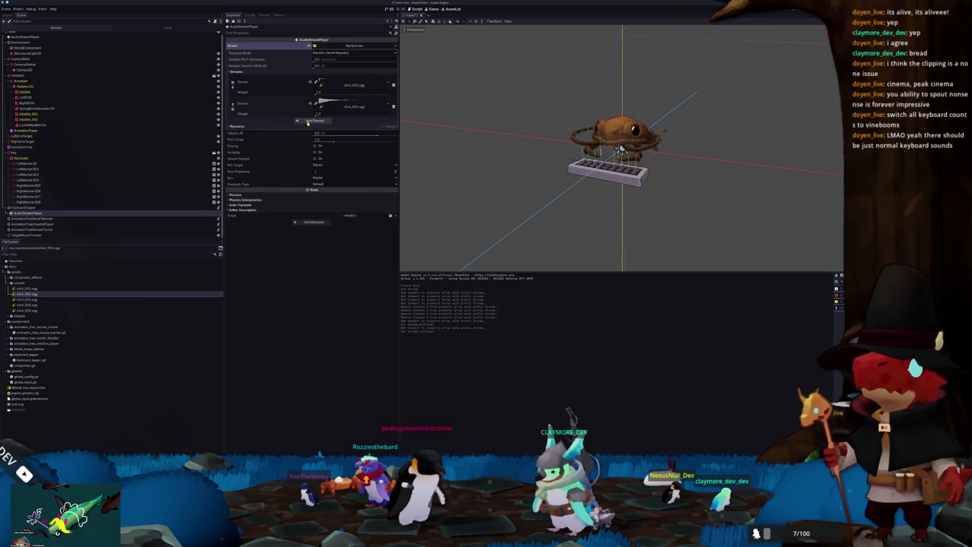
# Step: Add click_003, click_004 and click_005.ogg as the third to fifth streams
pyautogui.click(314, 113)
pyautogui.moveTo(24, 300); pyautogui.dragTo(351, 123)
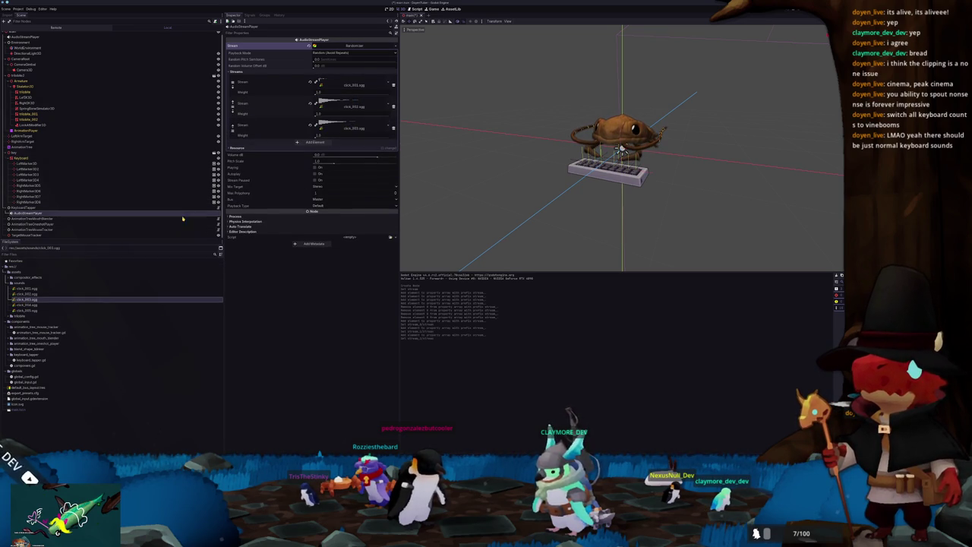
pyautogui.click(314, 142)
pyautogui.moveTo(32, 305); pyautogui.dragTo(265, 173)
pyautogui.moveTo(339, 144); pyautogui.dragTo(339, 144)
pyautogui.click(313, 163)
pyautogui.moveTo(26, 310); pyautogui.dragTo(341, 169)
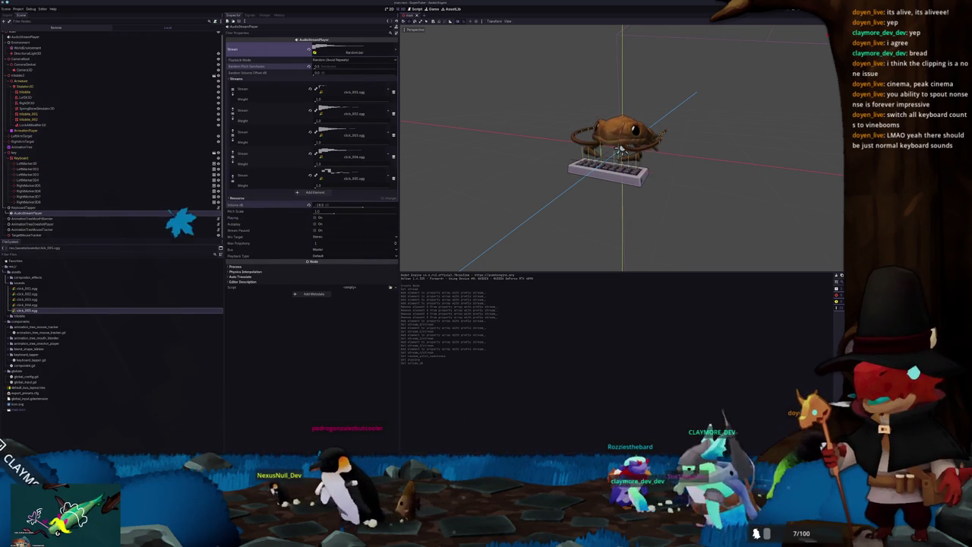
# Step: Show the Audio bus panel, toggle Playing to preview the click randomizer, then return to the script
pyautogui.hotkey('alt', 'a')
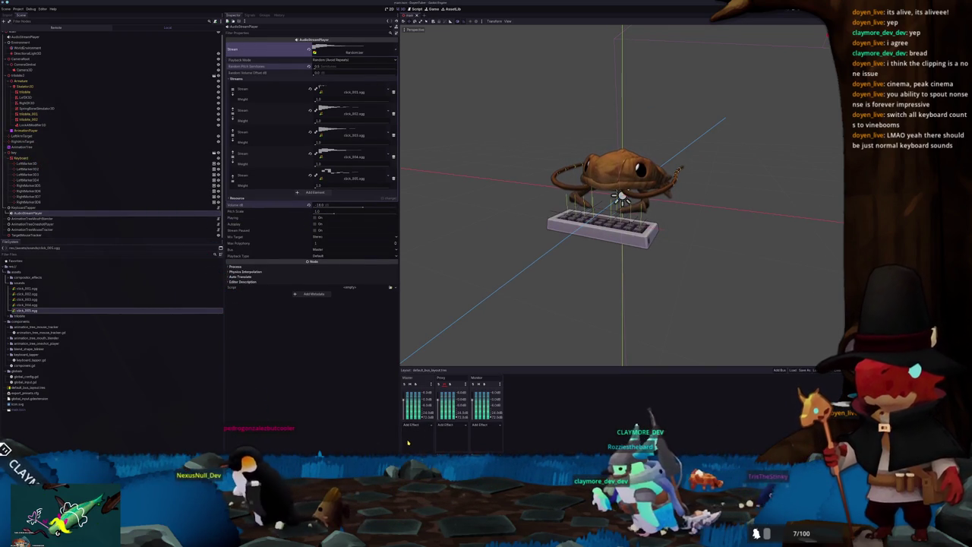
pyautogui.click(315, 218)
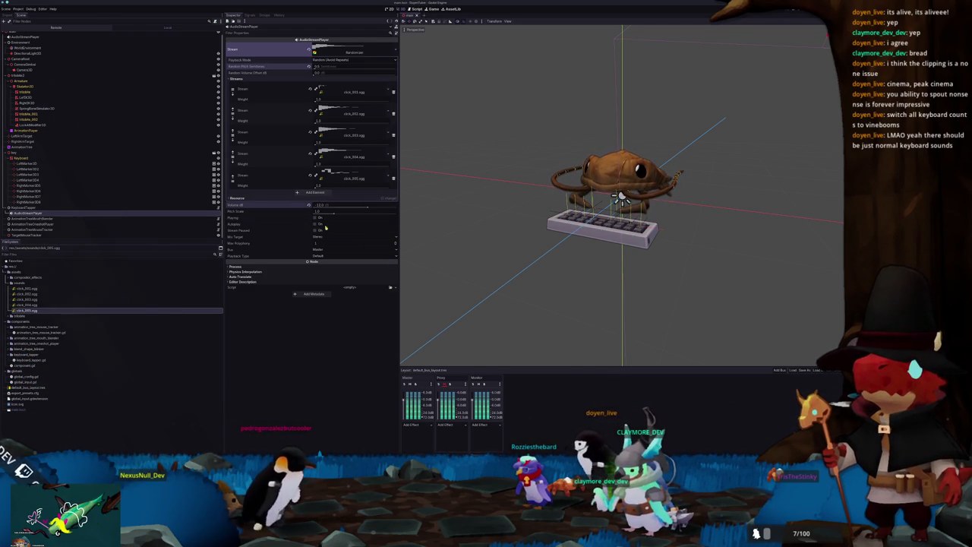
pyautogui.click(316, 218)
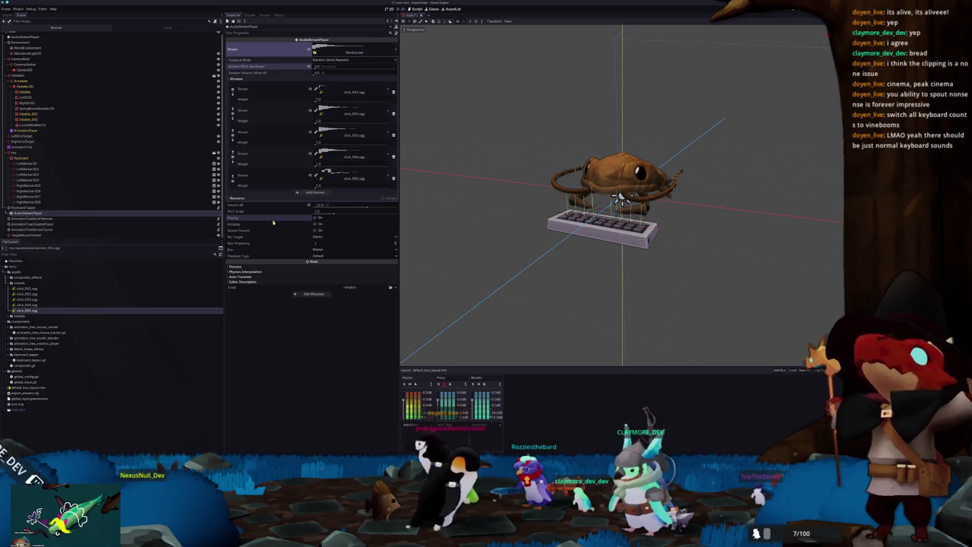
pyautogui.click(215, 207)
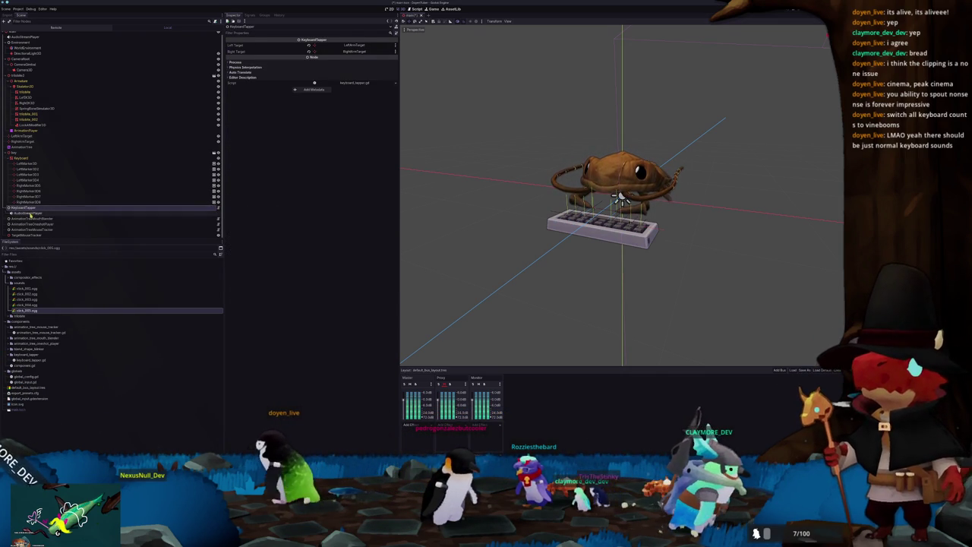
pyautogui.click(30, 213)
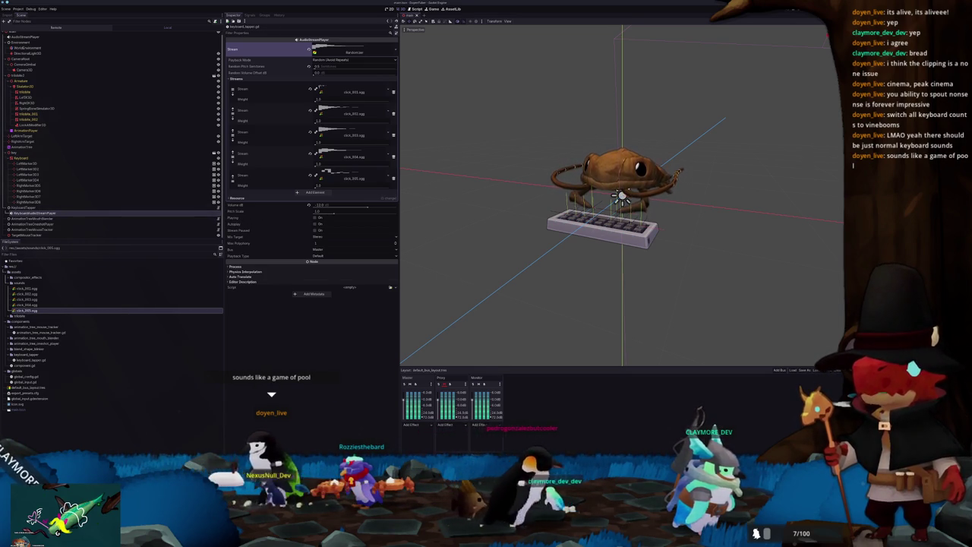
pyautogui.hotkey('alt', 'Tab')
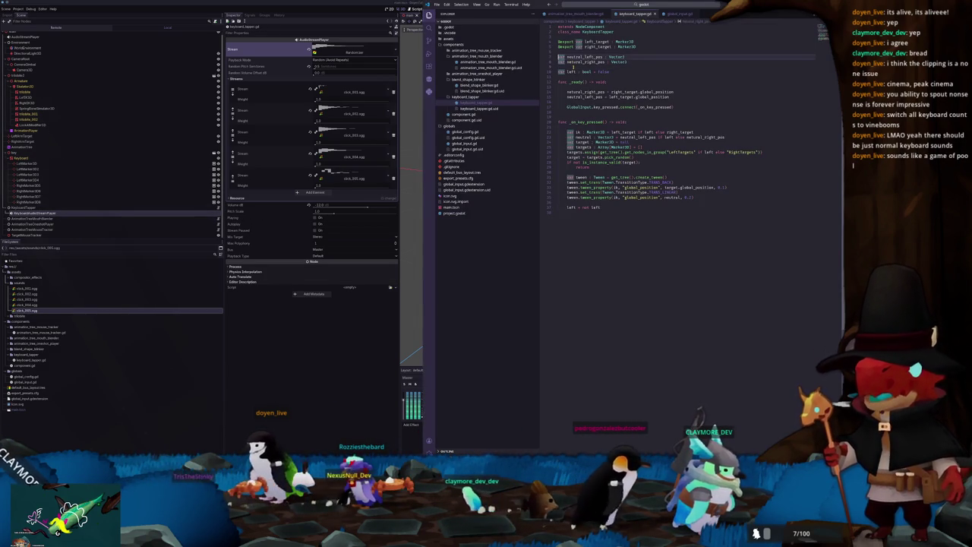
pyautogui.press('Return')
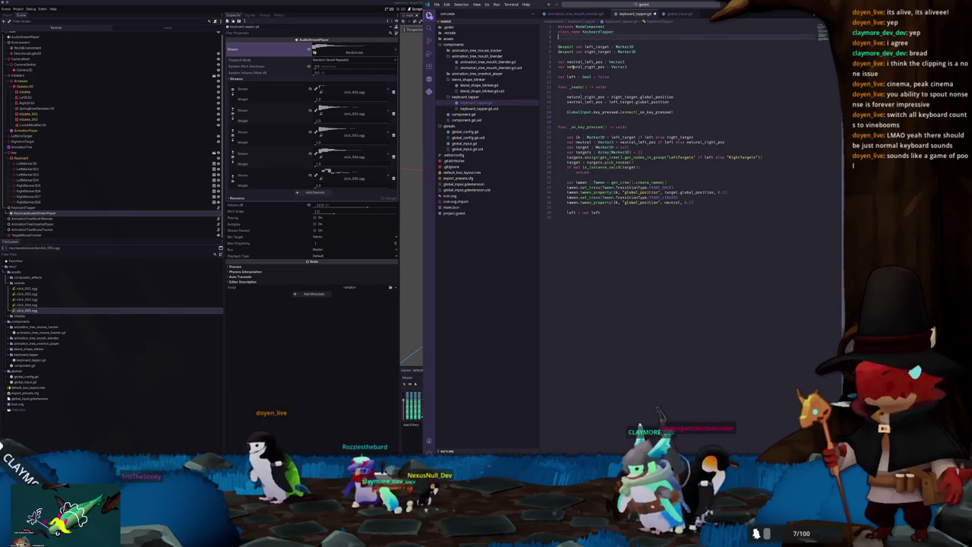
pyautogui.press('Return')
pyautogui.write('@export var audio')
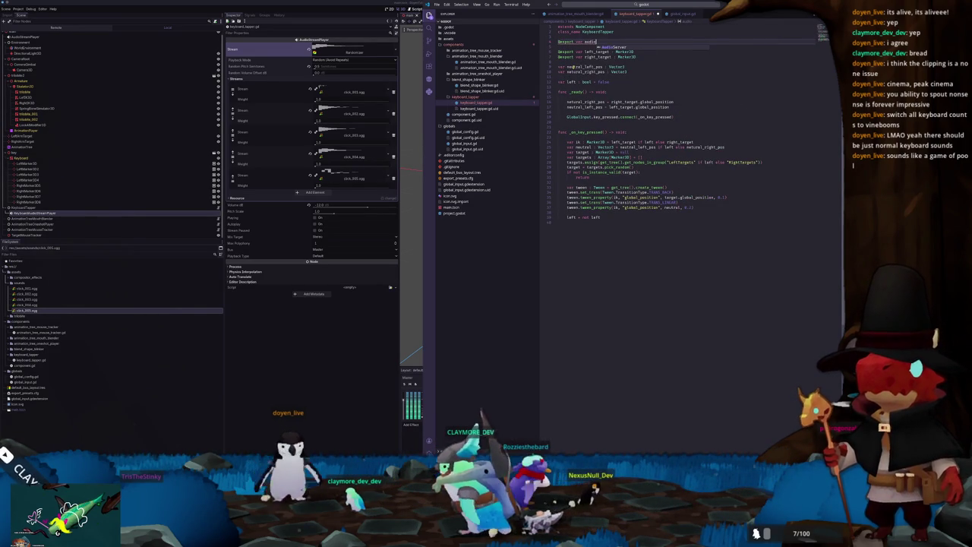
pyautogui.write('_player : AudioStreamPlayer')
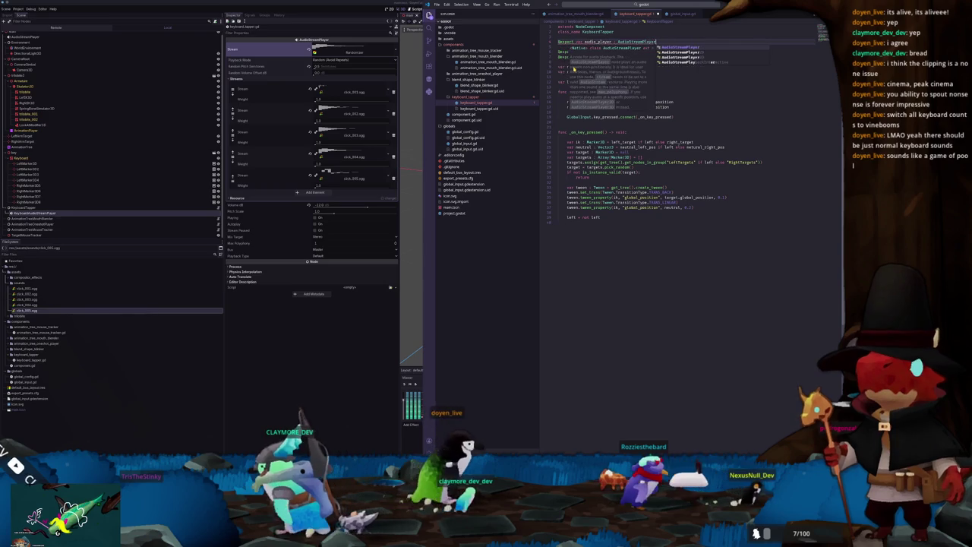
pyautogui.press('Return')
pyautogui.press('Down')
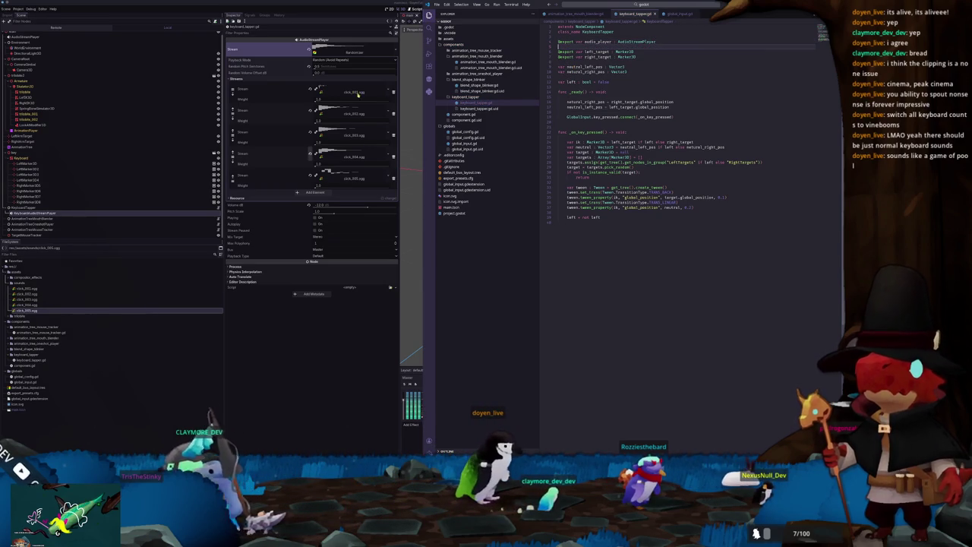
# Step: Assign KeyboardAudioStreamPlayer to KeyboardTapper's Audio Player, then begin typing 'audi' in the script
pyautogui.click(44, 212)
pyautogui.click(34, 206)
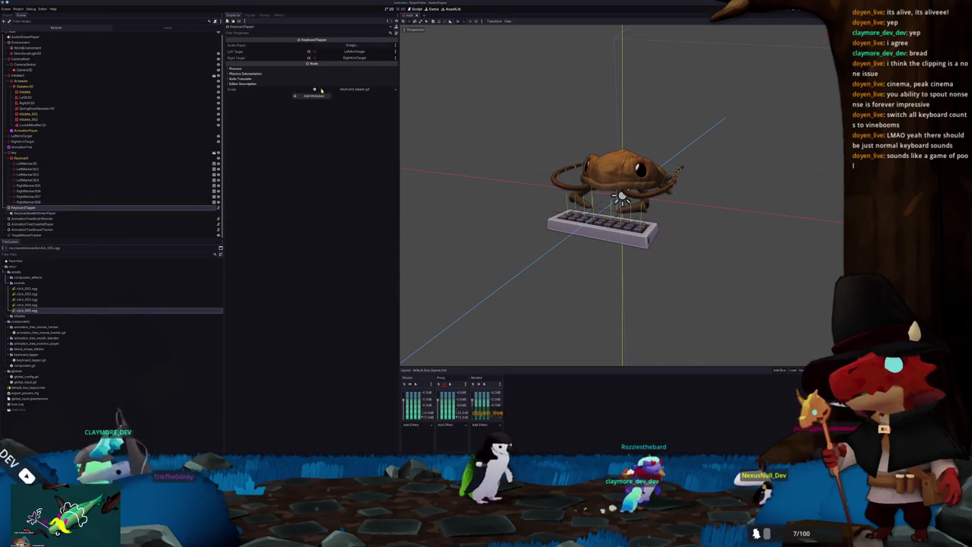
pyautogui.click(351, 45)
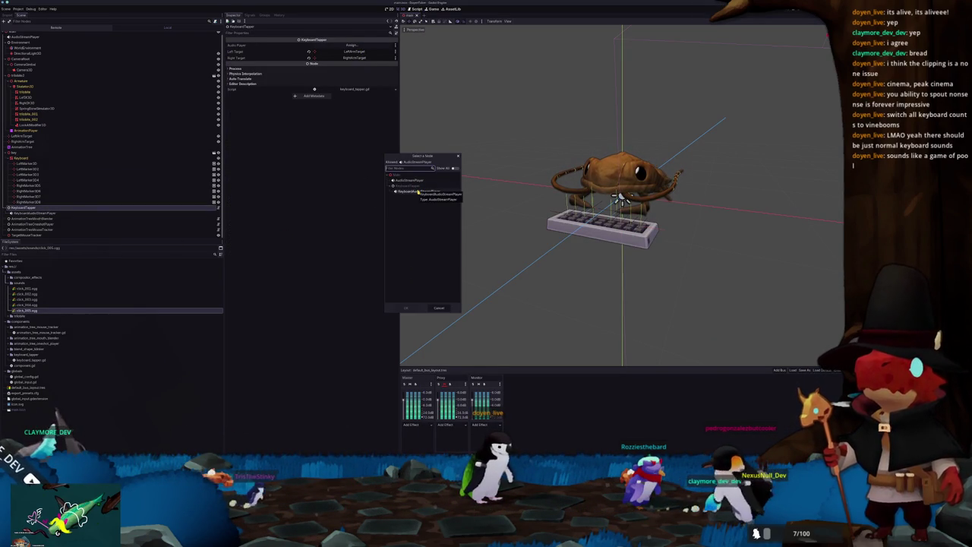
pyautogui.doubleClick(417, 192)
pyautogui.hotkey('alt', 'Tab')
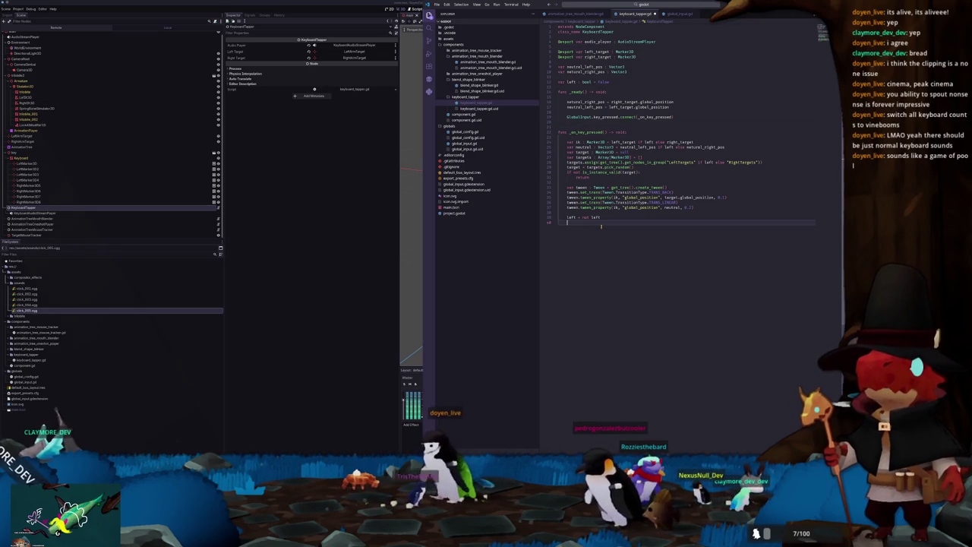
pyautogui.write('aud')
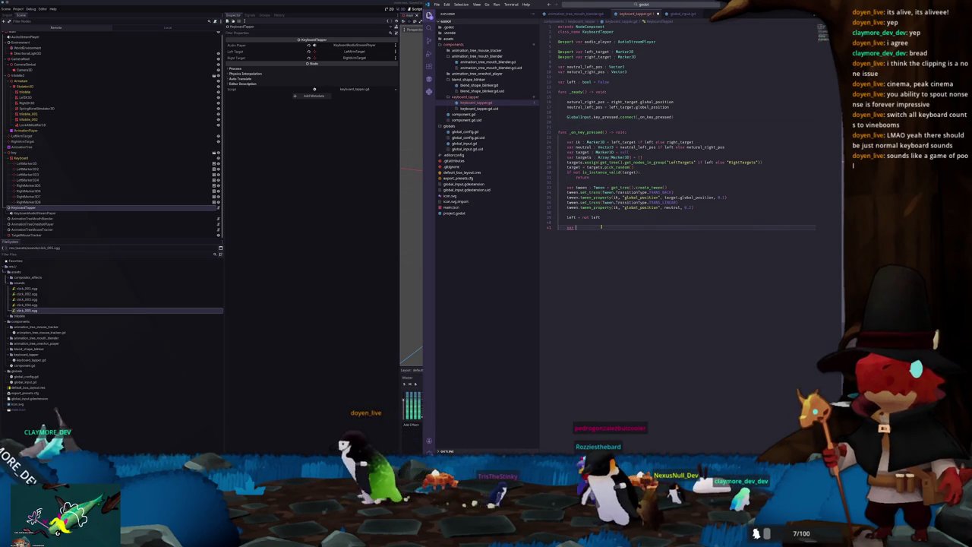
pyautogui.write('i')
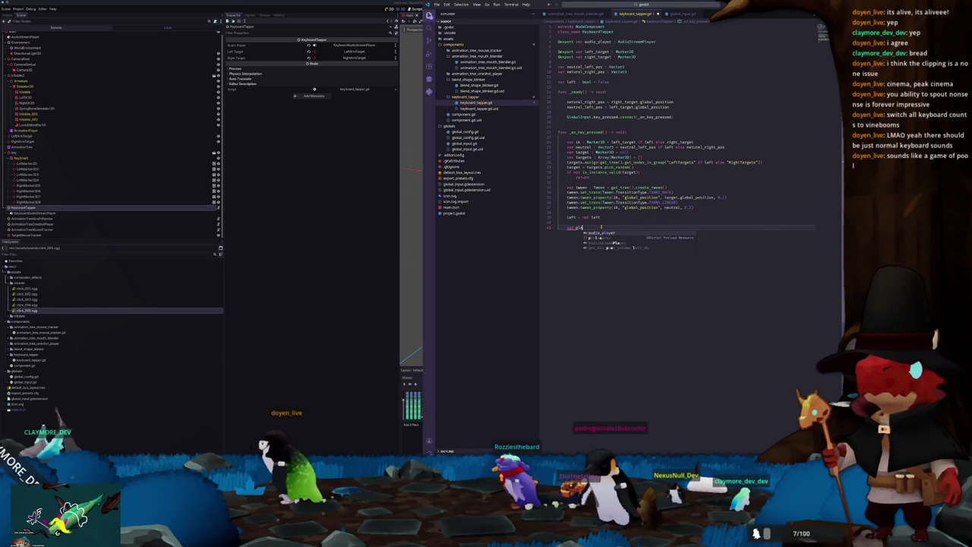
# Step: Duplicate audio_player into a new player and add it as a child of the tree root
pyautogui.press('BackSpace')
pyautogui.write('new_audio_stream')
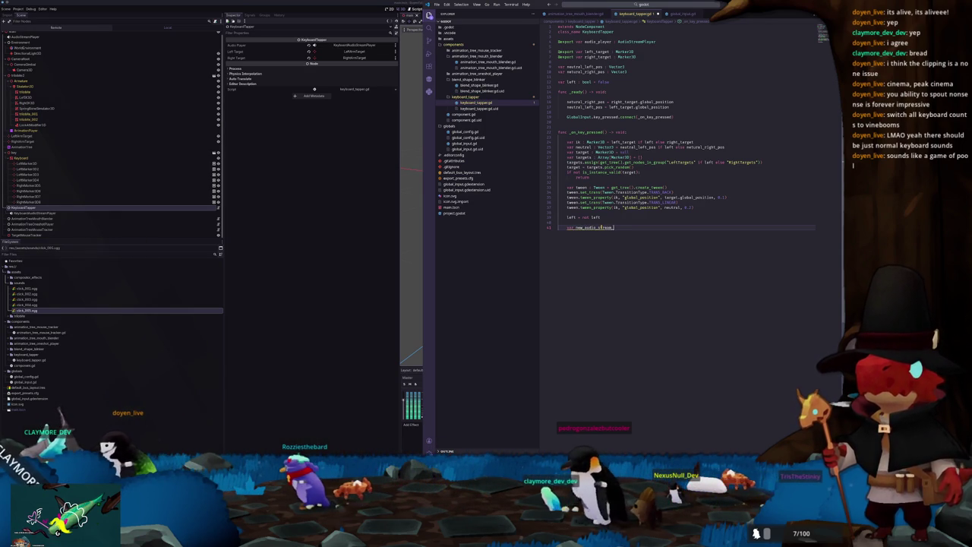
pyautogui.write('_player : Aud')
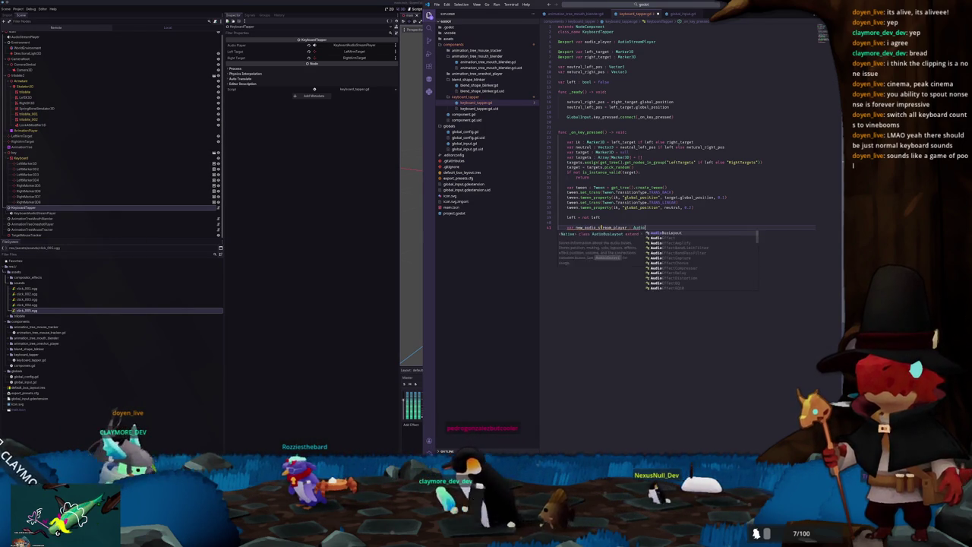
pyautogui.write('ioStreamPlayer')
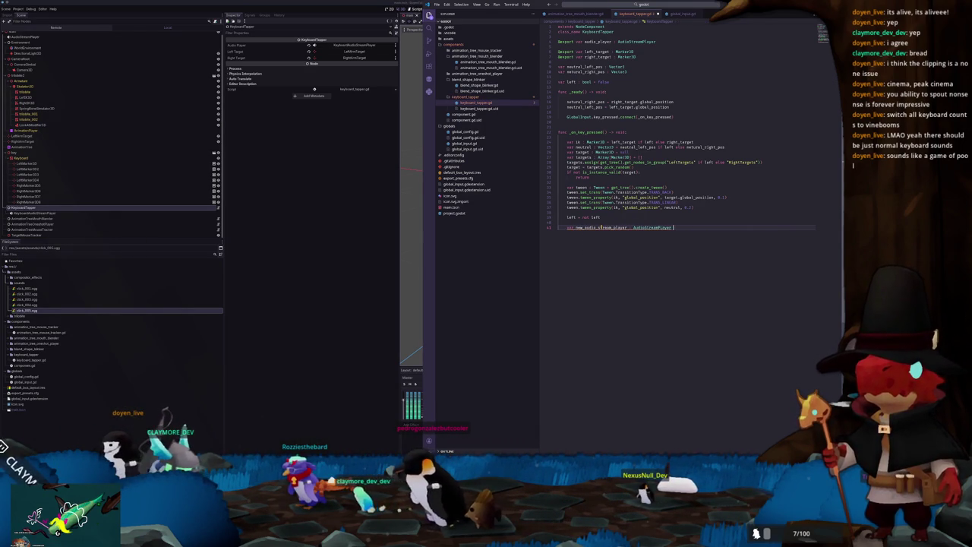
pyautogui.write(' layer ')
pyautogui.write('Aud')
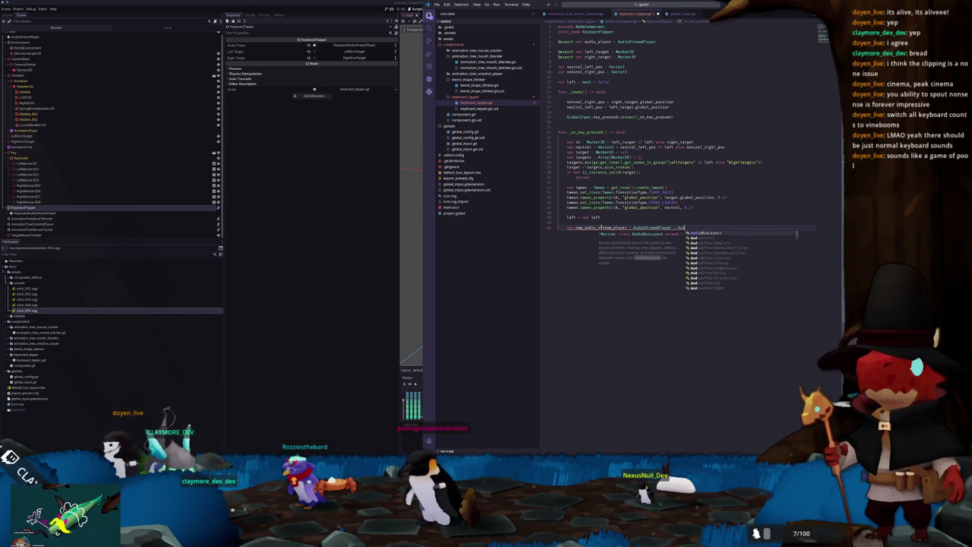
pyautogui.write('ioStreamPlayer.')
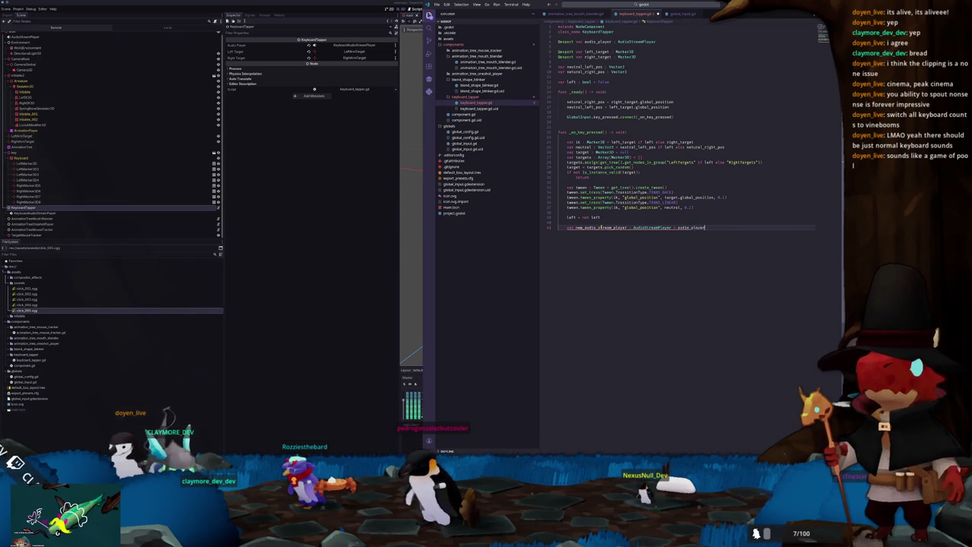
pyautogui.write('duplicate(')
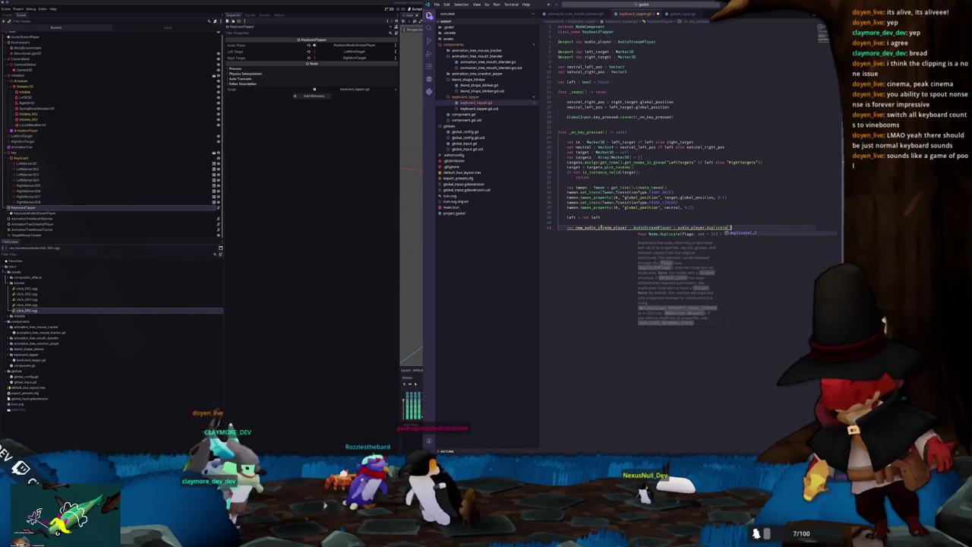
pyautogui.press('Return')
pyautogui.press('Return')
pyautogui.write('get_tr')
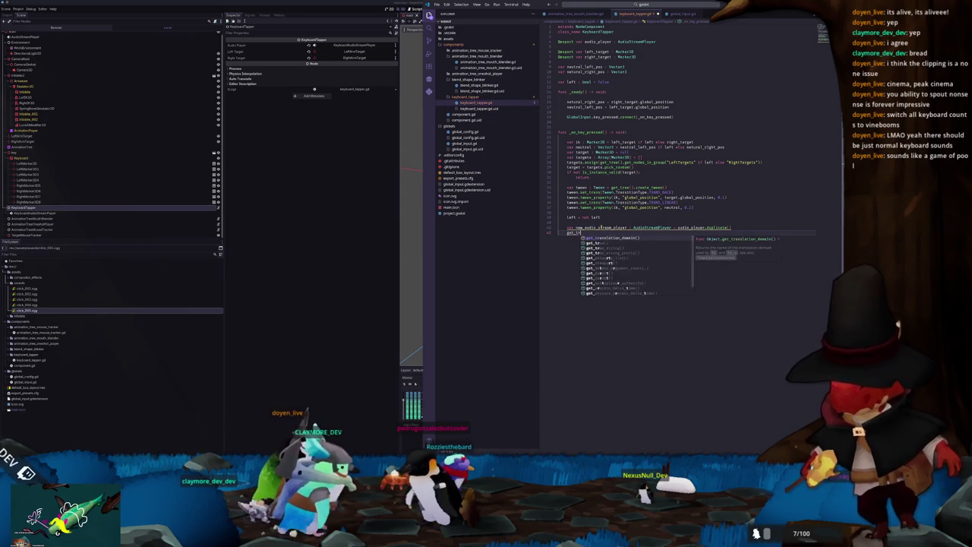
pyautogui.write('ee().root.a')
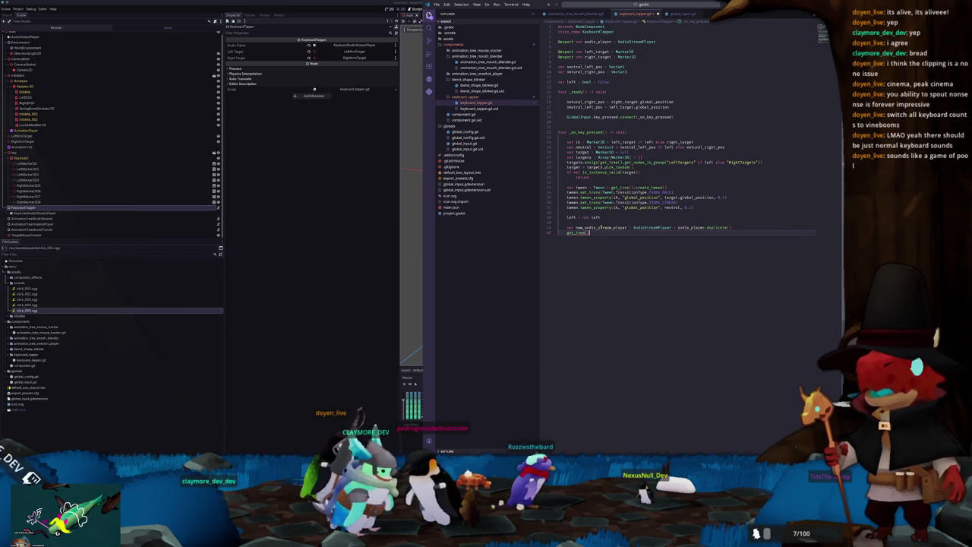
pyautogui.write('dd_child(new')
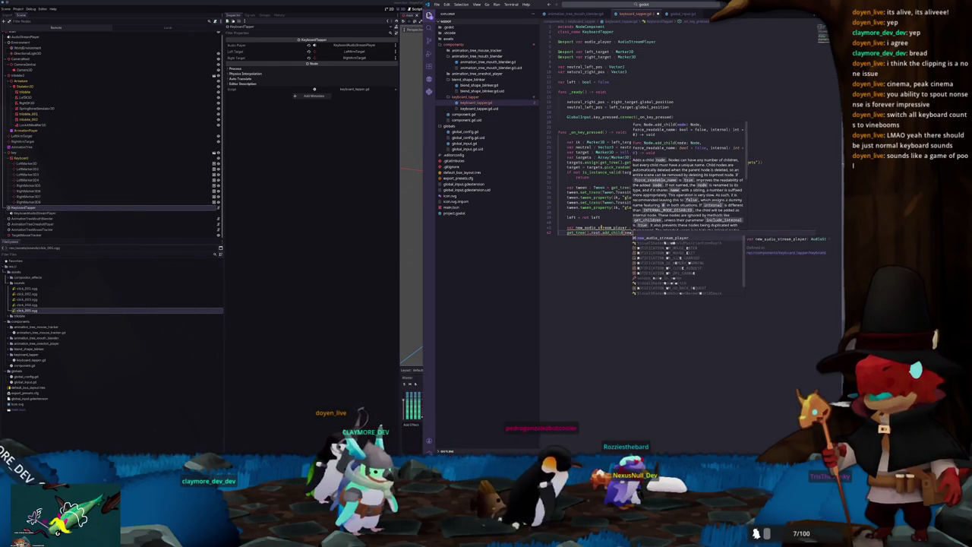
pyautogui.press('Return')
# Step: Connect the copy's finished signal to queue_free, call play(), and run the project with F5
pyautogui.write('new_au')
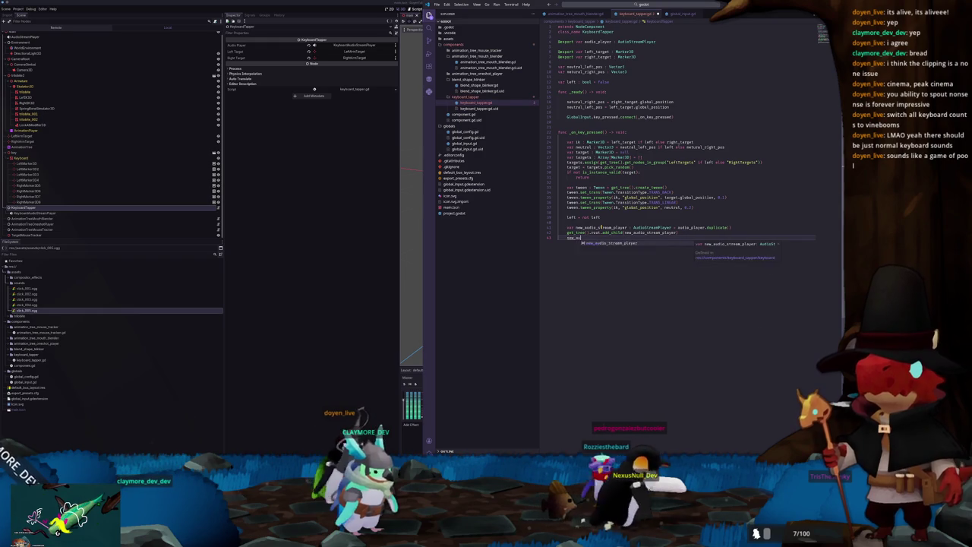
pyautogui.write('.finished.conne')
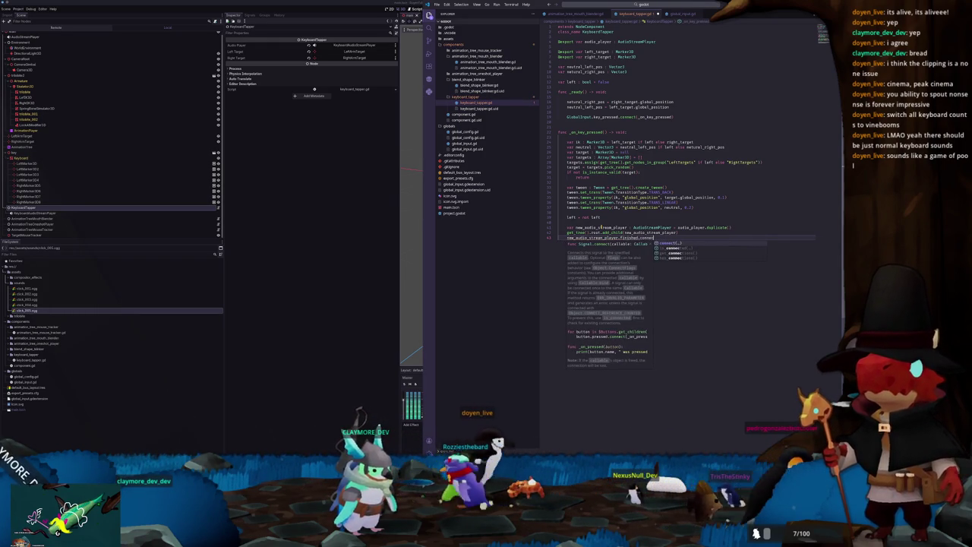
pyautogui.press('Return')
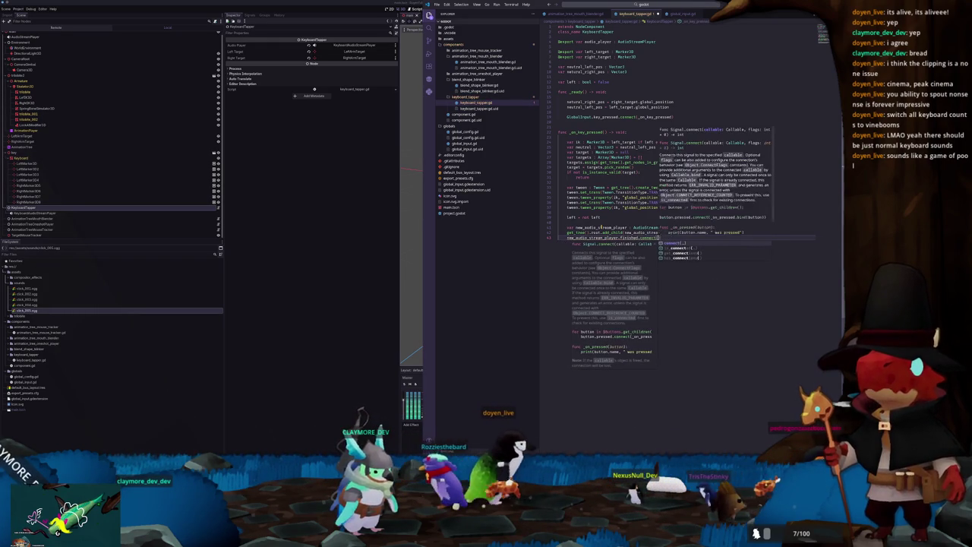
pyautogui.write('new_aud')
pyautogui.press('Return')
pyautogui.write('.queue_f')
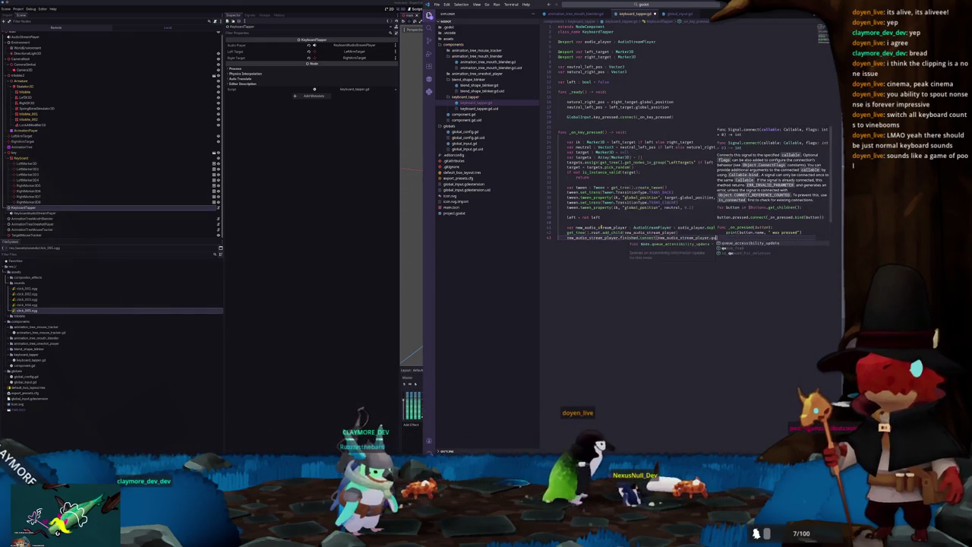
pyautogui.press('Return')
pyautogui.press('Return')
pyautogui.write('new_a')
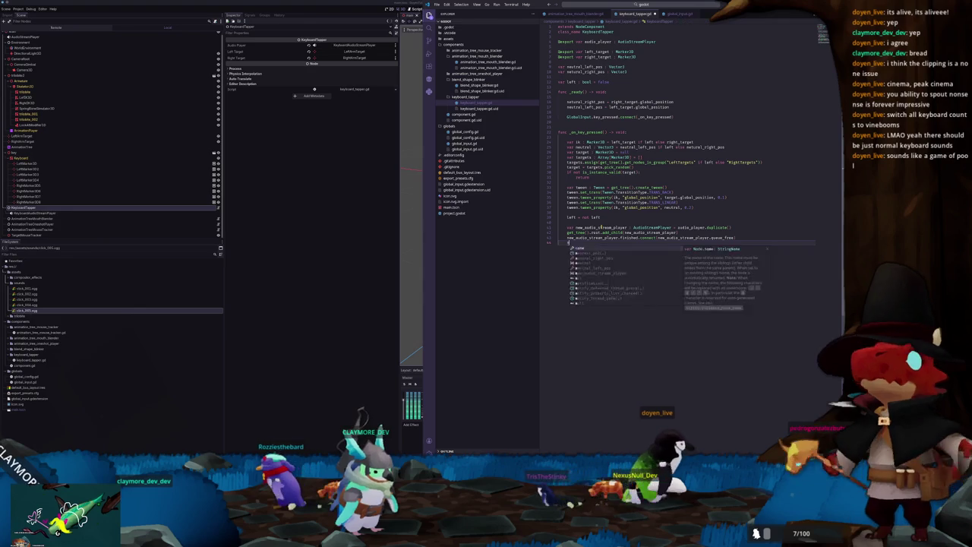
pyautogui.press('Return')
pyautogui.write('.play(')
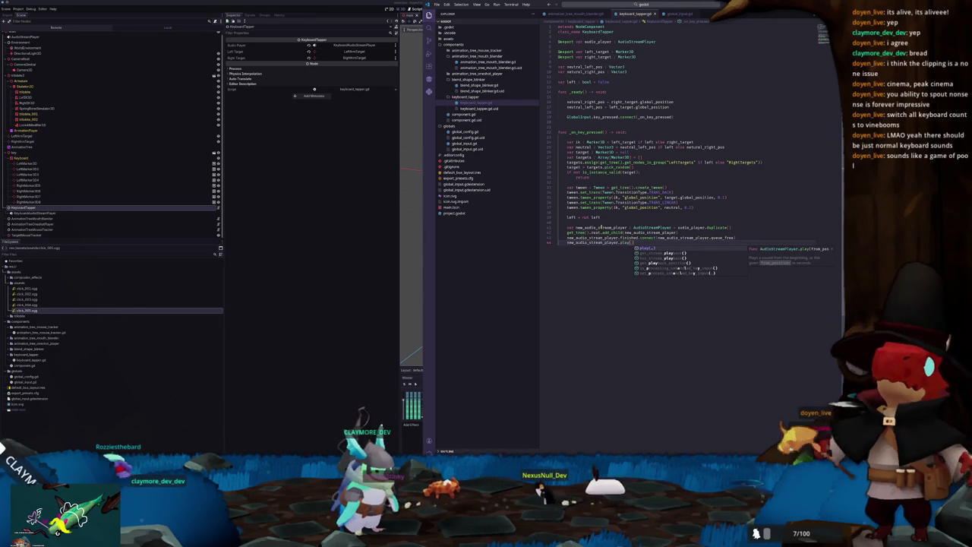
pyautogui.click(327, 318)
pyautogui.press('F5')
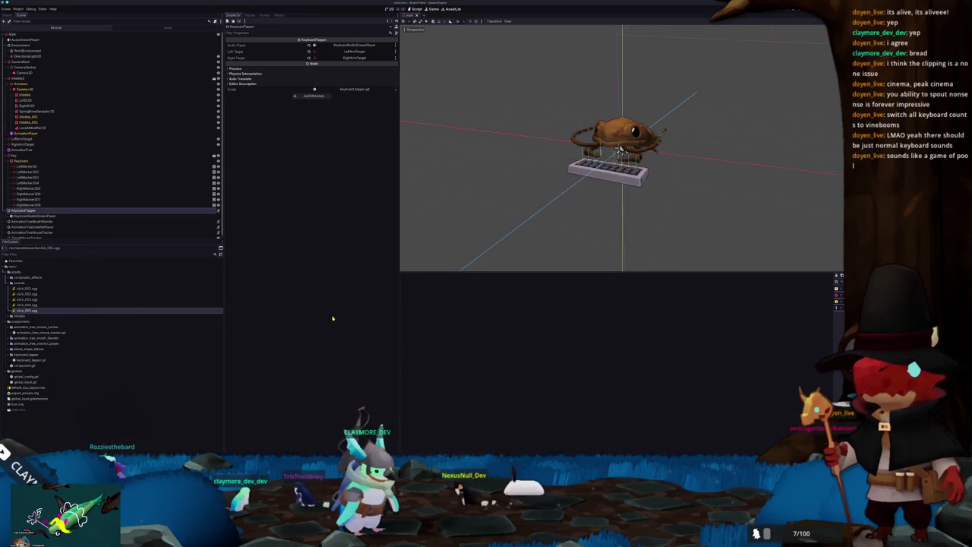
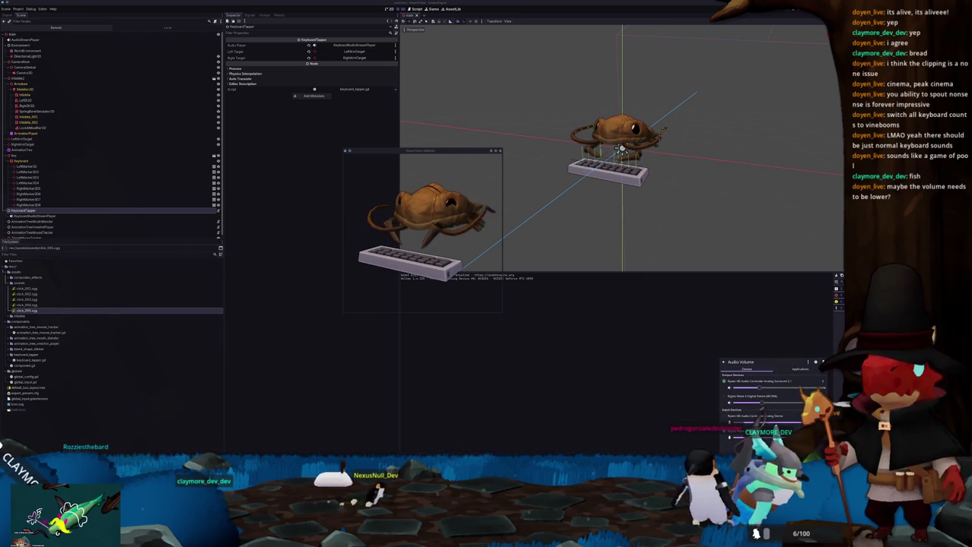
# Step: Close the volume mixer, stop the test run, and show KeyboardAudioStreamPlayer's five click sounds
pyautogui.click(800, 369)
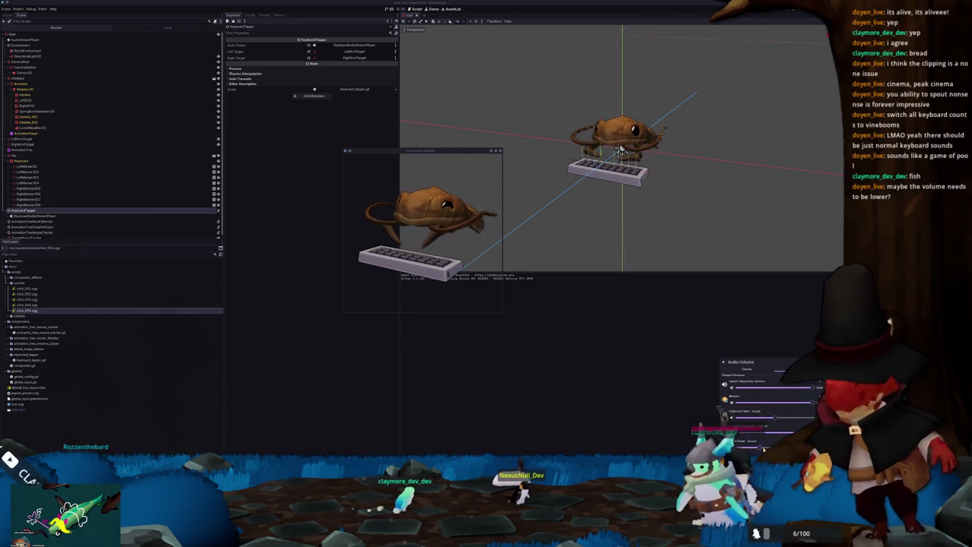
pyautogui.click(434, 304)
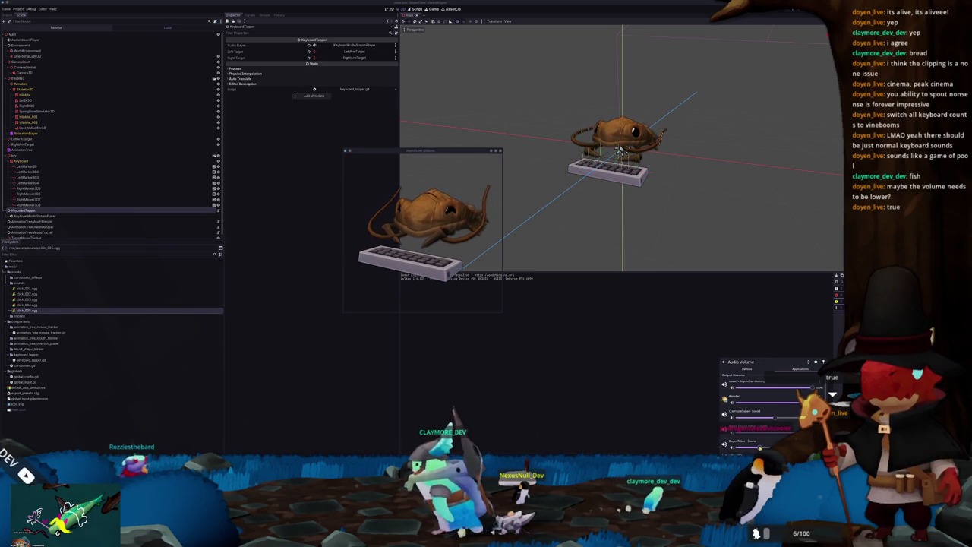
pyautogui.click(421, 275)
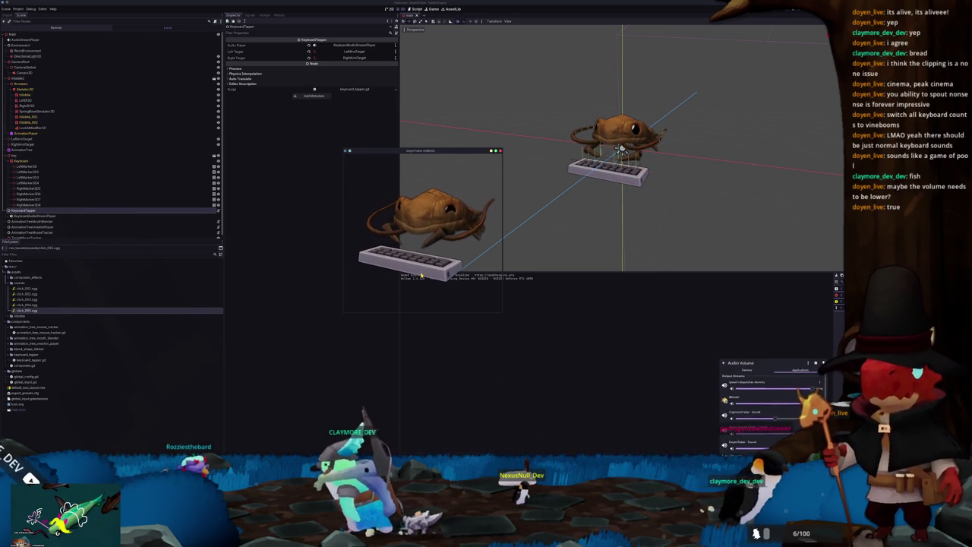
pyautogui.press('F8')
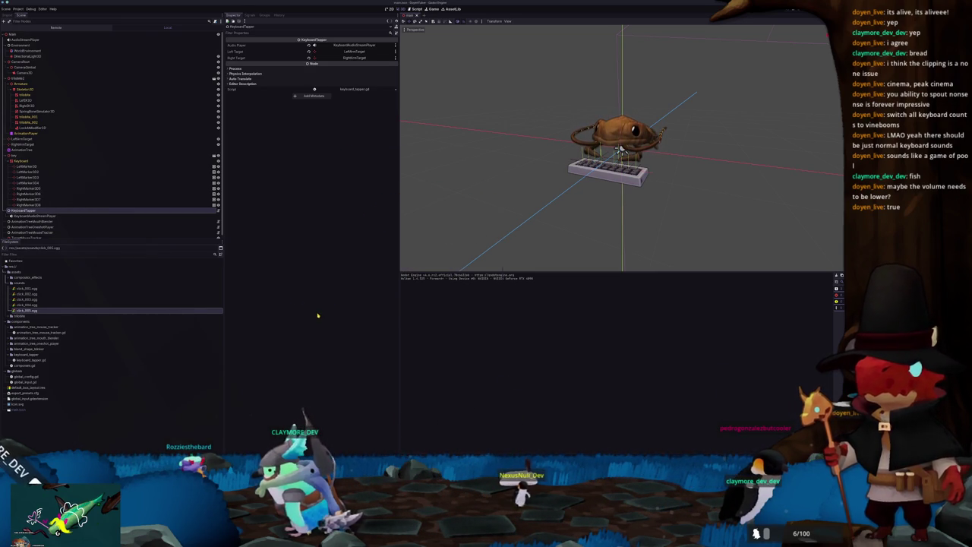
pyautogui.click(33, 216)
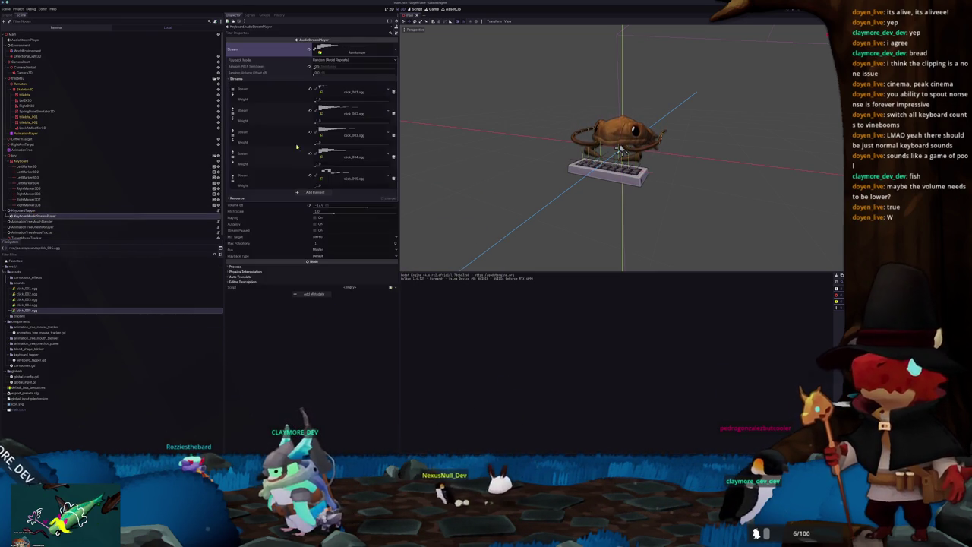
# Step: Lower KeyboardAudioStreamPlayer's Volume dB from -18 to -13 and rerun the game with F5
pyautogui.click(322, 205)
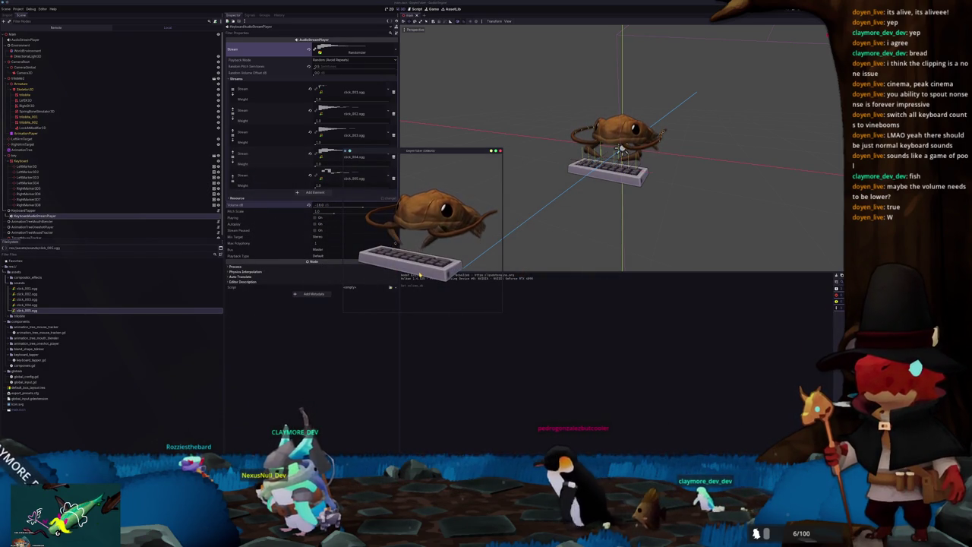
pyautogui.click(322, 205)
pyautogui.write('-1')
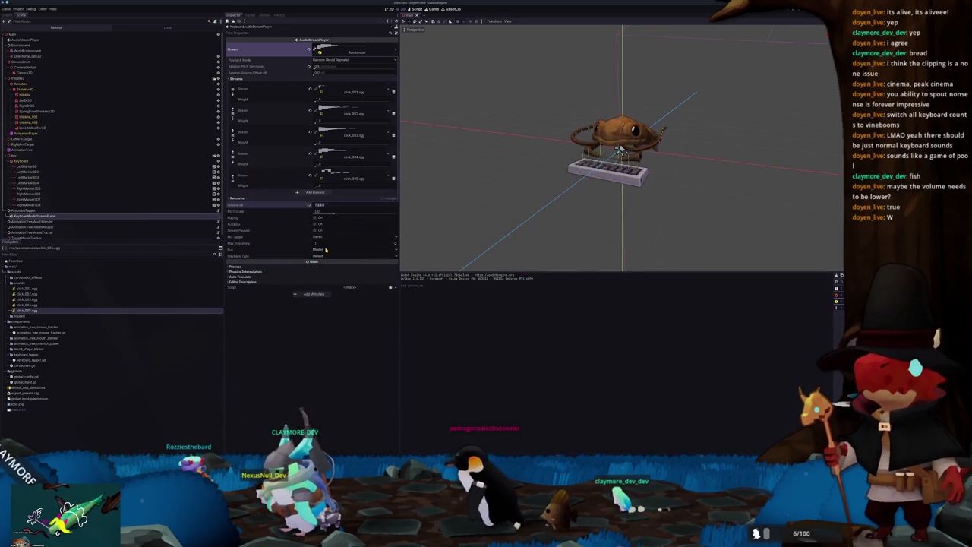
pyautogui.write('3')
pyautogui.press('Return')
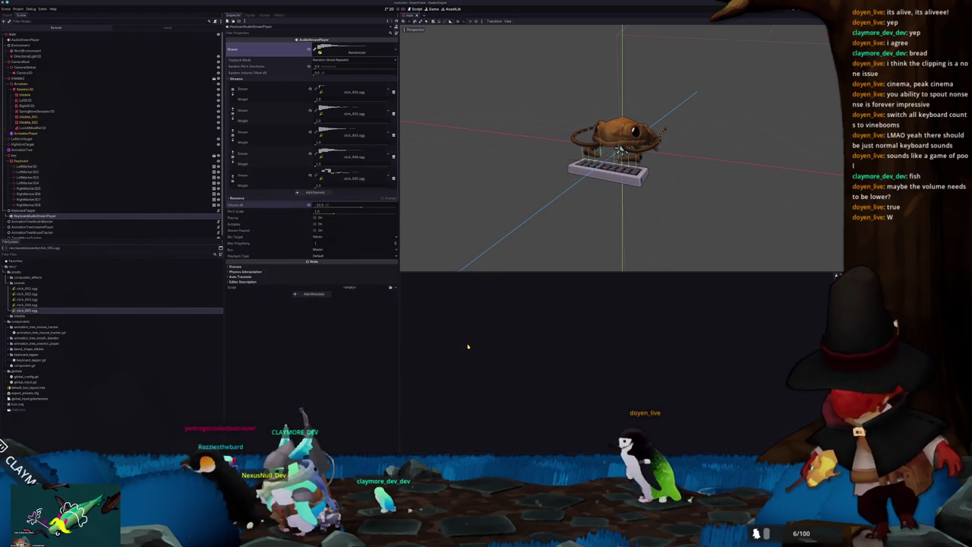
pyautogui.press('F5')
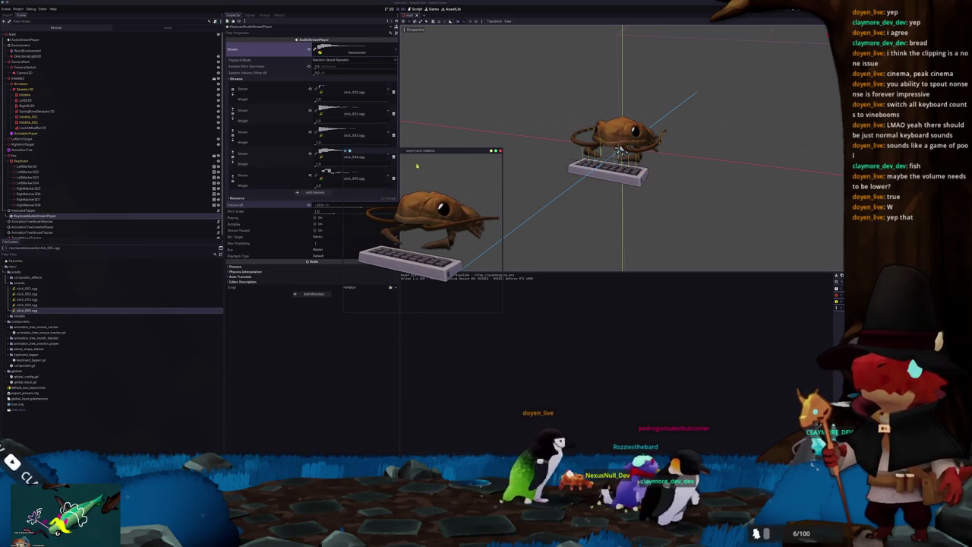
# Step: Park the game preview at the viewport's upper right, deselect the node, and switch to Dolphin
pyautogui.moveTo(426, 151)
pyautogui.mouseDown()
pyautogui.moveTo(505, 139)
pyautogui.moveTo(663, 45)
pyautogui.moveTo(734, 40)
pyautogui.mouseUp()
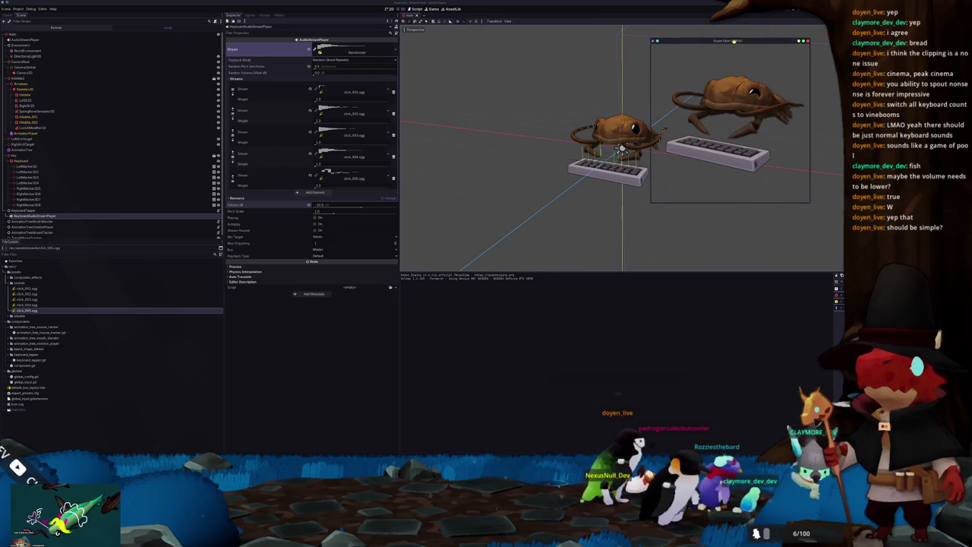
pyautogui.click(510, 192)
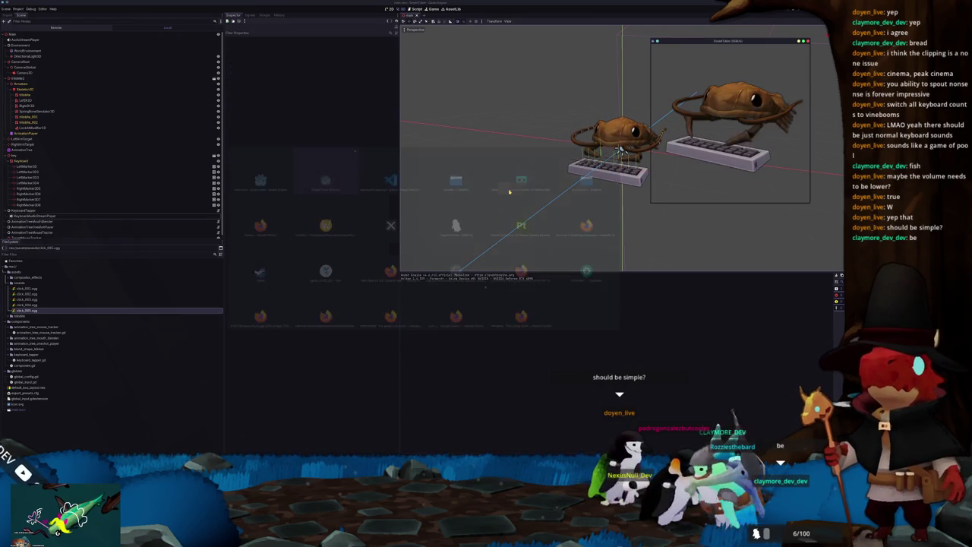
pyautogui.moveTo(712, 41); pyautogui.dragTo(683, 41)
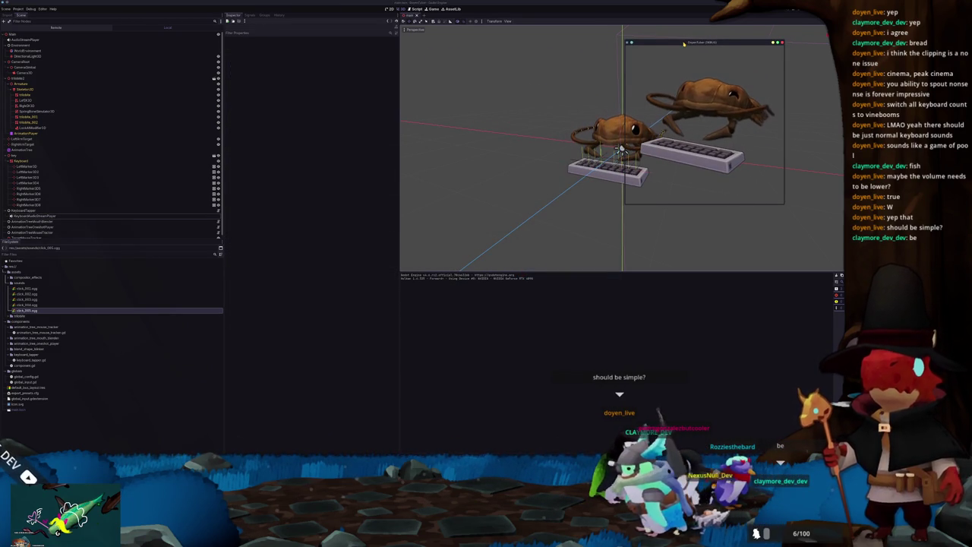
pyautogui.scroll(-2, 559, 227)
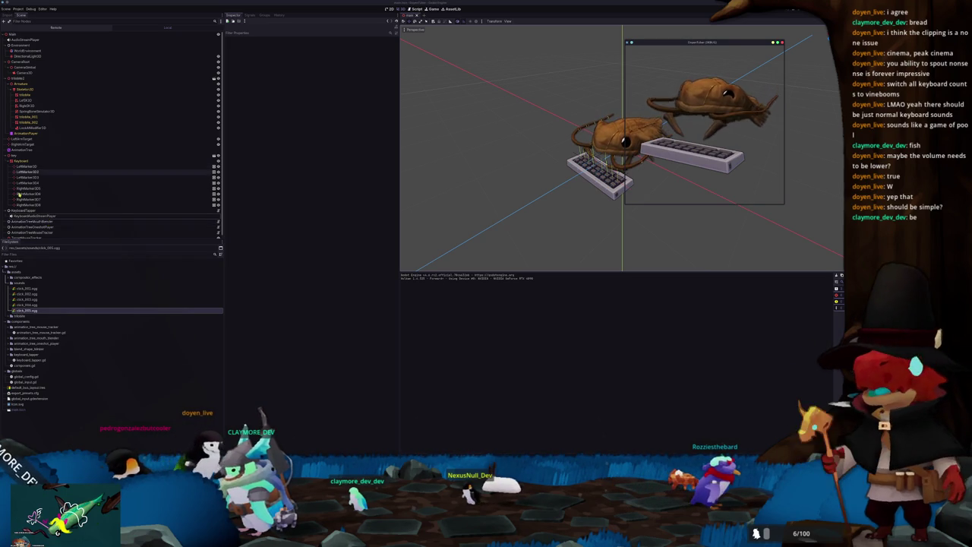
pyautogui.hotkey('alt', 'Tab')
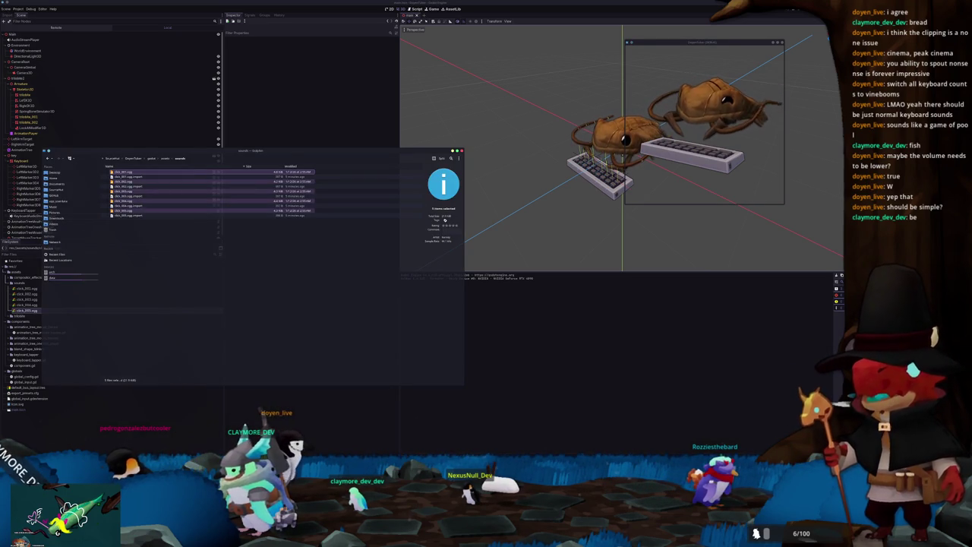
# Step: Move Dolphin aside, go up to the assets folder, and close the file manager
pyautogui.moveTo(288, 152)
pyautogui.mouseDown()
pyautogui.moveTo(458, 167)
pyautogui.moveTo(497, 202)
pyautogui.moveTo(606, 207)
pyautogui.mouseUp()
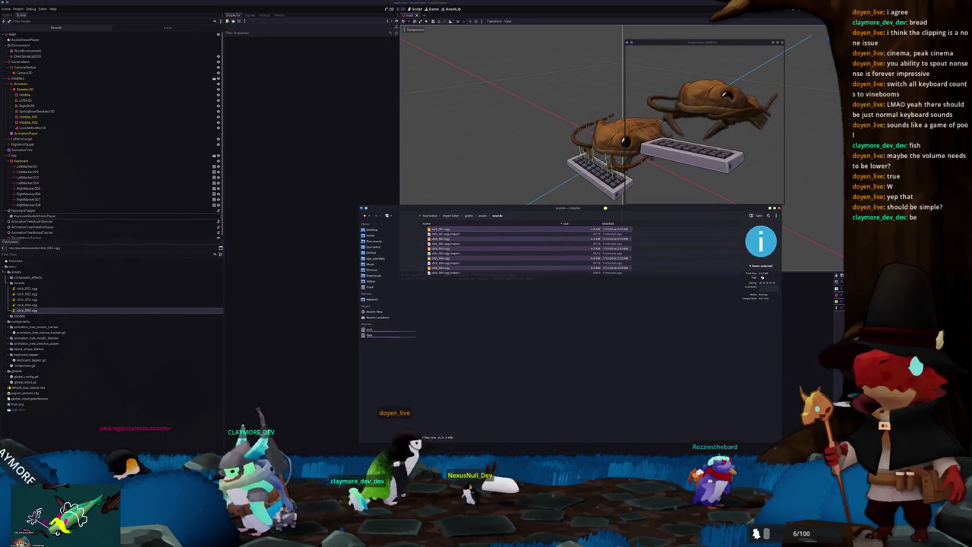
pyautogui.click(484, 215)
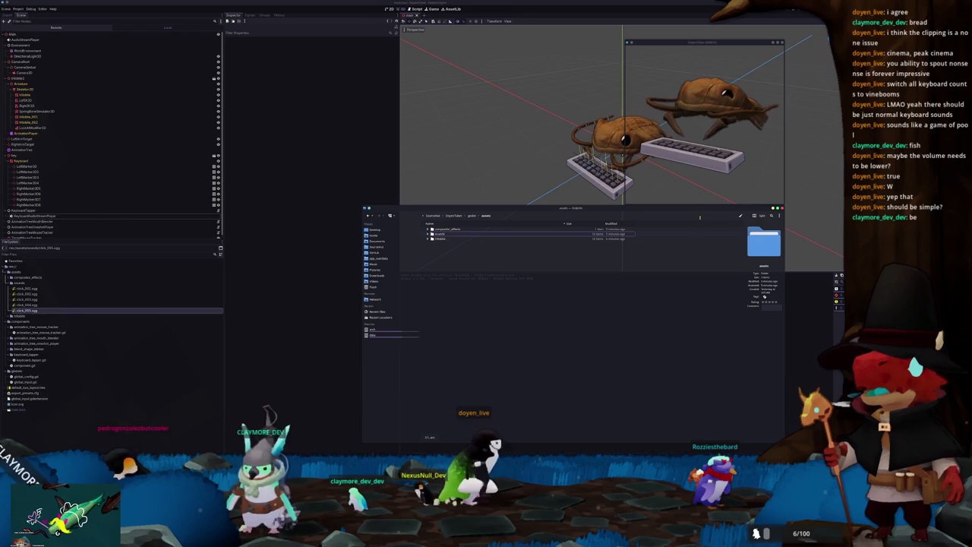
pyautogui.click(782, 207)
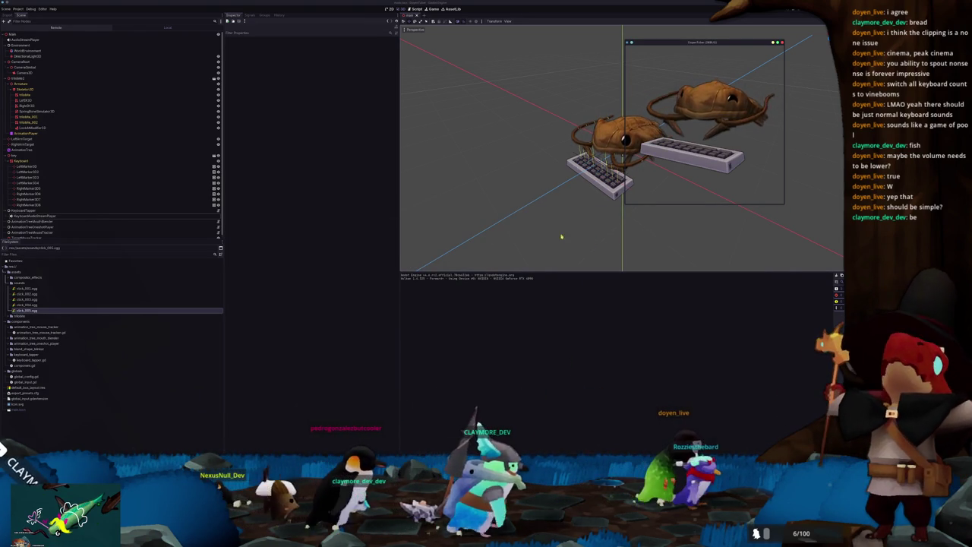
# Step: Reposition the game preview, orbit around the trilobite and keyboard, then switch to Blender
pyautogui.moveTo(693, 42)
pyautogui.mouseDown()
pyautogui.moveTo(524, 100)
pyautogui.moveTo(433, 211)
pyautogui.moveTo(513, 213)
pyautogui.mouseUp()
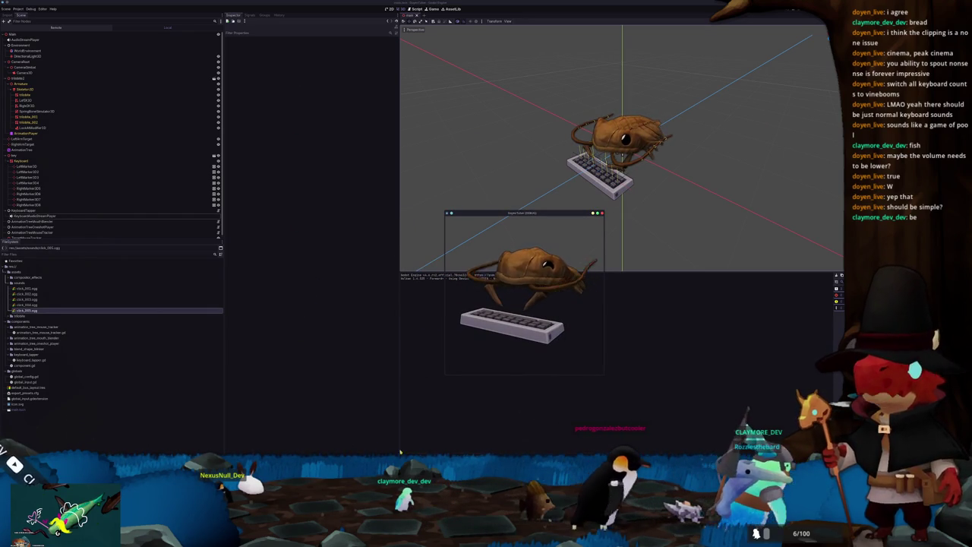
pyautogui.moveTo(531, 218)
pyautogui.mouseDown()
pyautogui.moveTo(656, 218)
pyautogui.moveTo(763, 196)
pyautogui.moveTo(775, 107)
pyautogui.mouseUp()
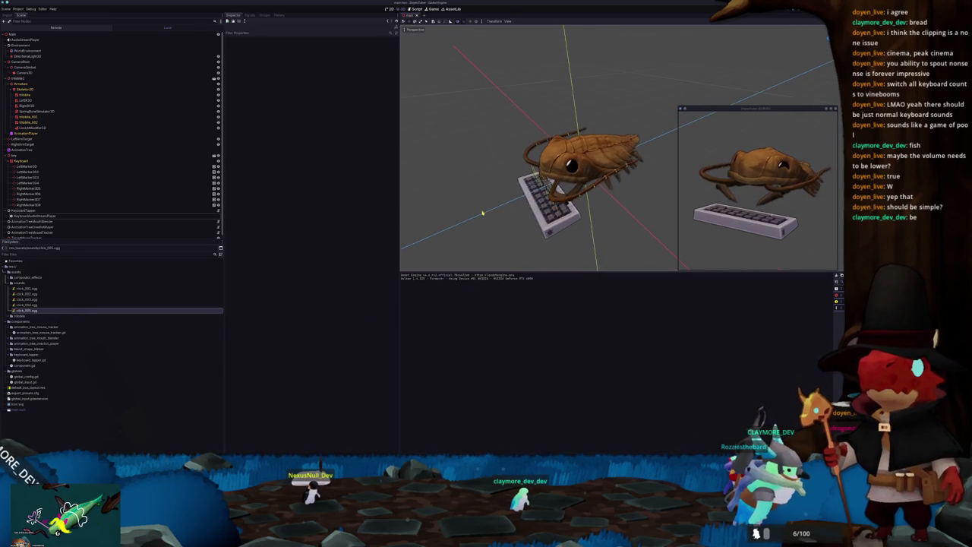
pyautogui.moveTo(494, 205); pyautogui.dragTo(483, 211)
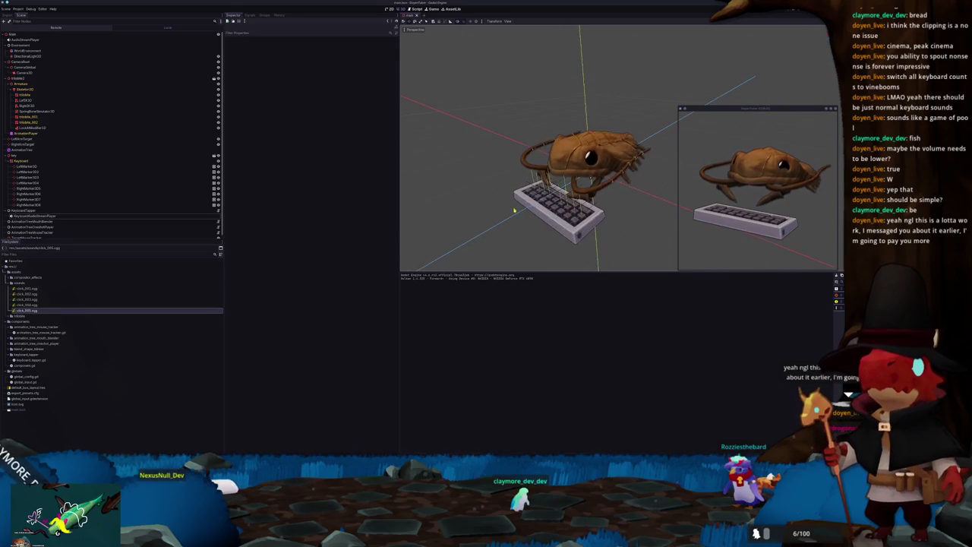
pyautogui.moveTo(511, 223)
pyautogui.mouseDown()
pyautogui.moveTo(533, 208)
pyautogui.moveTo(519, 207)
pyautogui.mouseUp()
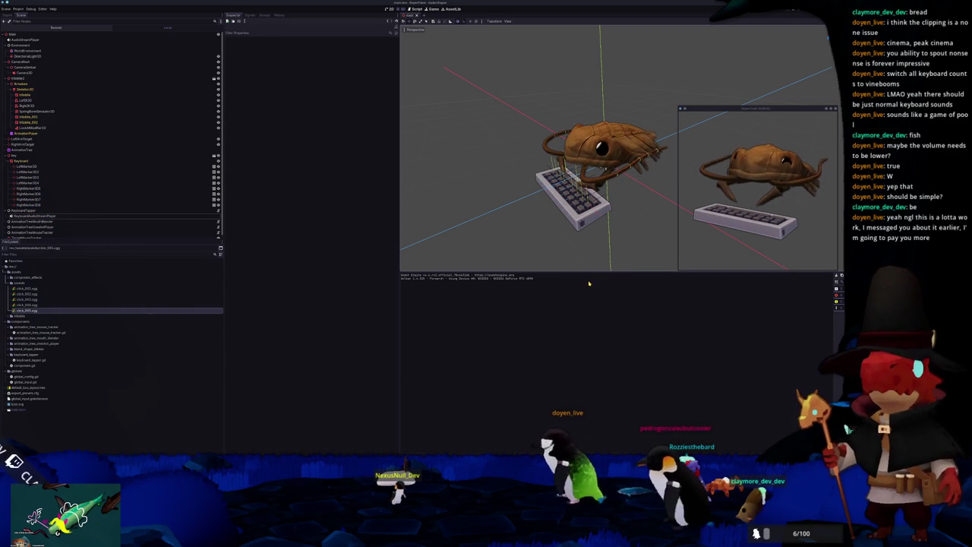
pyautogui.hotkey('alt', 'Tab')
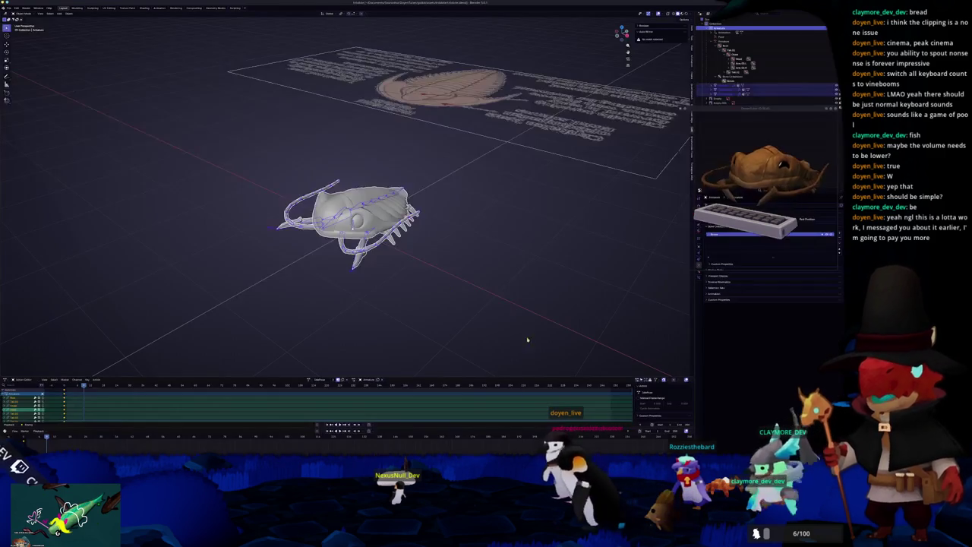
# Step: Use File > Open to load the .blend file inside the small_drone_hub folder
pyautogui.click(8, 8)
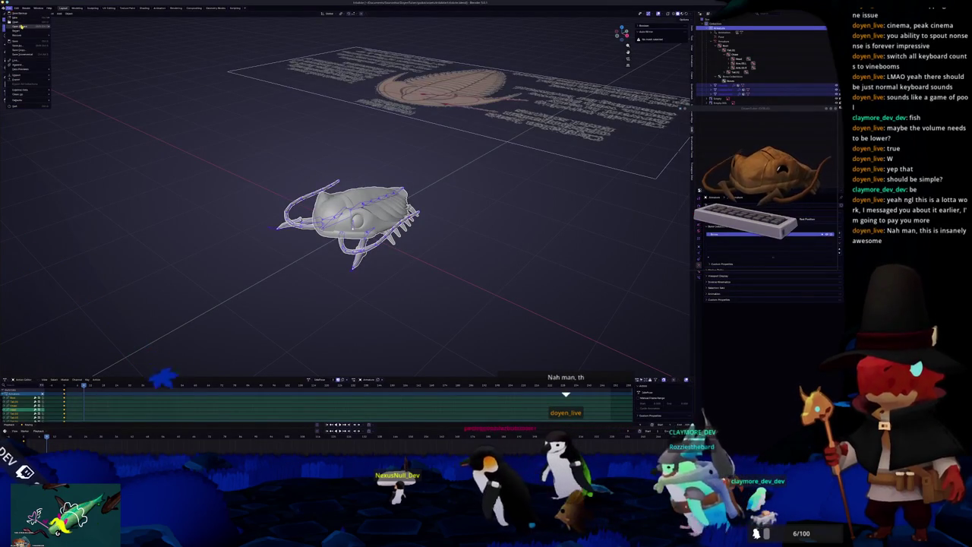
pyautogui.moveTo(38, 26)
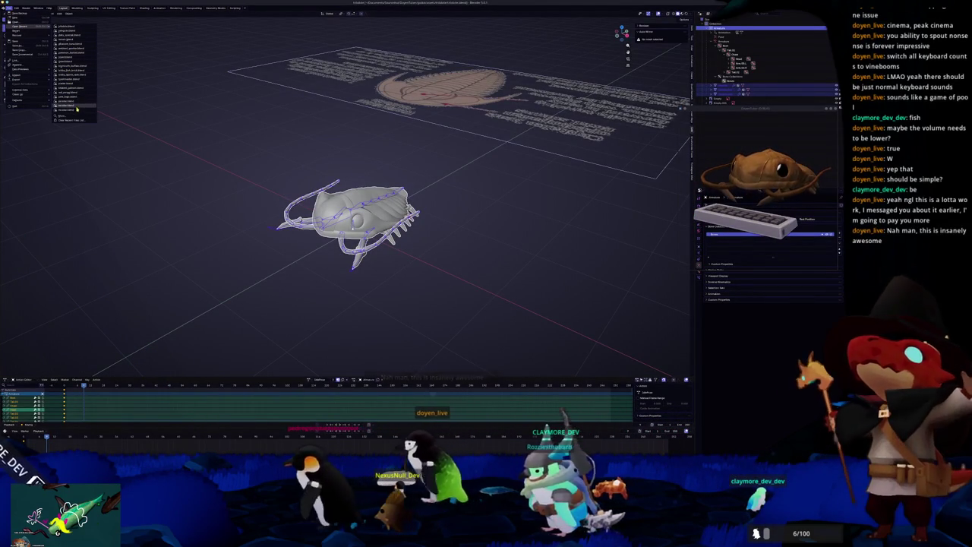
pyautogui.click(23, 21)
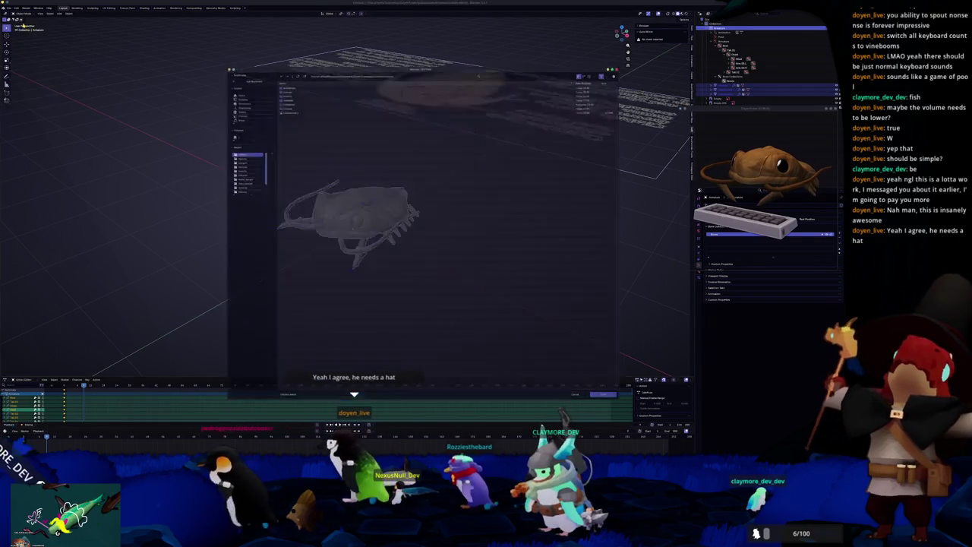
pyautogui.click(284, 67)
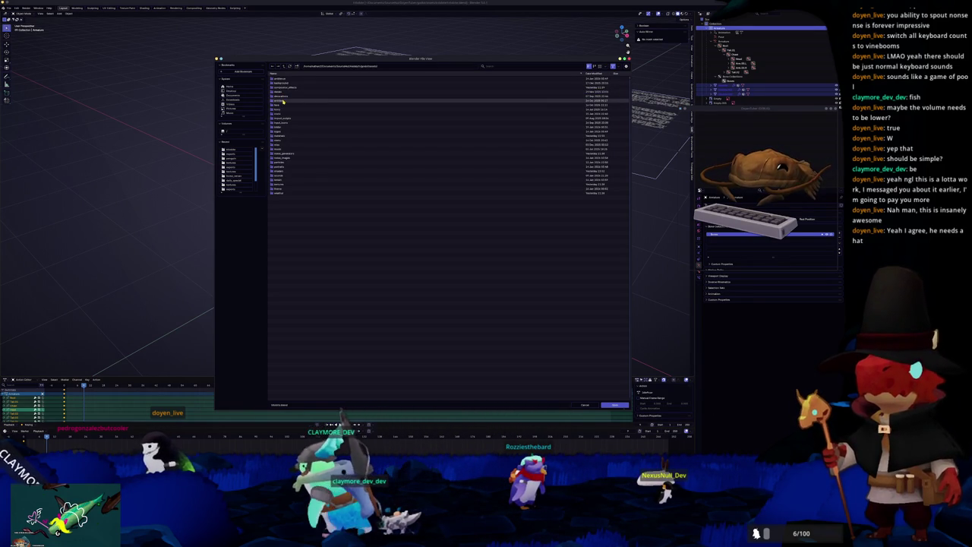
pyautogui.doubleClick(284, 90)
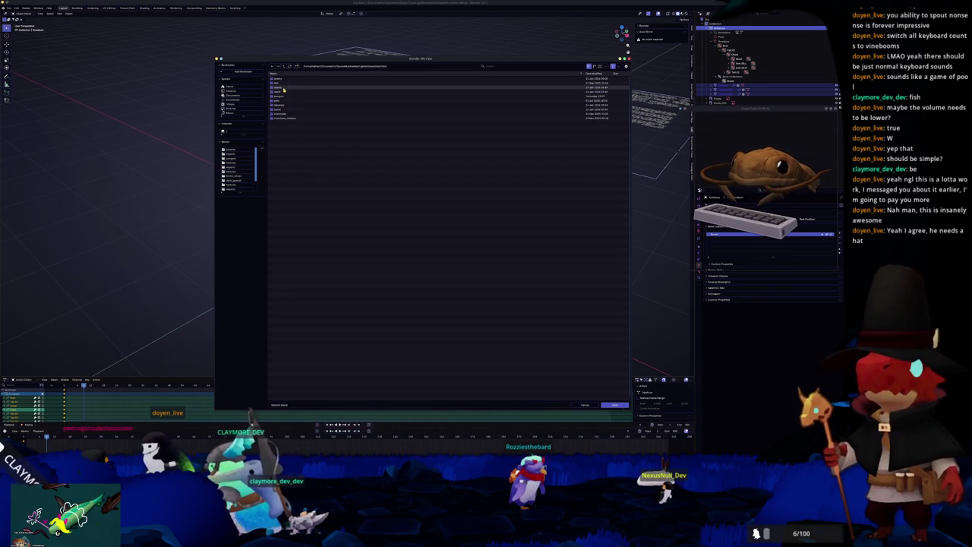
pyautogui.click(284, 114)
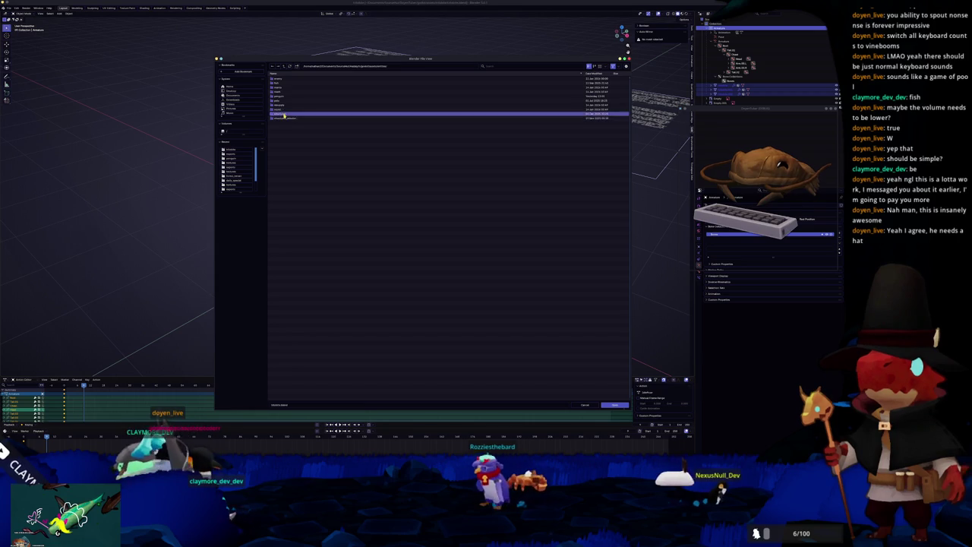
pyautogui.doubleClick(284, 88)
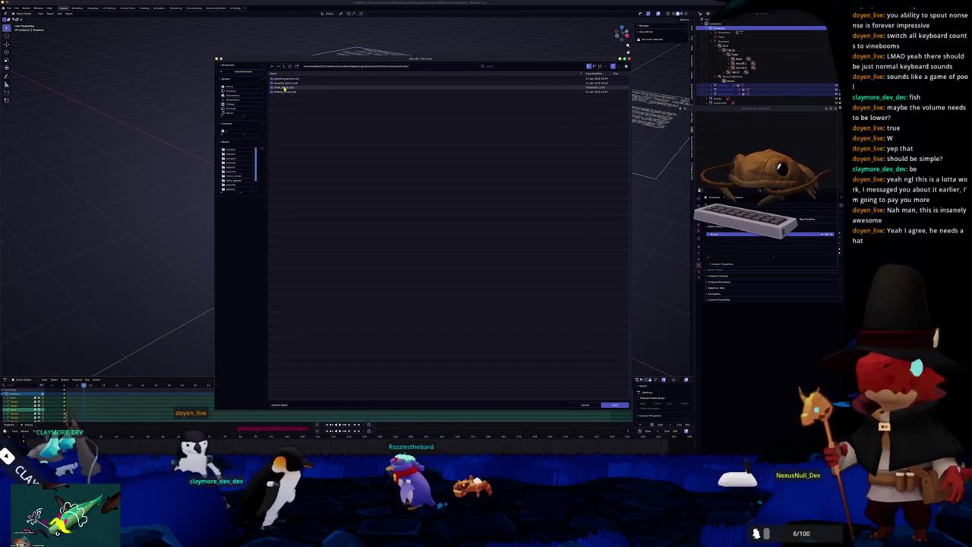
pyautogui.doubleClick(283, 88)
pyautogui.doubleClick(342, 121)
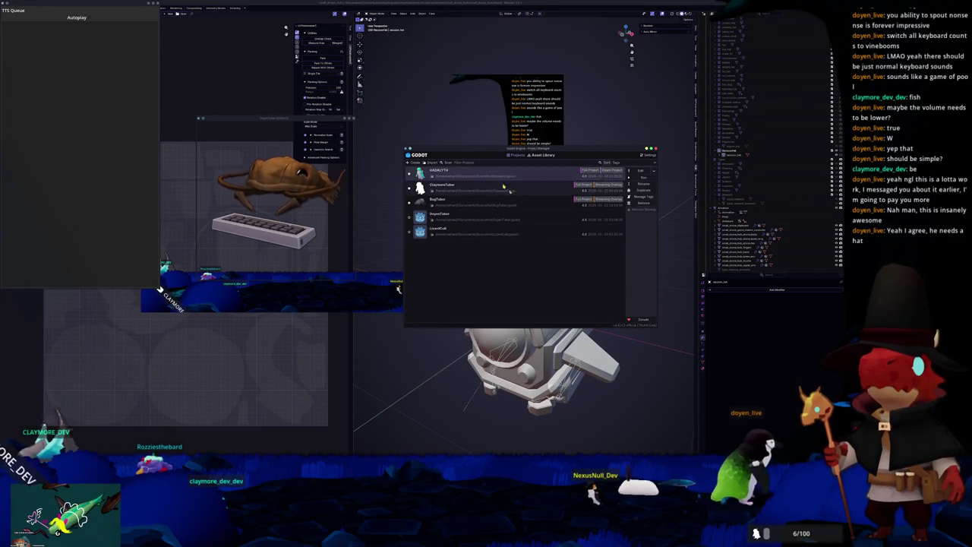
# Step: Run the HADALYTH project from the Project Manager and move the desk-pet window aside
pyautogui.click(503, 185)
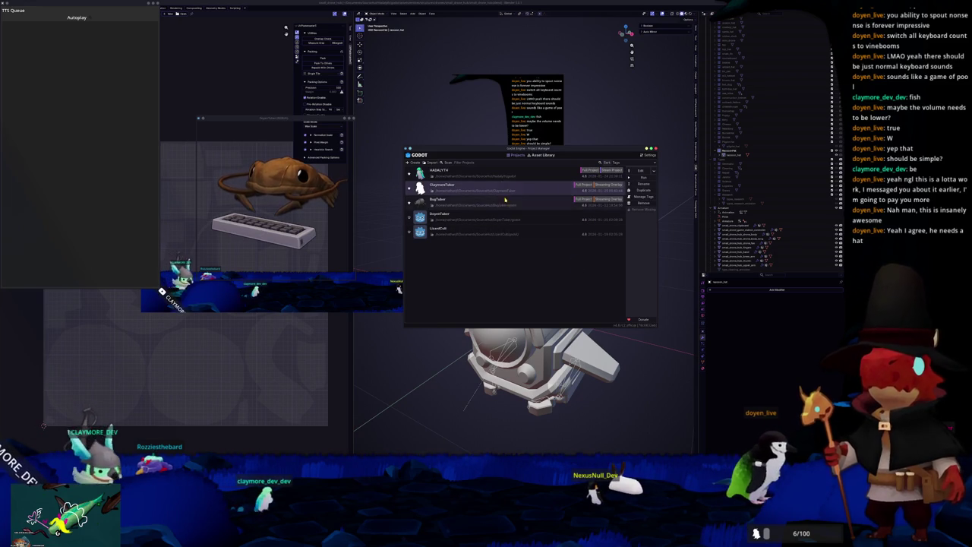
pyautogui.click(531, 174)
pyautogui.click(642, 177)
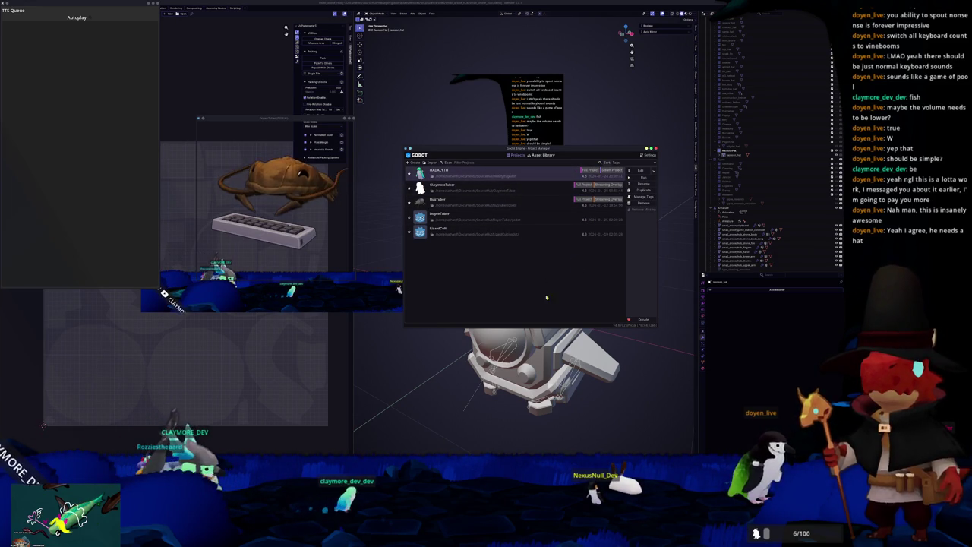
pyautogui.moveTo(290, 118)
pyautogui.mouseDown()
pyautogui.moveTo(236, 86)
pyautogui.moveTo(119, 75)
pyautogui.moveTo(334, 164)
pyautogui.moveTo(752, 258)
pyautogui.moveTo(752, 272)
pyautogui.mouseUp()
pyautogui.click(523, 299)
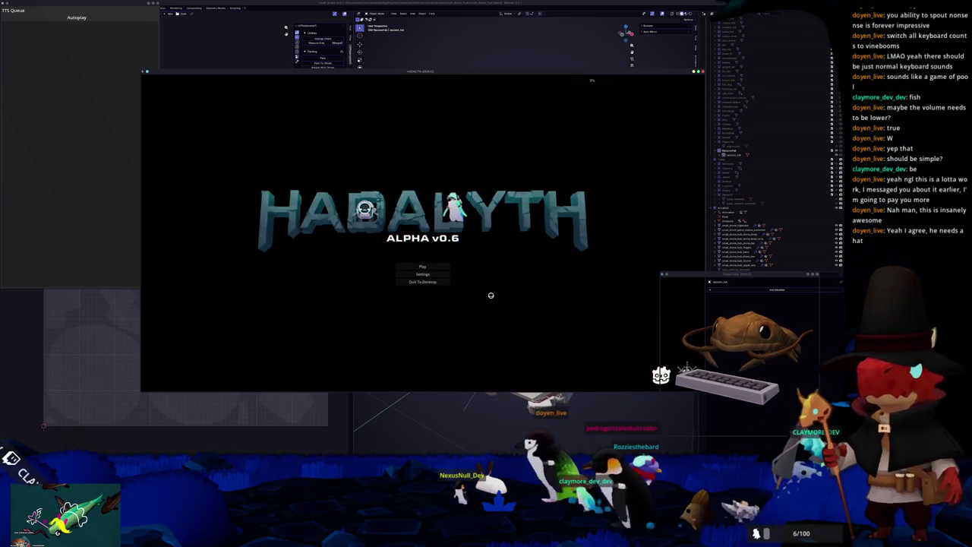
# Step: Load the Voyager save, walk through the station, open the console, and adjust the volume mixer
pyautogui.click(426, 266)
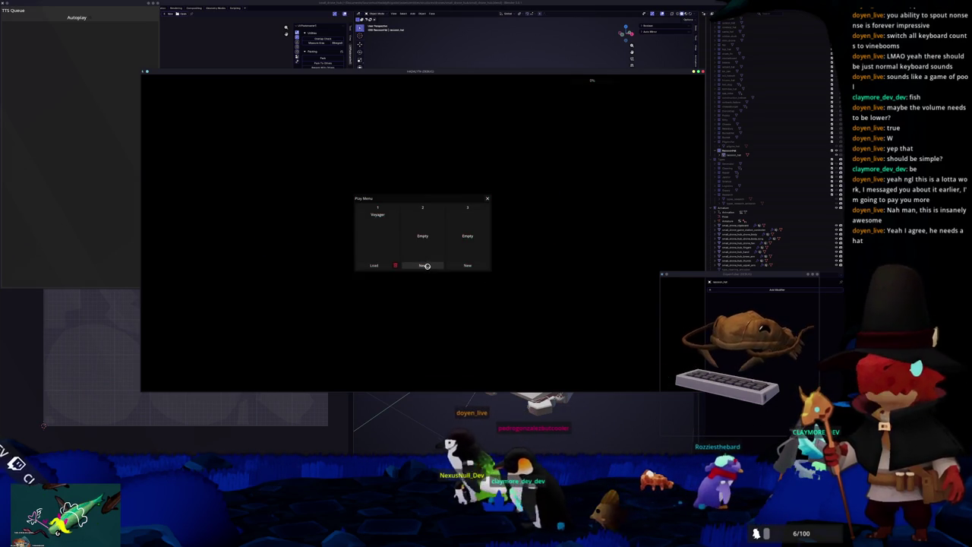
pyautogui.click(374, 264)
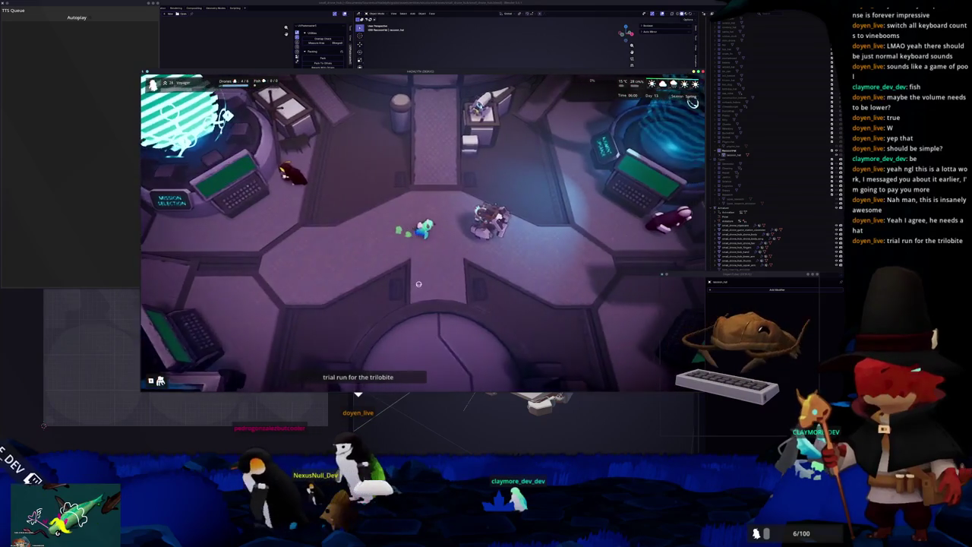
pyautogui.press('w')
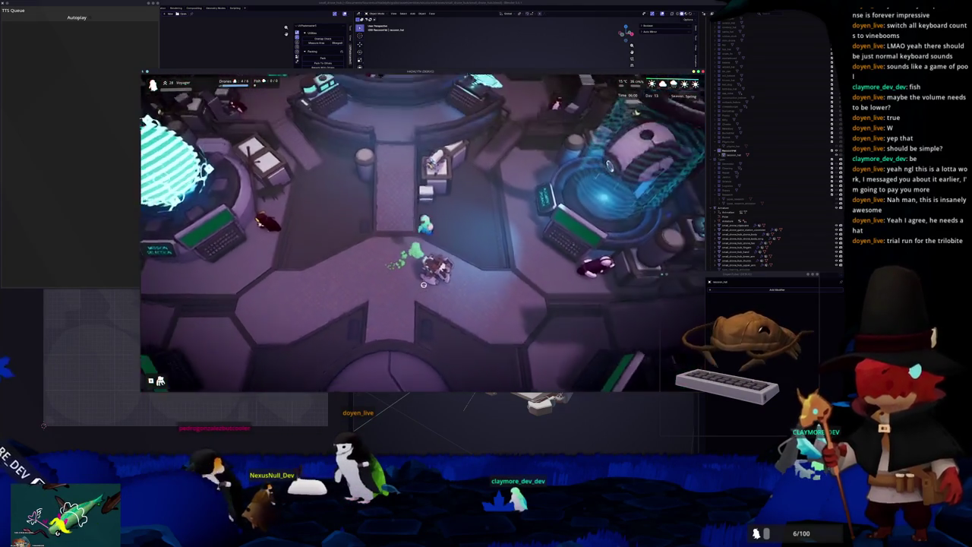
pyautogui.press('`')
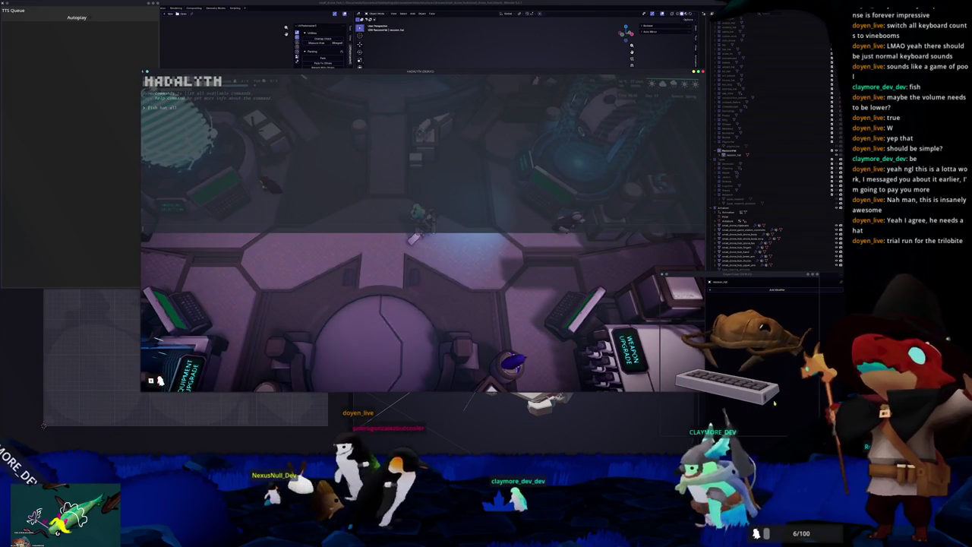
pyautogui.press('super+ctrl+v')
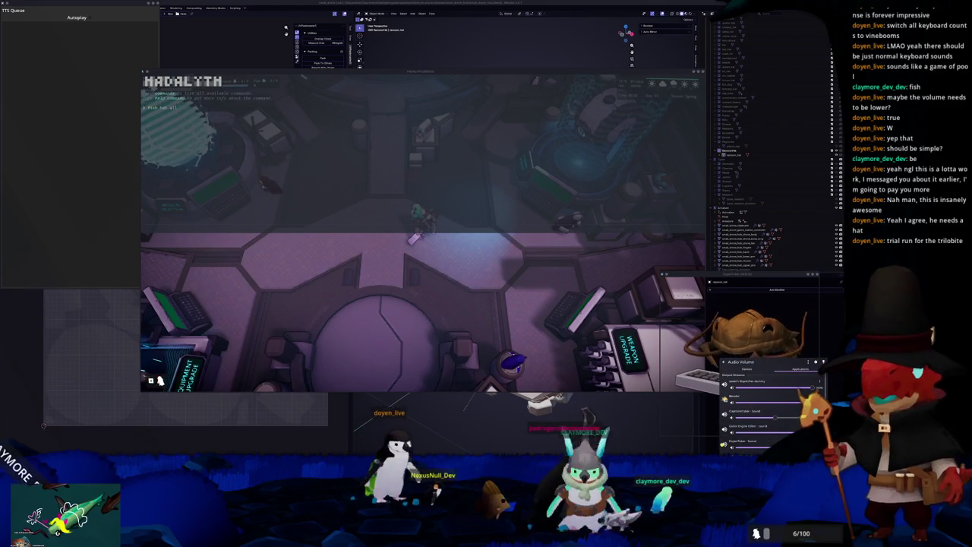
pyautogui.click(559, 309)
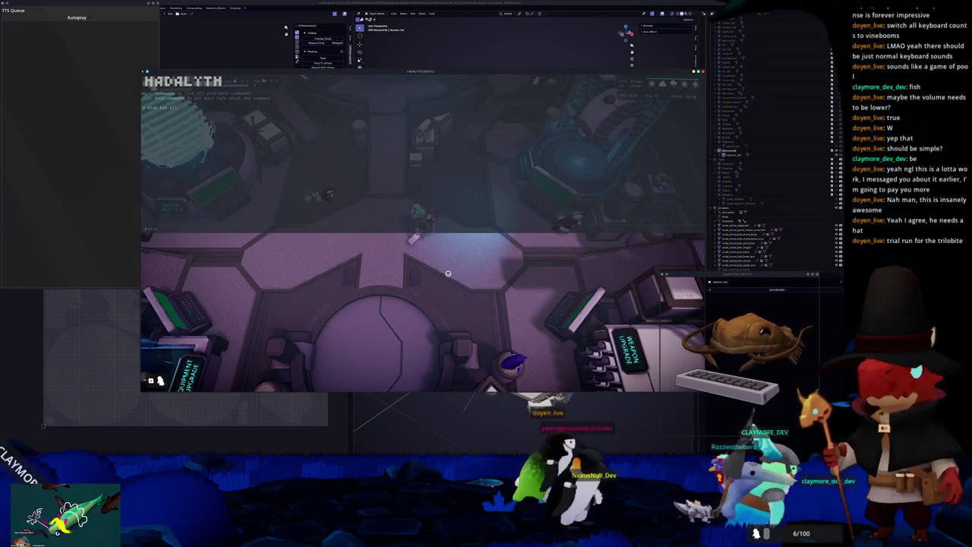